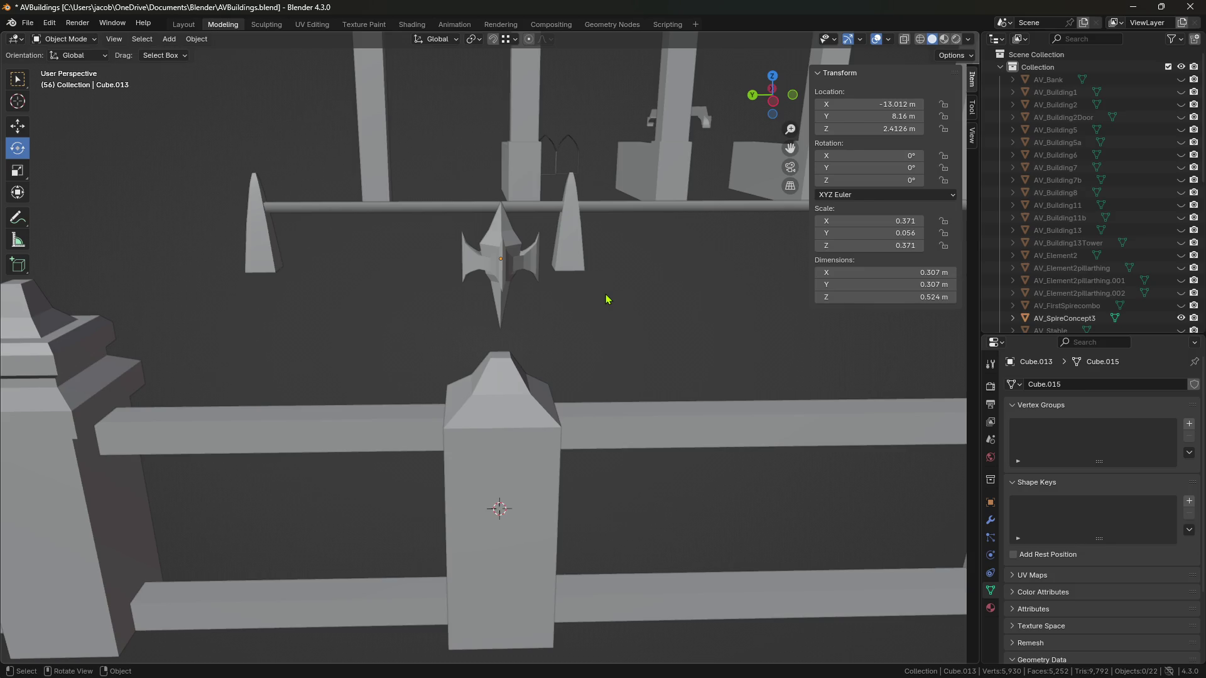
Step: Orbit and zoom around the fence, post and spire ornament to inspect them
{"action": "left_click", "coordinate": [511, 260]}
{"action": "left_click", "coordinate": [603, 332]}
{"action": "mouse_move", "coordinate": [603, 332]}
{"action": "middle_mouse_down"}
{"action": "mouse_move", "coordinate": [587, 358]}
{"action": "mouse_move", "coordinate": [576, 293]}
{"action": "mouse_move", "coordinate": [557, 295]}
{"action": "mouse_move", "coordinate": [662, 306]}
{"action": "mouse_move", "coordinate": [528, 384]}
{"action": "mouse_move", "coordinate": [471, 336]}
{"action": "mouse_move", "coordinate": [474, 318]}
{"action": "mouse_move", "coordinate": [553, 326]}
{"action": "mouse_move", "coordinate": [552, 307]}
{"action": "mouse_move", "coordinate": [540, 318]}
{"action": "mouse_move", "coordinate": [685, 328]}
{"action": "mouse_move", "coordinate": [557, 358]}
{"action": "mouse_move", "coordinate": [452, 323]}
{"action": "mouse_move", "coordinate": [434, 381]}
{"action": "mouse_move", "coordinate": [586, 280]}
{"action": "mouse_move", "coordinate": [619, 272]}
{"action": "mouse_move", "coordinate": [616, 294]}
{"action": "mouse_move", "coordinate": [632, 308]}
{"action": "middle_mouse_up"}
{"action": "scroll", "coordinate": [615, 295], "scroll_direction": "down", "scroll_amount": 2}
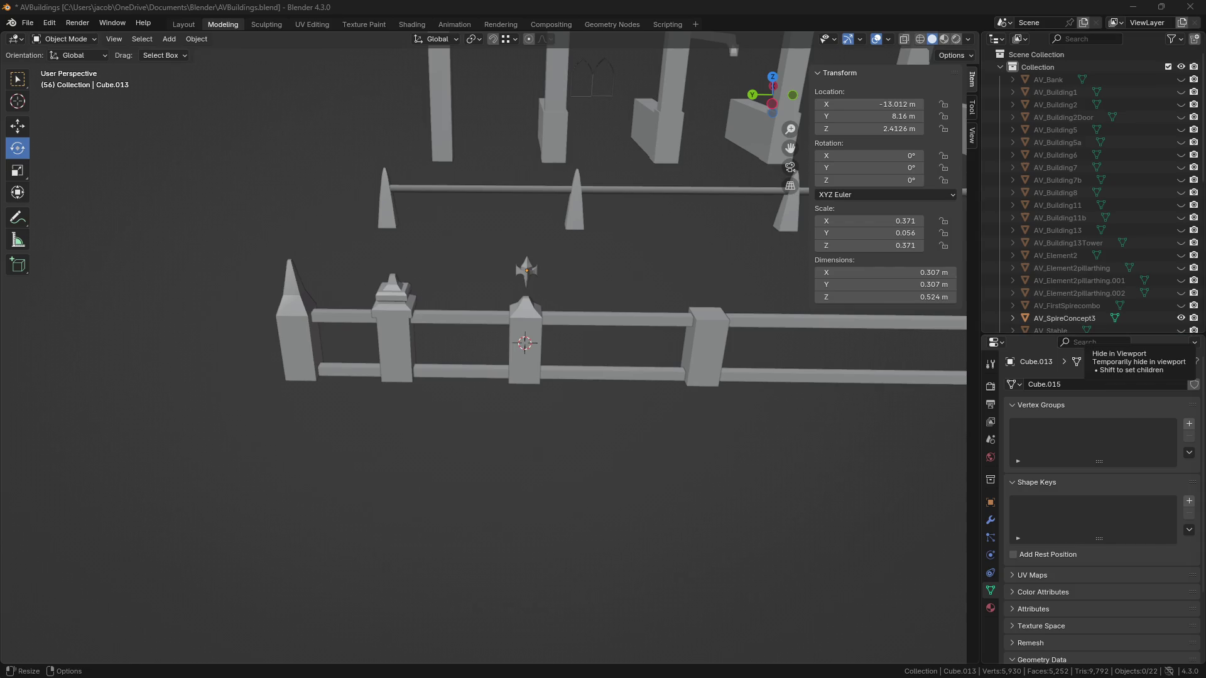
Step: Tilt the view to show the arches, then select the spire and test spinning it, leaving it unrotated
{"action": "middle_click_drag", "start_coordinate": [603, 404], "coordinate": [591, 385]}
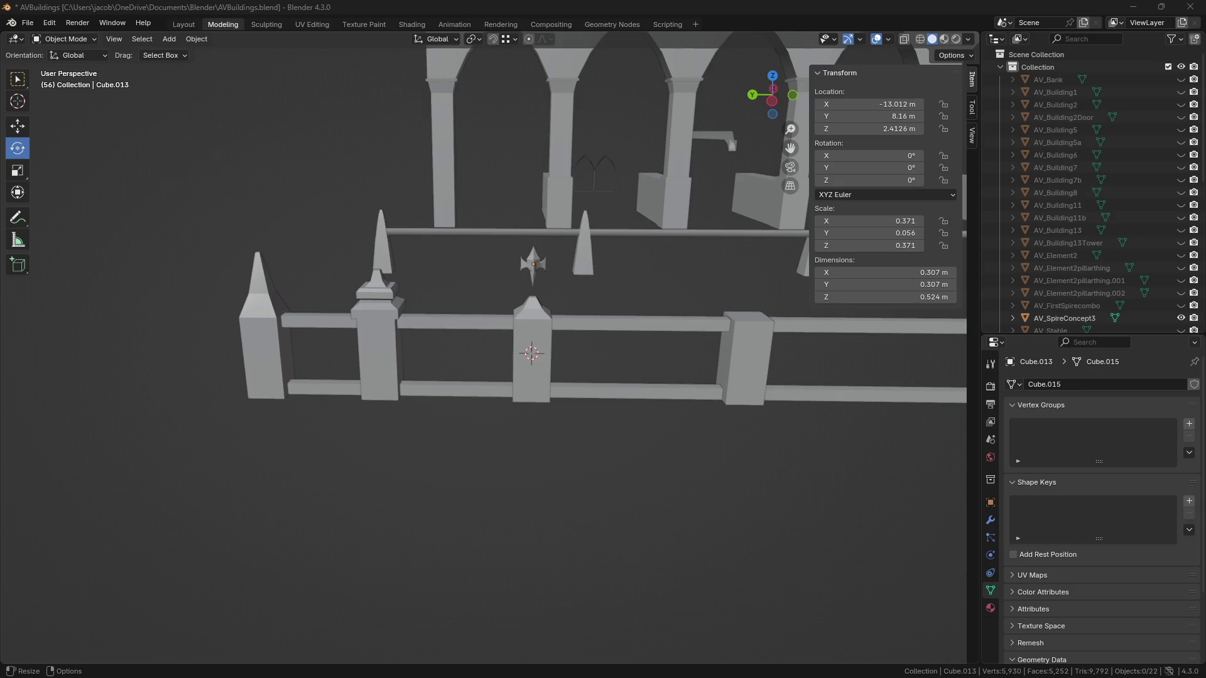
{"action": "scroll", "coordinate": [641, 548], "scroll_direction": "up", "scroll_amount": 5}
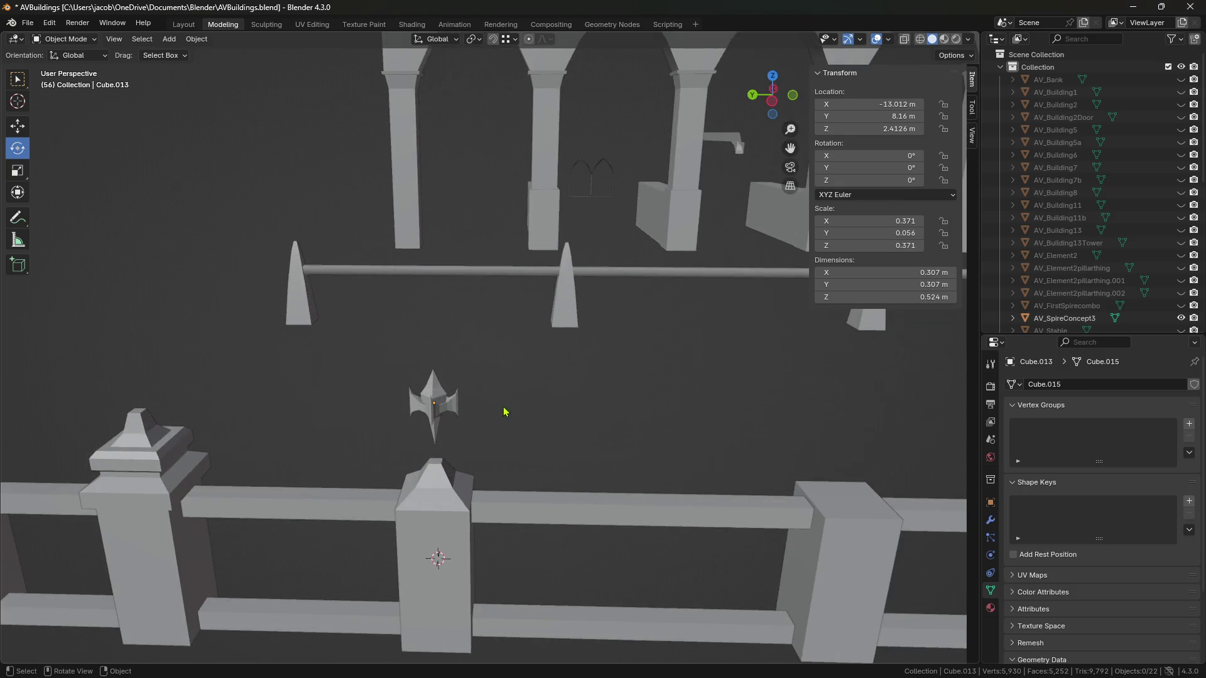
{"action": "left_click", "coordinate": [435, 404]}
{"action": "mouse_move", "coordinate": [477, 426]}
{"action": "middle_mouse_down"}
{"action": "mouse_move", "coordinate": [552, 422]}
{"action": "mouse_move", "coordinate": [399, 448]}
{"action": "middle_mouse_up"}
{"action": "left_click_drag", "start_coordinate": [399, 447], "coordinate": [398, 445]}
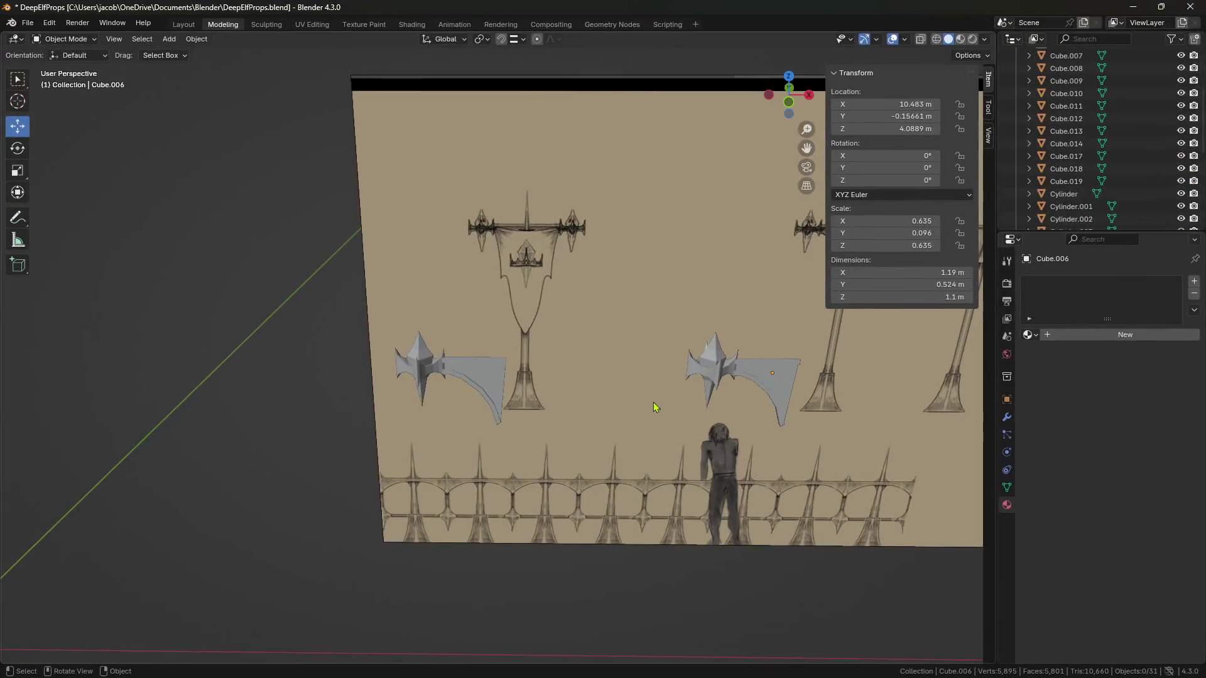
Step: Select and orbit closely around the tall pole and the T-shaped pole props
{"action": "mouse_move", "coordinate": [651, 402]}
{"action": "middle_mouse_down"}
{"action": "mouse_move", "coordinate": [643, 417]}
{"action": "mouse_move", "coordinate": [439, 379]}
{"action": "mouse_move", "coordinate": [452, 375]}
{"action": "middle_mouse_up"}
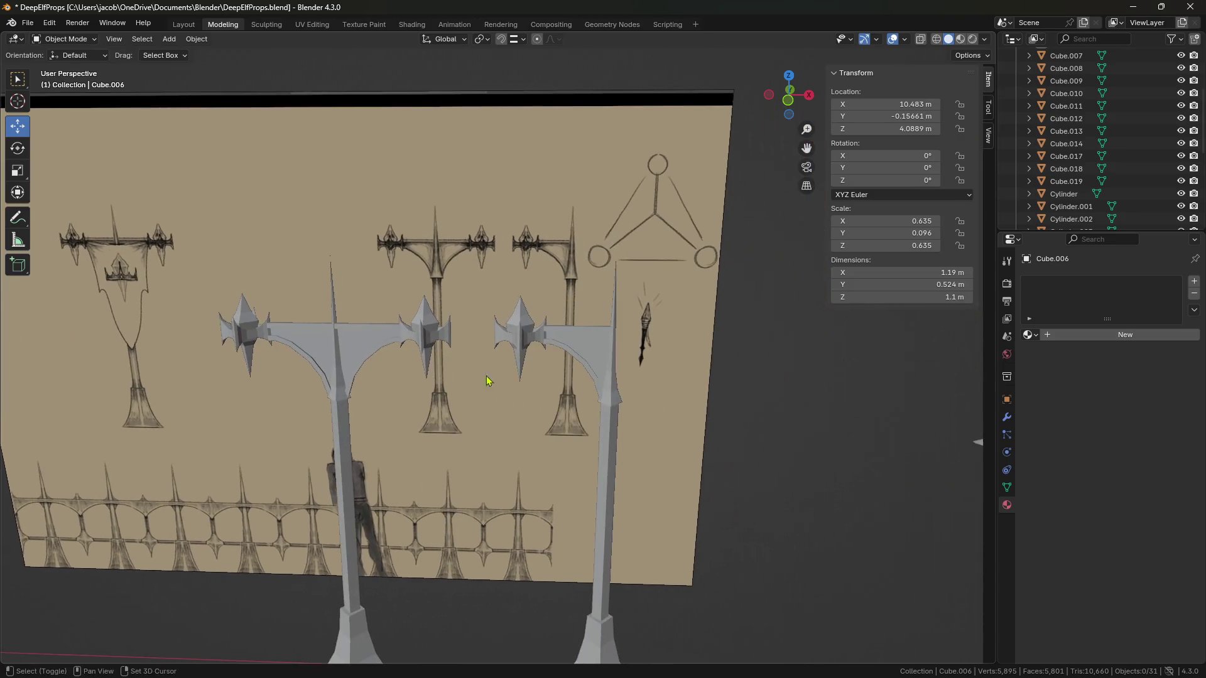
{"action": "left_click", "coordinate": [627, 385]}
{"action": "mouse_move", "coordinate": [627, 388]}
{"action": "middle_mouse_down"}
{"action": "mouse_move", "coordinate": [568, 390]}
{"action": "mouse_move", "coordinate": [473, 345]}
{"action": "mouse_move", "coordinate": [587, 315]}
{"action": "mouse_move", "coordinate": [583, 353]}
{"action": "mouse_move", "coordinate": [619, 403]}
{"action": "mouse_move", "coordinate": [570, 407]}
{"action": "mouse_move", "coordinate": [491, 315]}
{"action": "middle_mouse_up"}
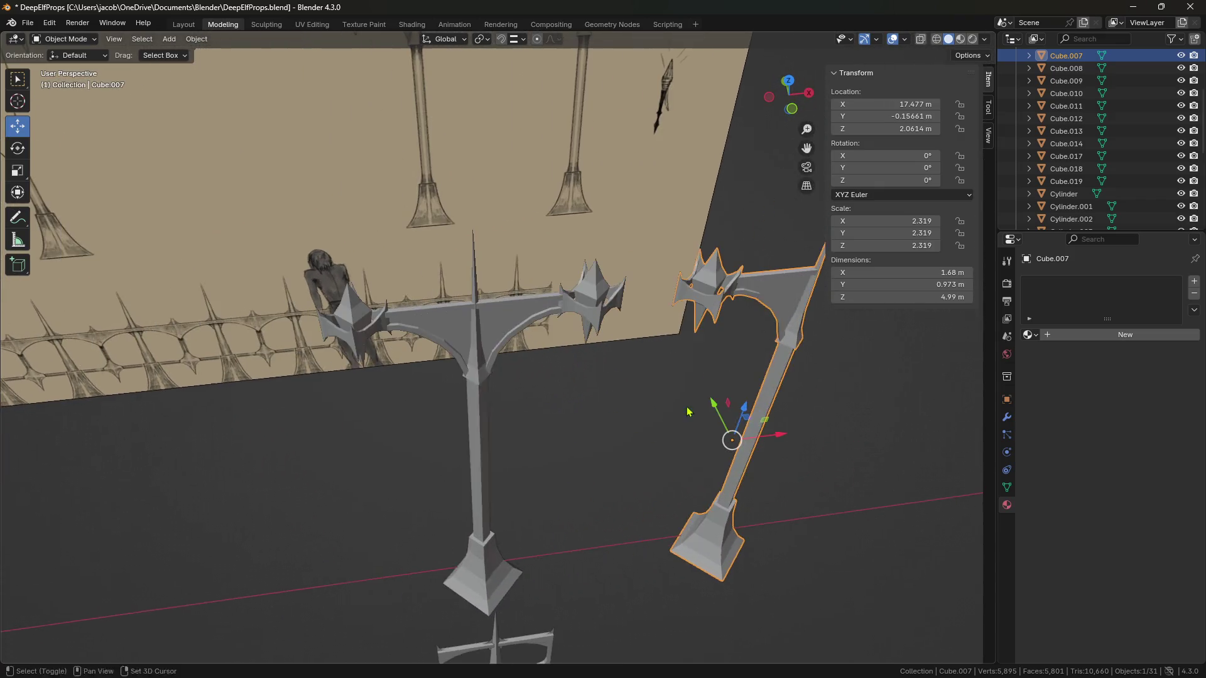
{"action": "left_click", "coordinate": [492, 316]}
{"action": "mouse_move", "coordinate": [564, 402]}
{"action": "middle_mouse_down"}
{"action": "mouse_move", "coordinate": [641, 433]}
{"action": "mouse_move", "coordinate": [643, 398]}
{"action": "mouse_move", "coordinate": [637, 409]}
{"action": "mouse_move", "coordinate": [453, 368]}
{"action": "mouse_move", "coordinate": [479, 380]}
{"action": "mouse_move", "coordinate": [472, 352]}
{"action": "mouse_move", "coordinate": [492, 318]}
{"action": "middle_mouse_up"}
{"action": "scroll", "coordinate": [423, 217], "scroll_direction": "up", "scroll_amount": 3}
Step: Close in on the reference wall's upper poles, then pull out to a wider view
{"action": "mouse_move", "coordinate": [423, 217]}
{"action": "middle_mouse_down"}
{"action": "mouse_move", "coordinate": [643, 372]}
{"action": "mouse_move", "coordinate": [726, 382]}
{"action": "middle_mouse_up"}
{"action": "scroll", "coordinate": [726, 382], "scroll_direction": "down", "scroll_amount": 3}
{"action": "mouse_move", "coordinate": [719, 305]}
{"action": "middle_mouse_down"}
{"action": "mouse_move", "coordinate": [343, 338]}
{"action": "mouse_move", "coordinate": [430, 323]}
{"action": "mouse_move", "coordinate": [141, 281]}
{"action": "mouse_move", "coordinate": [153, 307]}
{"action": "mouse_move", "coordinate": [216, 281]}
{"action": "middle_mouse_up"}
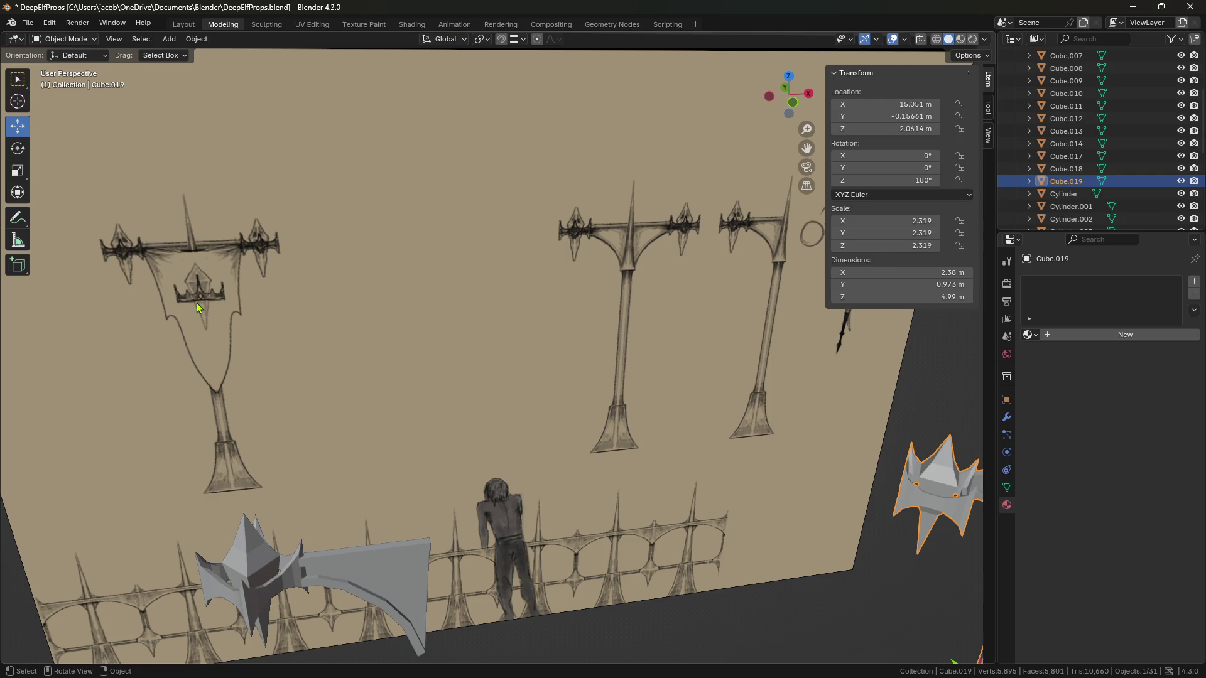
{"action": "middle_click_drag", "start_coordinate": [319, 330], "coordinate": [259, 255]}
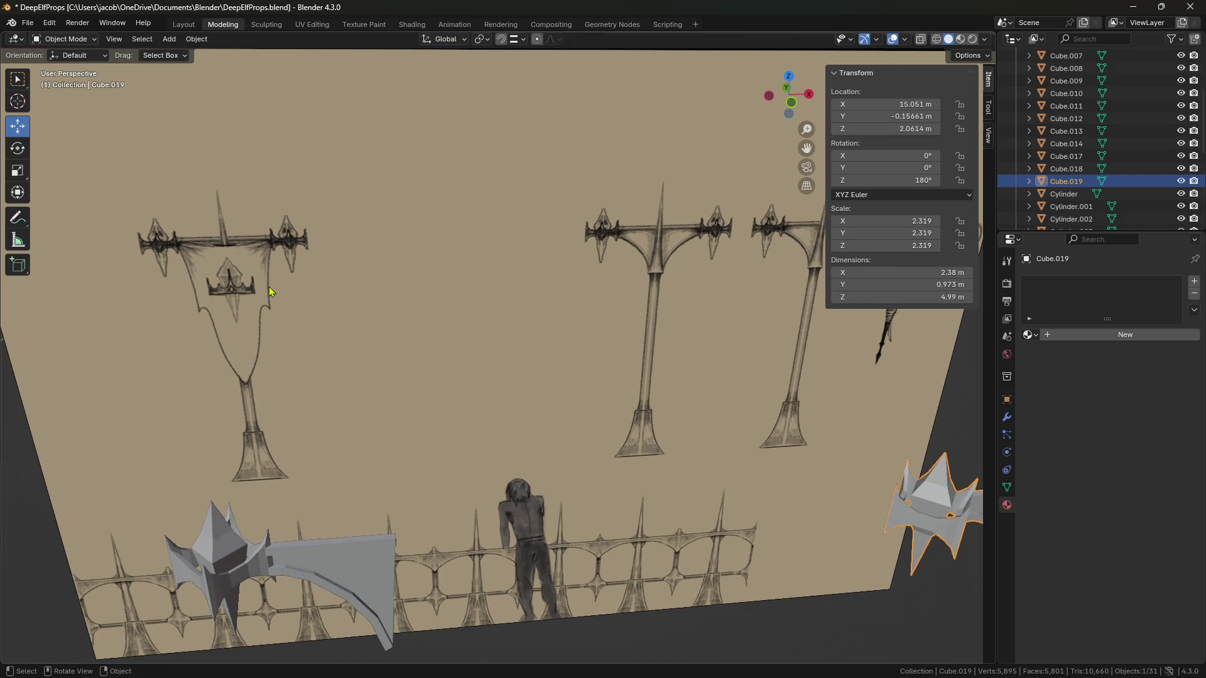
Step: Inspect the middle axe prop, then put the props window away to return to AVBuildings
{"action": "mouse_move", "coordinate": [512, 339]}
{"action": "middle_mouse_down"}
{"action": "mouse_move", "coordinate": [487, 326]}
{"action": "mouse_move", "coordinate": [489, 413]}
{"action": "mouse_move", "coordinate": [586, 322]}
{"action": "middle_mouse_up"}
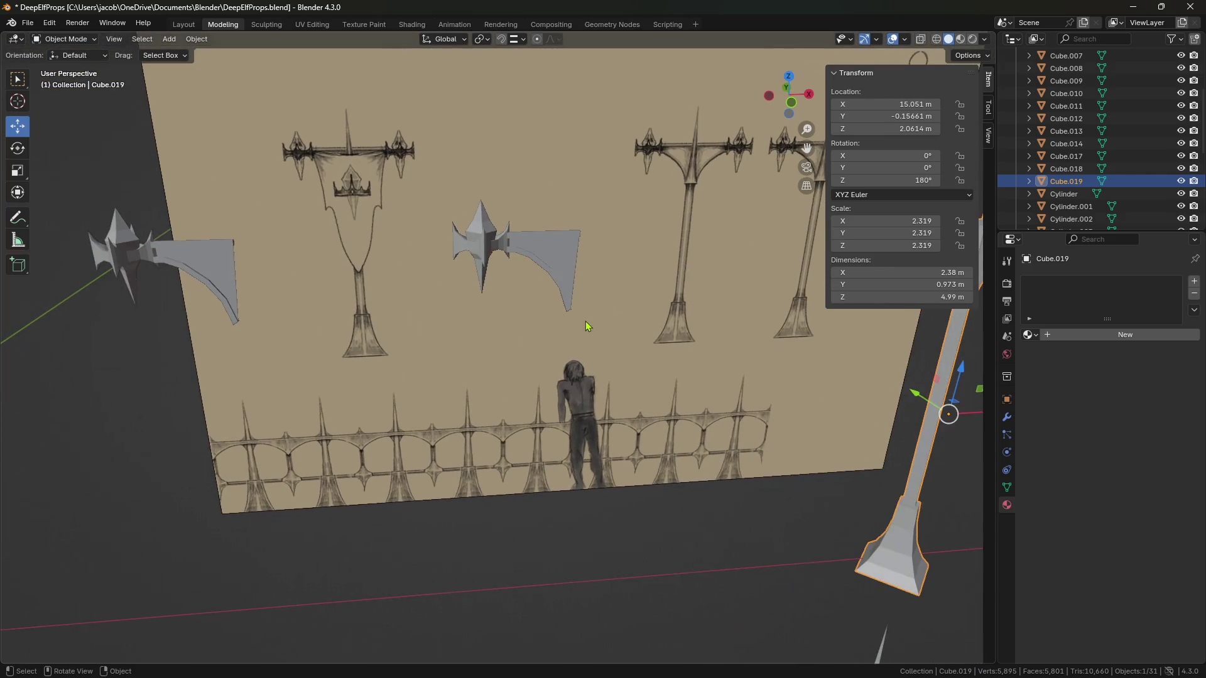
{"action": "left_click", "coordinate": [510, 248]}
{"action": "mouse_move", "coordinate": [510, 249]}
{"action": "middle_mouse_down"}
{"action": "mouse_move", "coordinate": [648, 357]}
{"action": "mouse_move", "coordinate": [616, 389]}
{"action": "mouse_move", "coordinate": [540, 340]}
{"action": "mouse_move", "coordinate": [564, 363]}
{"action": "mouse_move", "coordinate": [511, 385]}
{"action": "mouse_move", "coordinate": [548, 412]}
{"action": "mouse_move", "coordinate": [560, 463]}
{"action": "mouse_move", "coordinate": [471, 183]}
{"action": "middle_mouse_up"}
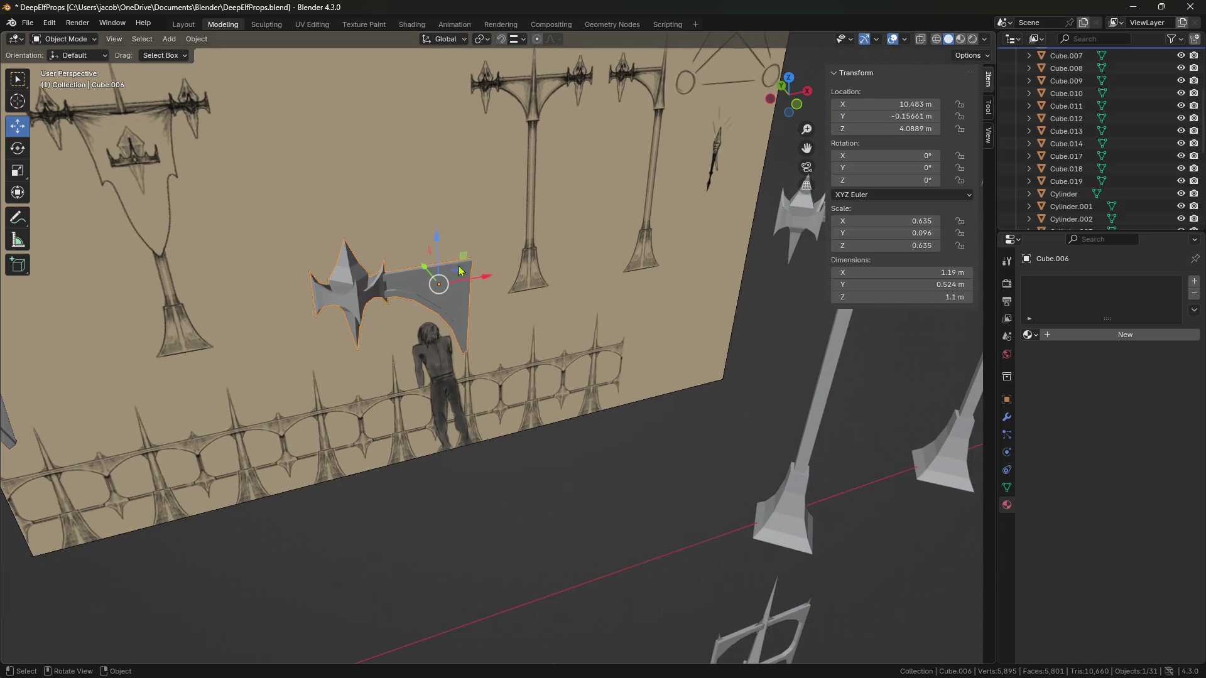
{"action": "scroll", "coordinate": [523, 371], "scroll_direction": "down", "scroll_amount": 5}
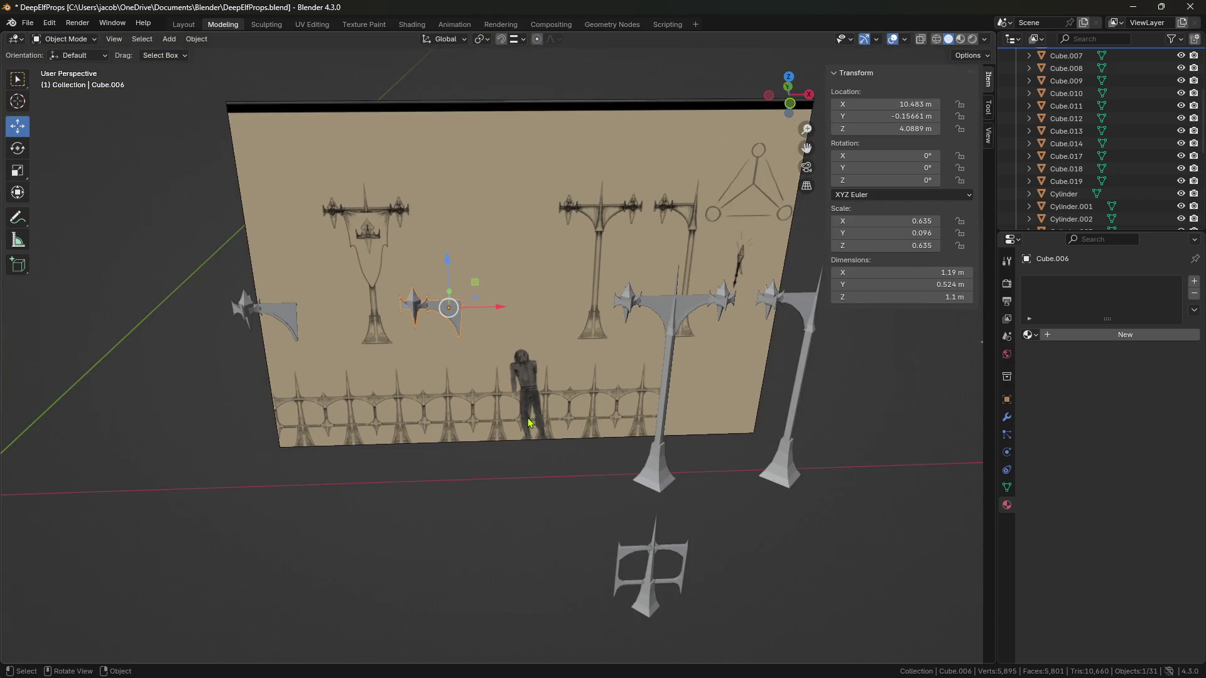
{"action": "middle_click_drag", "start_coordinate": [510, 421], "coordinate": [533, 398]}
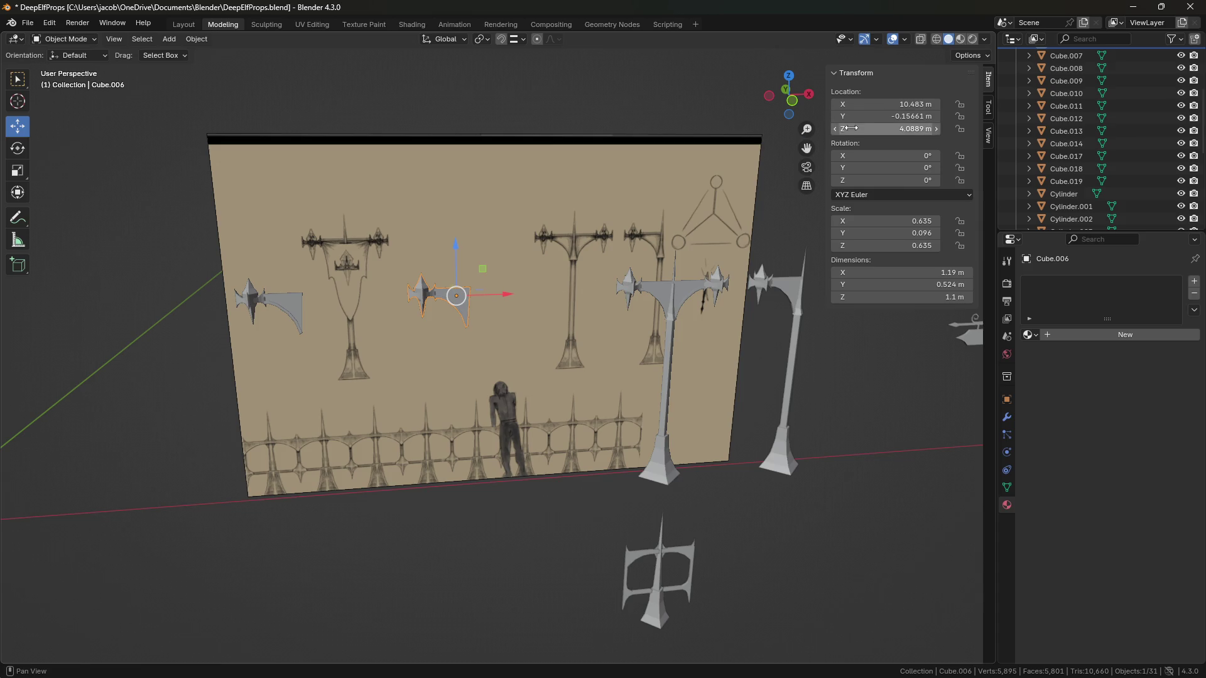
{"action": "left_click", "coordinate": [1133, 7]}
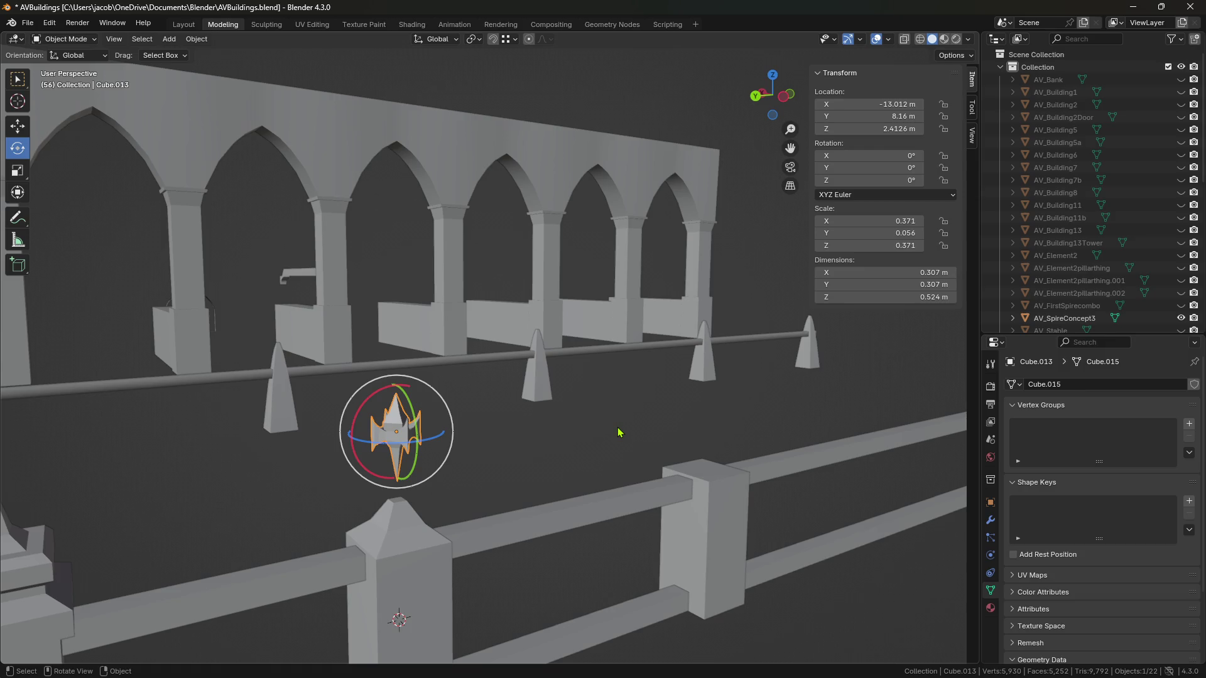
Step: Duplicate fence post AV_Stable.007 and slide the copy about 2.5 m along the fence
{"action": "middle_click_drag", "start_coordinate": [671, 432], "coordinate": [626, 441]}
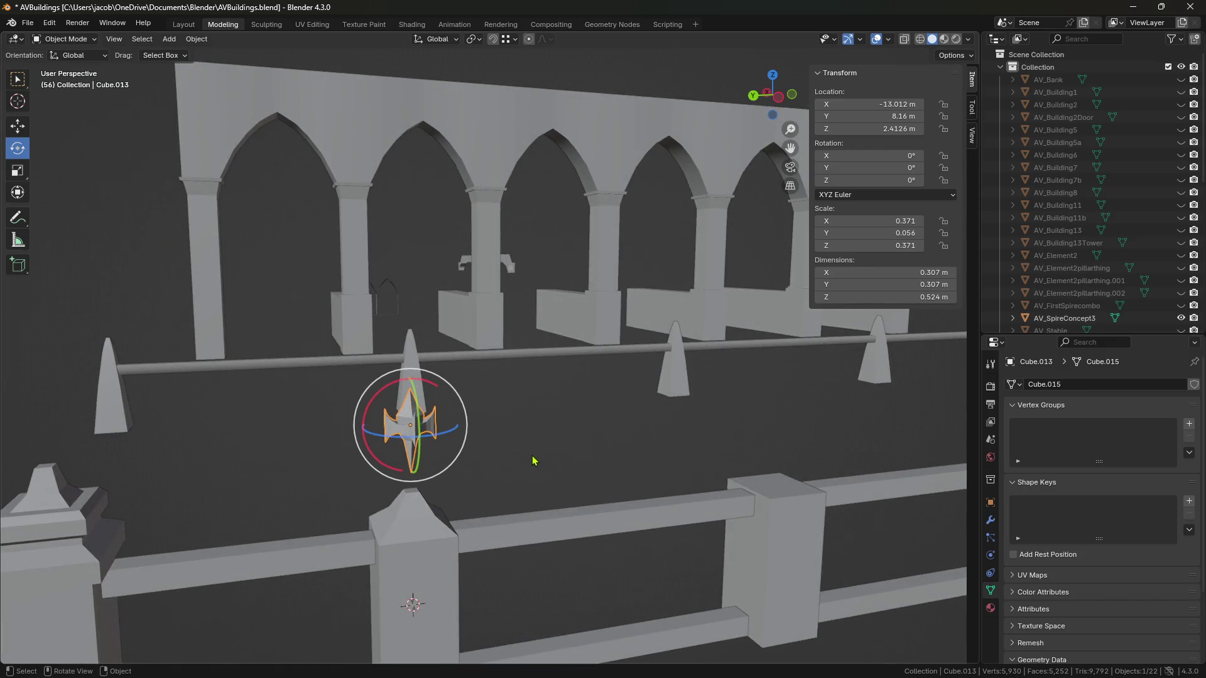
{"action": "mouse_move", "coordinate": [630, 497]}
{"action": "middle_mouse_down"}
{"action": "mouse_move", "coordinate": [597, 492]}
{"action": "mouse_move", "coordinate": [609, 452]}
{"action": "mouse_move", "coordinate": [578, 442]}
{"action": "mouse_move", "coordinate": [498, 462]}
{"action": "mouse_move", "coordinate": [393, 433]}
{"action": "mouse_move", "coordinate": [498, 426]}
{"action": "middle_mouse_up"}
{"action": "left_click", "coordinate": [578, 442]}
{"action": "left_click", "coordinate": [393, 434]}
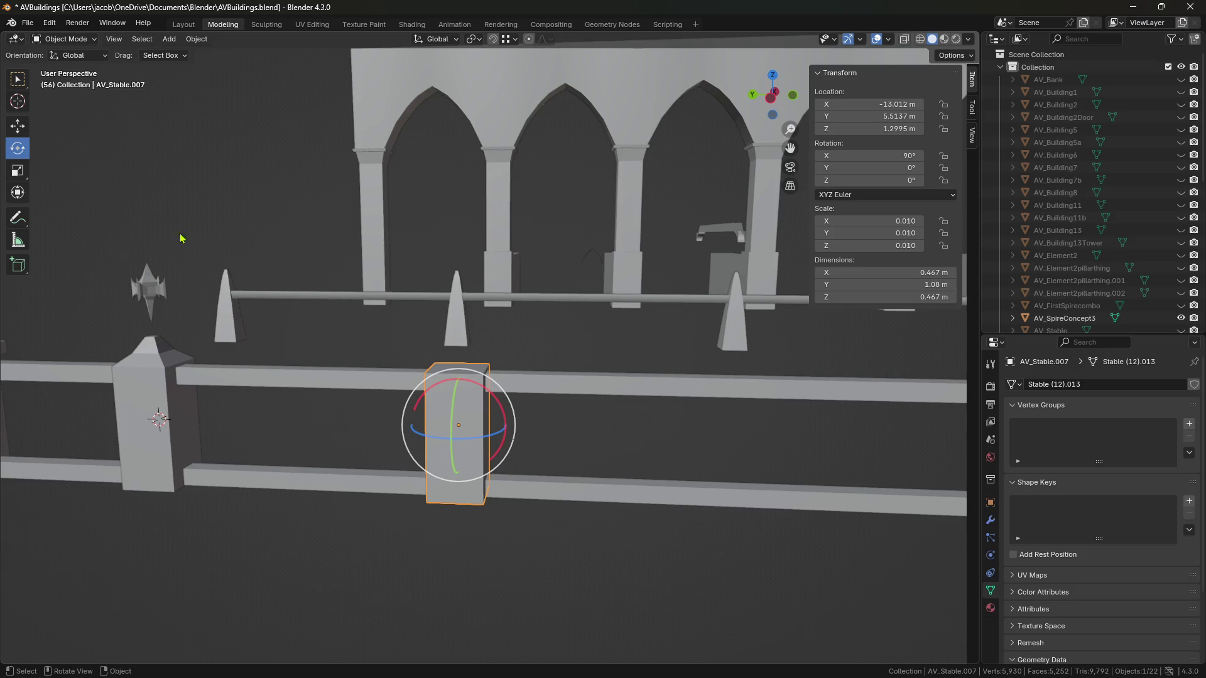
{"action": "left_click", "coordinate": [27, 134]}
{"action": "key", "text": "ctrl+c"}
{"action": "key", "text": "ctrl+v"}
{"action": "mouse_move", "coordinate": [409, 426]}
{"action": "left_mouse_down"}
{"action": "mouse_move", "coordinate": [715, 426]}
{"action": "mouse_move", "coordinate": [510, 446]}
{"action": "left_mouse_up"}
{"action": "key", "text": "KP_Decimal"}
Step: Add two centred edge loops to the new post and delete its middle band of faces
{"action": "key", "text": "Tab"}
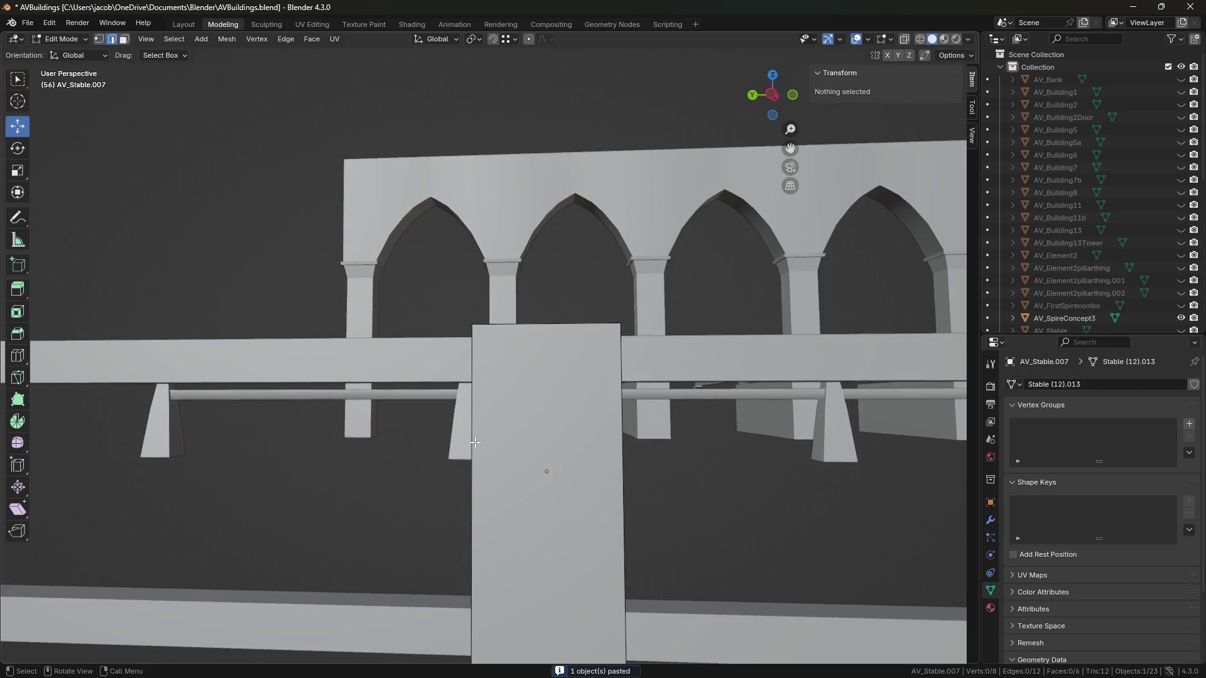
{"action": "key", "text": "ctrl+r"}
{"action": "scroll", "coordinate": [474, 442], "scroll_direction": "up", "scroll_amount": 1}
{"action": "left_click", "coordinate": [475, 452]}
{"action": "right_click", "coordinate": [476, 462]}
{"action": "middle_click_drag", "start_coordinate": [476, 462], "coordinate": [478, 469]}
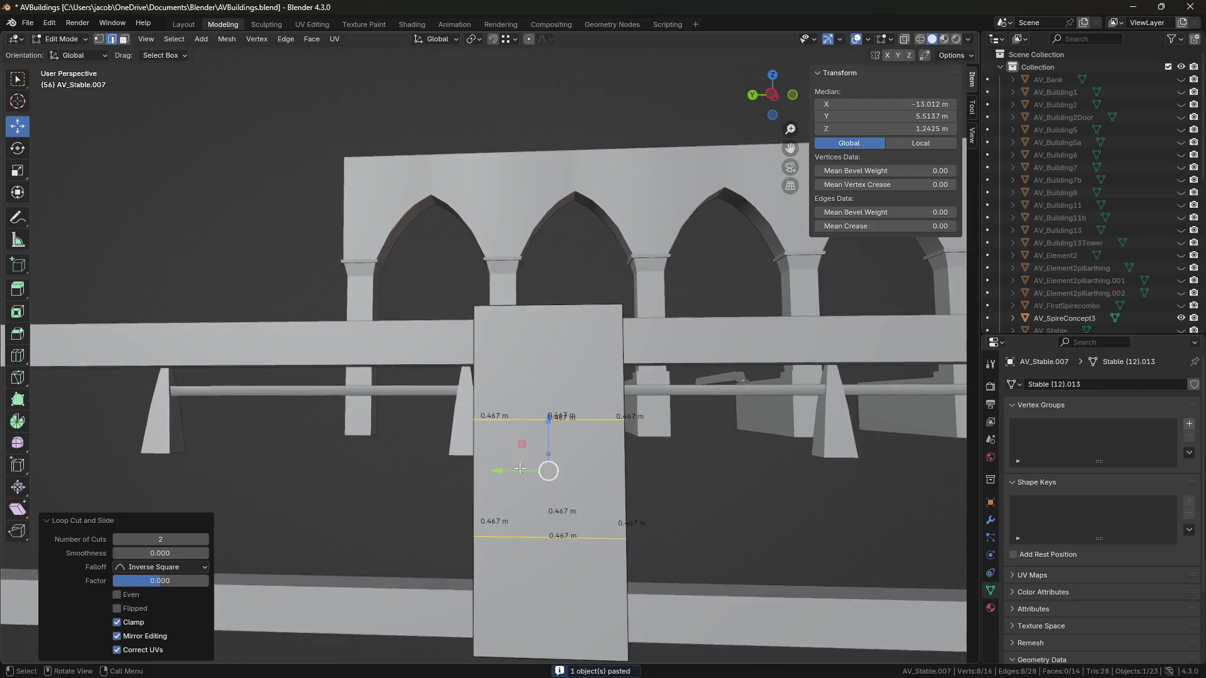
{"action": "key", "text": "3"}
{"action": "key", "text": "alt+a"}
{"action": "left_click", "coordinate": [479, 467]}
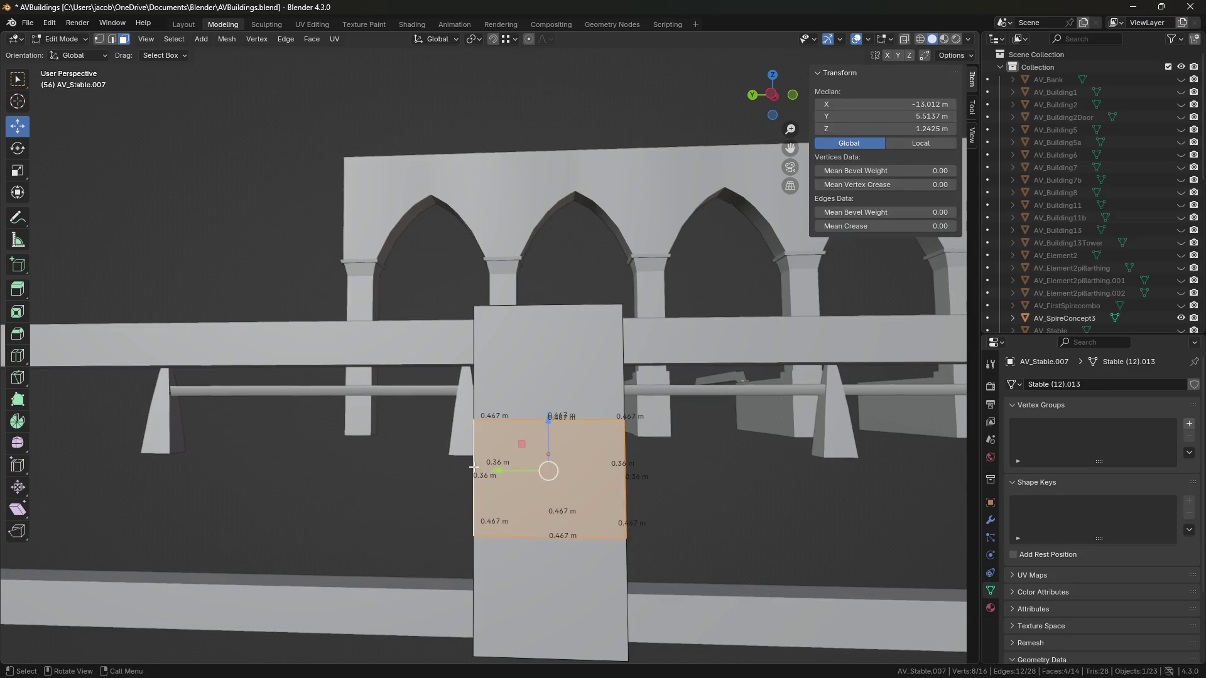
{"action": "key", "text": "x"}
{"action": "left_click", "coordinate": [479, 463]}
Step: Select the two open edge loops and scale them apart vertically
{"action": "middle_click_drag", "start_coordinate": [478, 463], "coordinate": [560, 447]}
{"action": "key", "text": "2"}
{"action": "left_click", "coordinate": [554, 407], "text": "alt"}
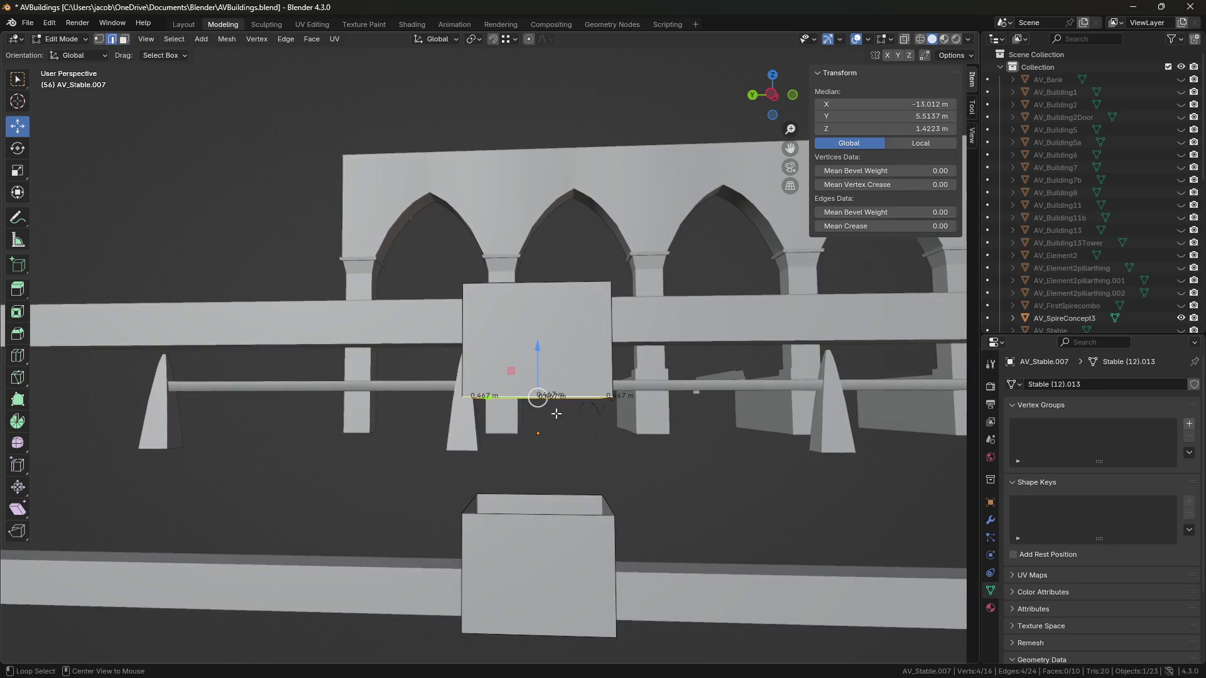
{"action": "left_click", "coordinate": [540, 522], "text": "alt+shift"}
{"action": "scroll", "coordinate": [540, 521], "scroll_direction": "down", "scroll_amount": 3}
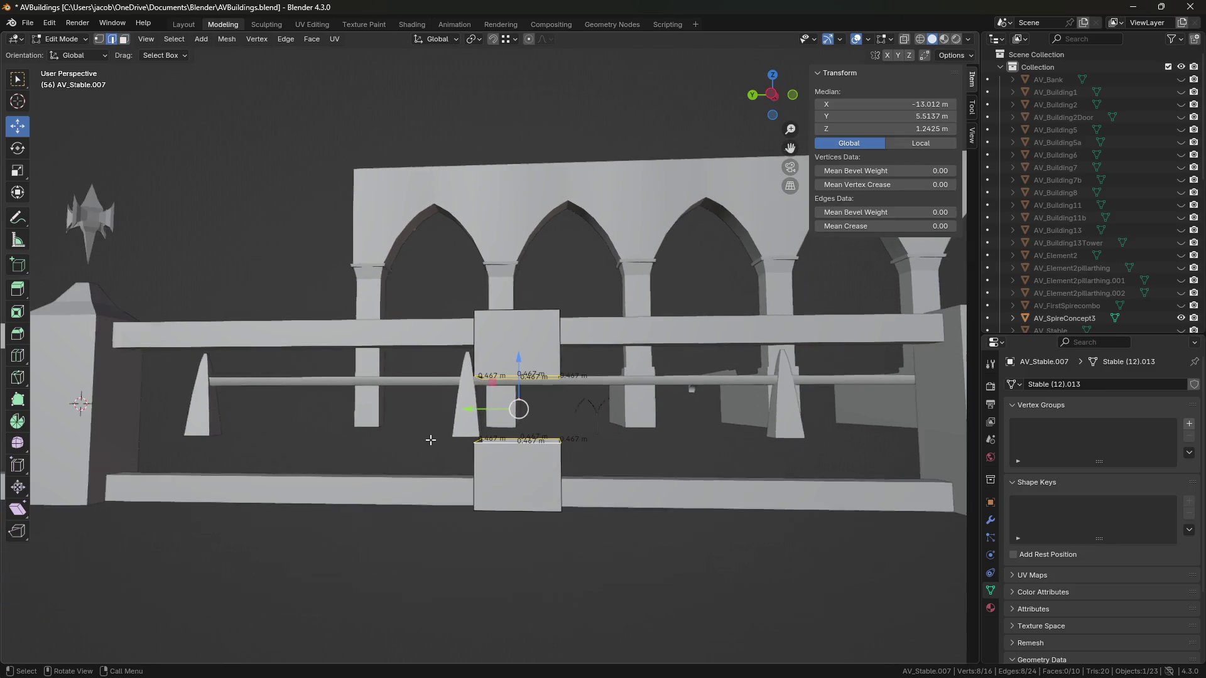
{"action": "left_click", "coordinate": [17, 170]}
{"action": "left_click_drag", "start_coordinate": [518, 362], "coordinate": [526, 318]}
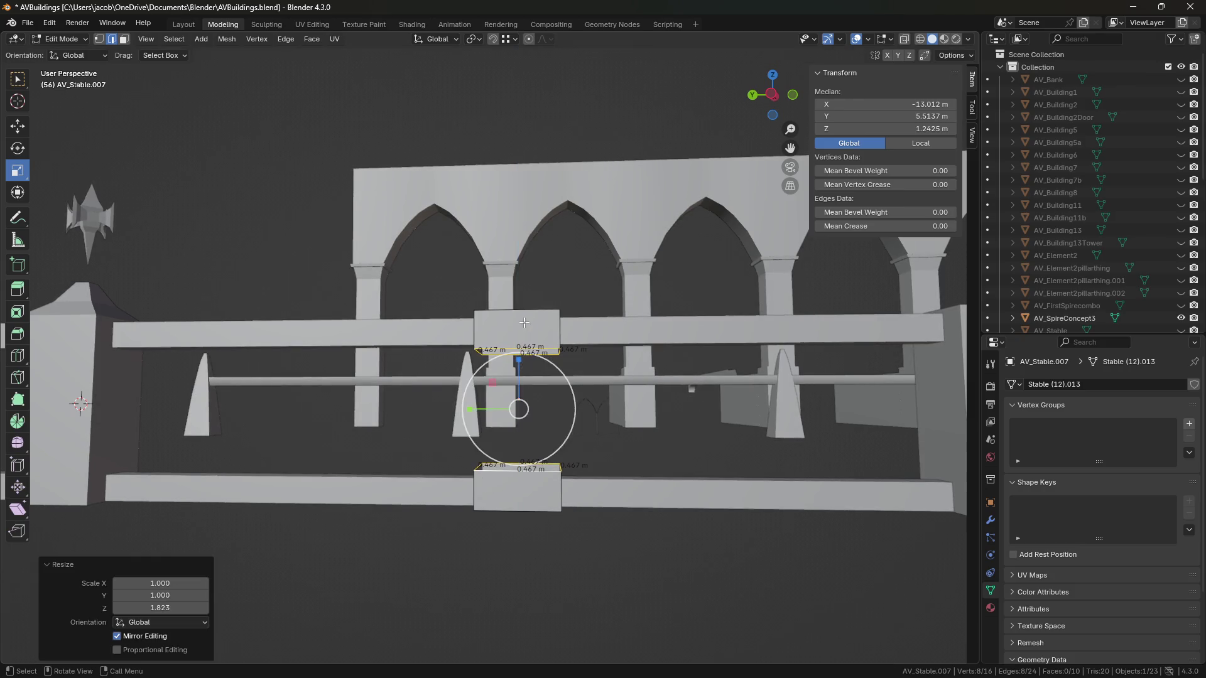
Step: Fill the upper box's bottom and lower box's top openings with faces, then save
{"action": "scroll", "coordinate": [627, 400], "scroll_direction": "up", "scroll_amount": 3}
{"action": "left_click", "coordinate": [681, 419]}
{"action": "left_click", "coordinate": [538, 353], "text": "alt"}
{"action": "key", "text": "f"}
{"action": "middle_click_drag", "start_coordinate": [597, 439], "coordinate": [598, 497]}
{"action": "left_click", "coordinate": [594, 486], "text": "alt"}
{"action": "key", "text": "f"}
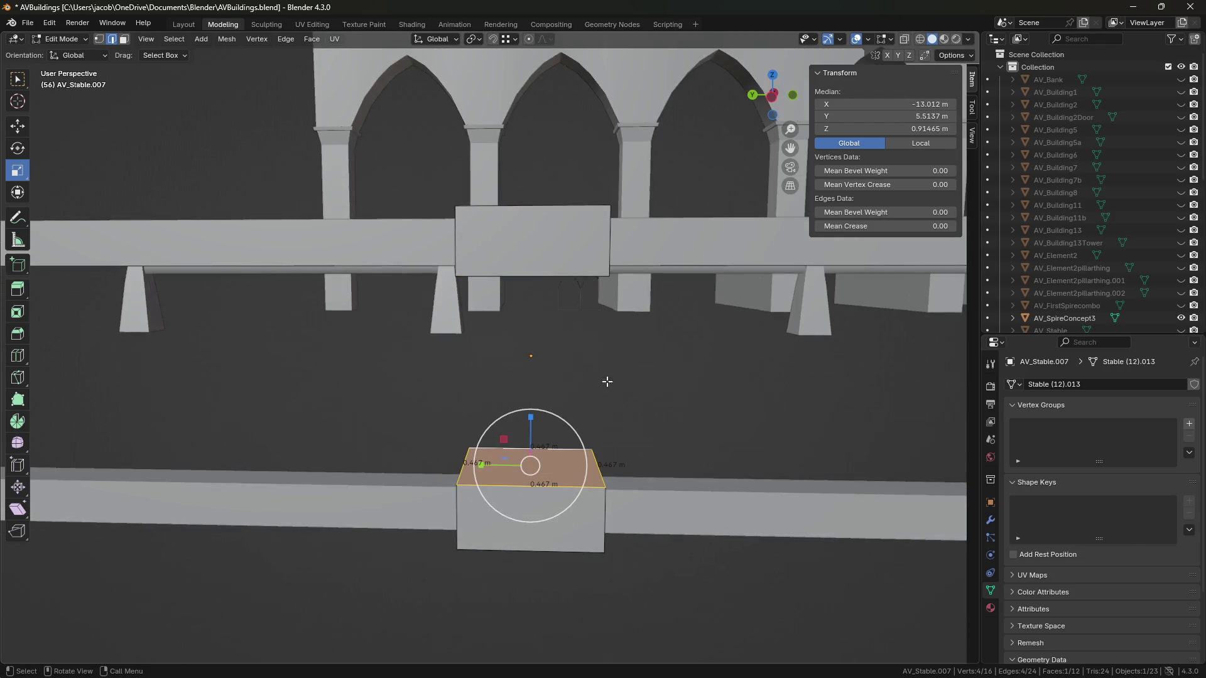
{"action": "key", "text": "ctrl+s"}
Step: Leave mesh editing and copy-paste the spire ornament
{"action": "left_click", "coordinate": [18, 126]}
{"action": "mouse_move", "coordinate": [440, 377]}
{"action": "middle_mouse_down"}
{"action": "mouse_move", "coordinate": [444, 350]}
{"action": "mouse_move", "coordinate": [217, 265]}
{"action": "middle_mouse_up"}
{"action": "left_click", "coordinate": [221, 205]}
{"action": "key", "text": "Tab"}
{"action": "left_click", "coordinate": [190, 183]}
{"action": "key", "text": "ctrl+c"}
{"action": "key", "text": "ctrl+v"}
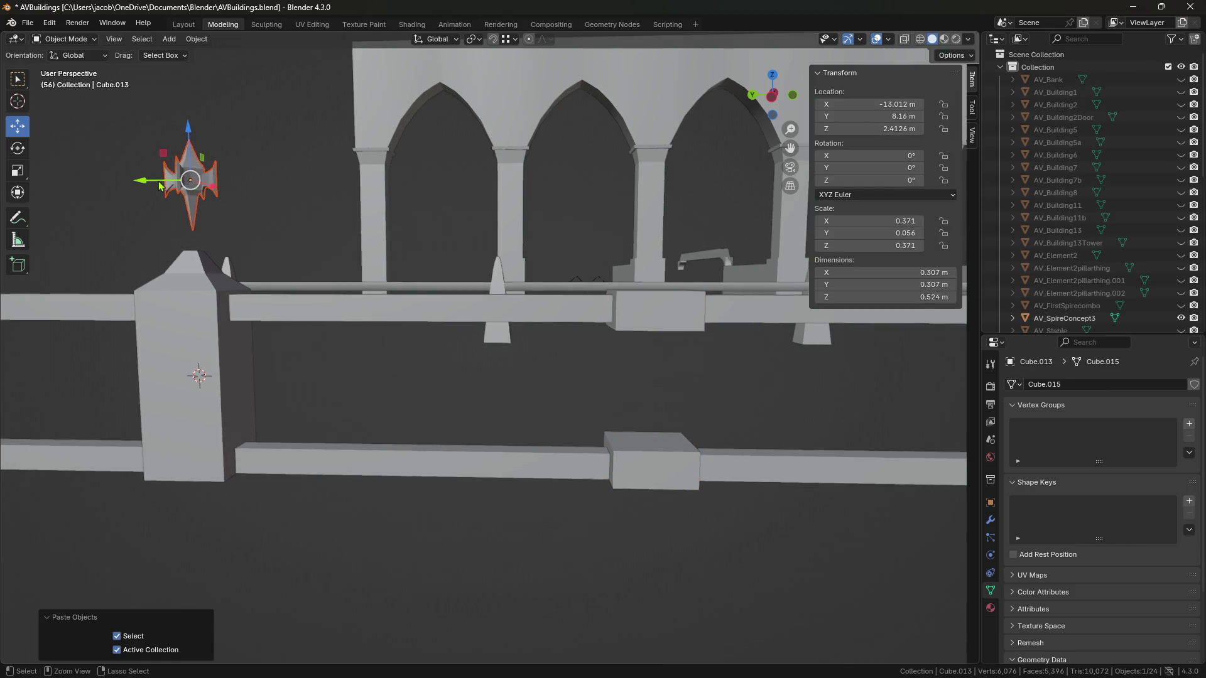
Step: Move the spire copy along Y and place the 3D cursor at the new post's centre
{"action": "key", "text": "g"}
{"action": "key", "text": "y"}
{"action": "left_click", "coordinate": [591, 252]}
{"action": "middle_click_drag", "start_coordinate": [591, 251], "coordinate": [566, 327]}
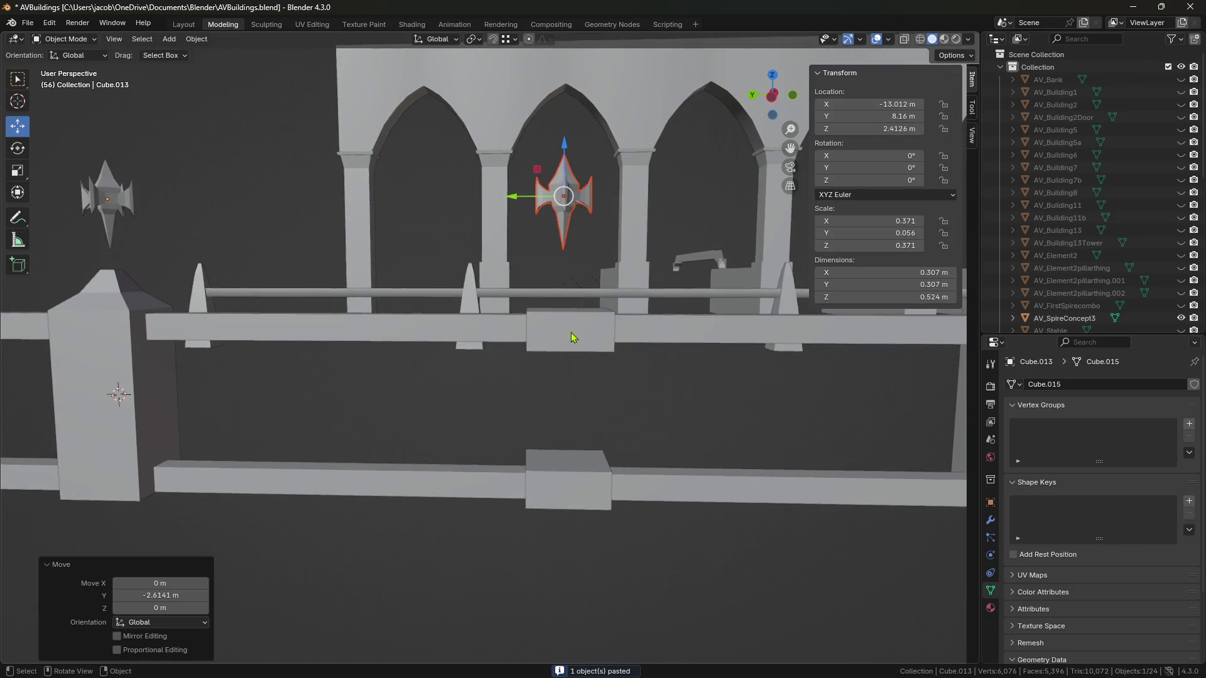
{"action": "left_click", "coordinate": [571, 338]}
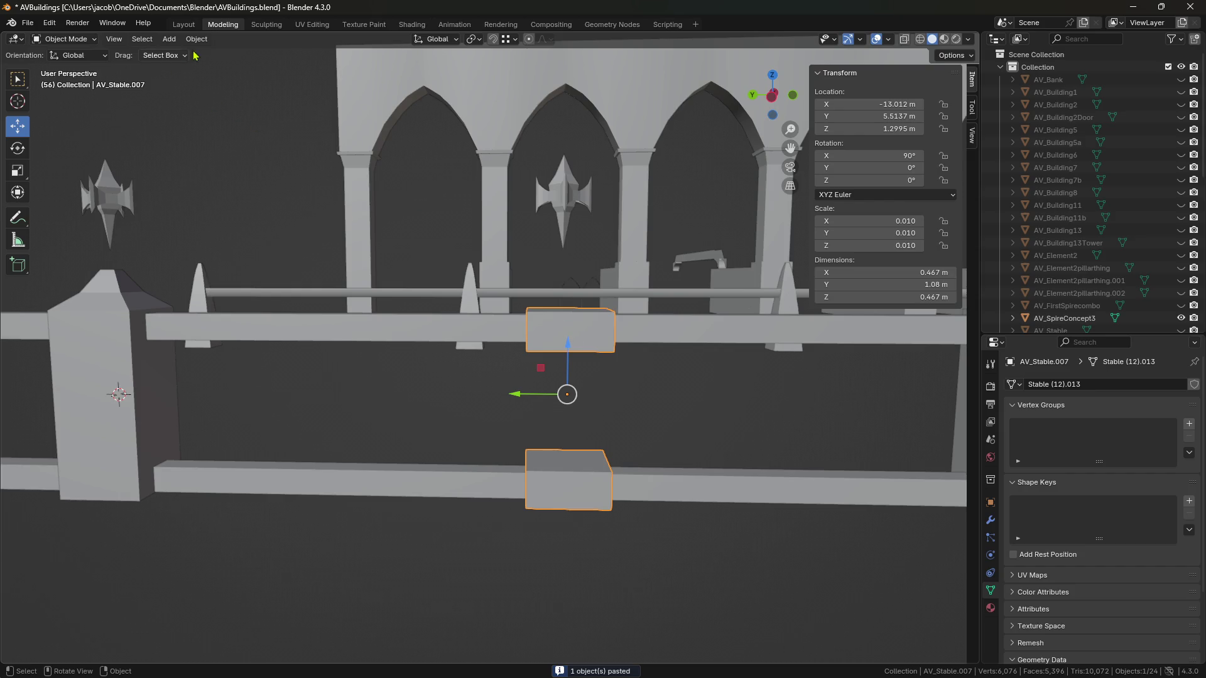
{"action": "key", "text": "shift+s"}
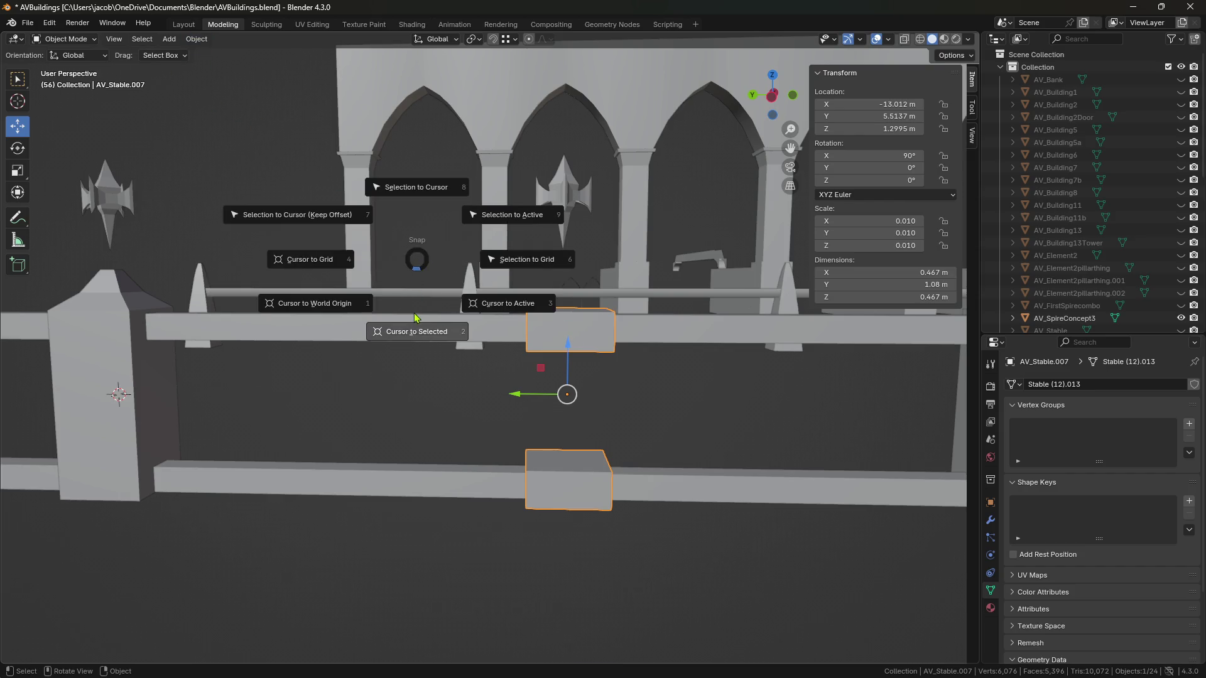
{"action": "left_click", "coordinate": [417, 317]}
Step: Snap the spire copy to the 3D cursor and lower it toward the post's lower box
{"action": "left_click", "coordinate": [568, 213]}
{"action": "key", "text": "shift+s"}
{"action": "left_click", "coordinate": [563, 170]}
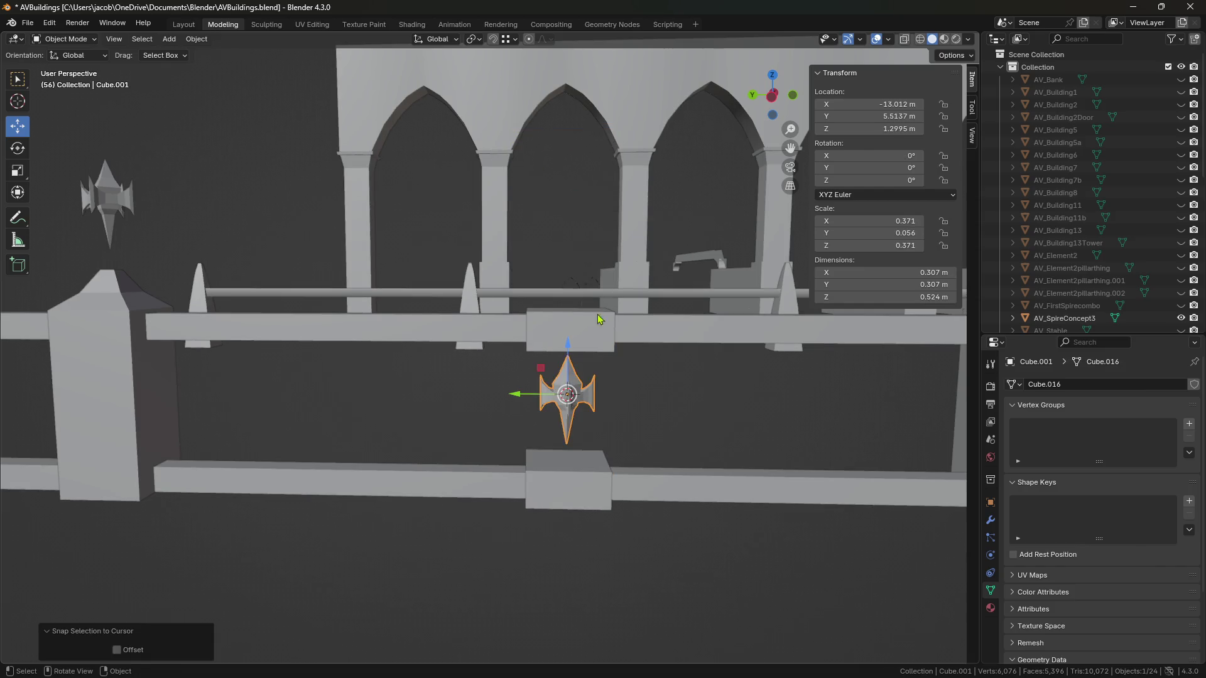
{"action": "mouse_move", "coordinate": [692, 382]}
{"action": "middle_mouse_down"}
{"action": "mouse_move", "coordinate": [700, 423]}
{"action": "mouse_move", "coordinate": [508, 288]}
{"action": "middle_mouse_up"}
{"action": "left_click_drag", "start_coordinate": [508, 288], "coordinate": [511, 314]}
{"action": "left_click", "coordinate": [538, 457]}
{"action": "mouse_move", "coordinate": [539, 457]}
{"action": "middle_mouse_down"}
{"action": "mouse_move", "coordinate": [544, 380]}
{"action": "mouse_move", "coordinate": [651, 366]}
{"action": "middle_mouse_up"}
Step: Raise the lower box's top face 0.063 m and taper it to 0.466 scale
{"action": "key", "text": "Tab"}
{"action": "left_click", "coordinate": [547, 376]}
{"action": "key", "text": "g"}
{"action": "key", "text": "z"}
{"action": "left_click", "coordinate": [629, 330]}
{"action": "key", "text": "s"}
{"action": "left_click", "coordinate": [595, 349]}
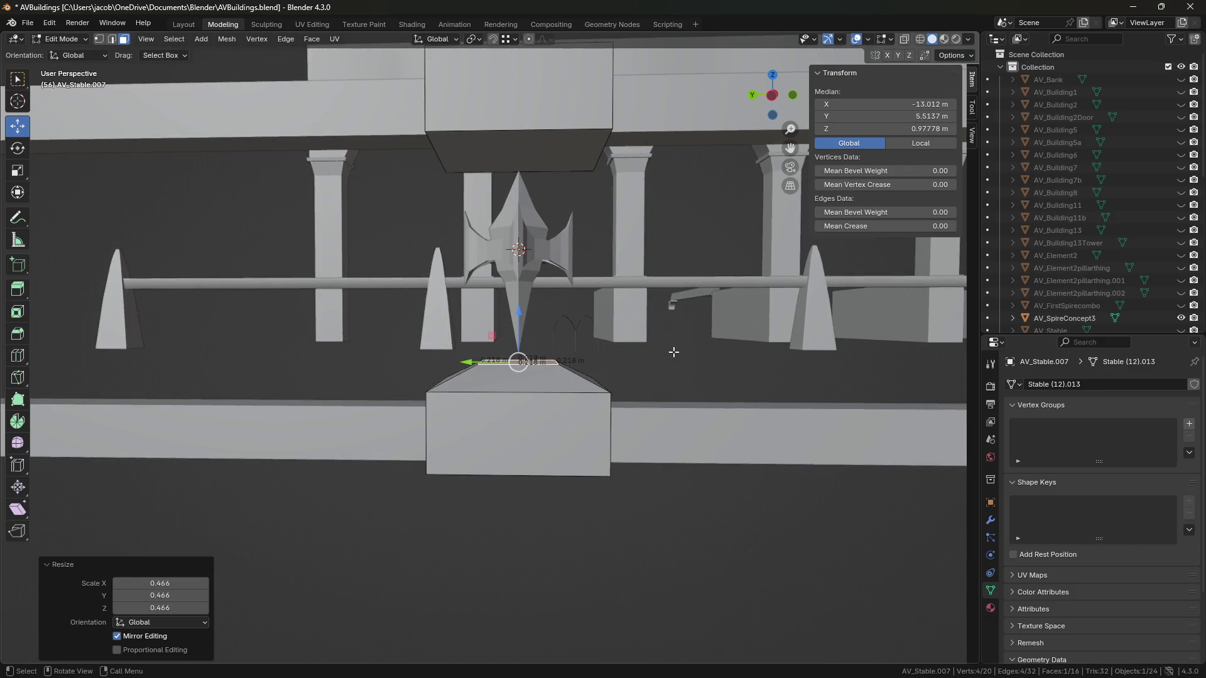
Step: Widen the post's top face to 0.294 m and lower it slightly
{"action": "left_click", "coordinate": [674, 351]}
{"action": "left_click_drag", "start_coordinate": [786, 157], "coordinate": [785, 229]}
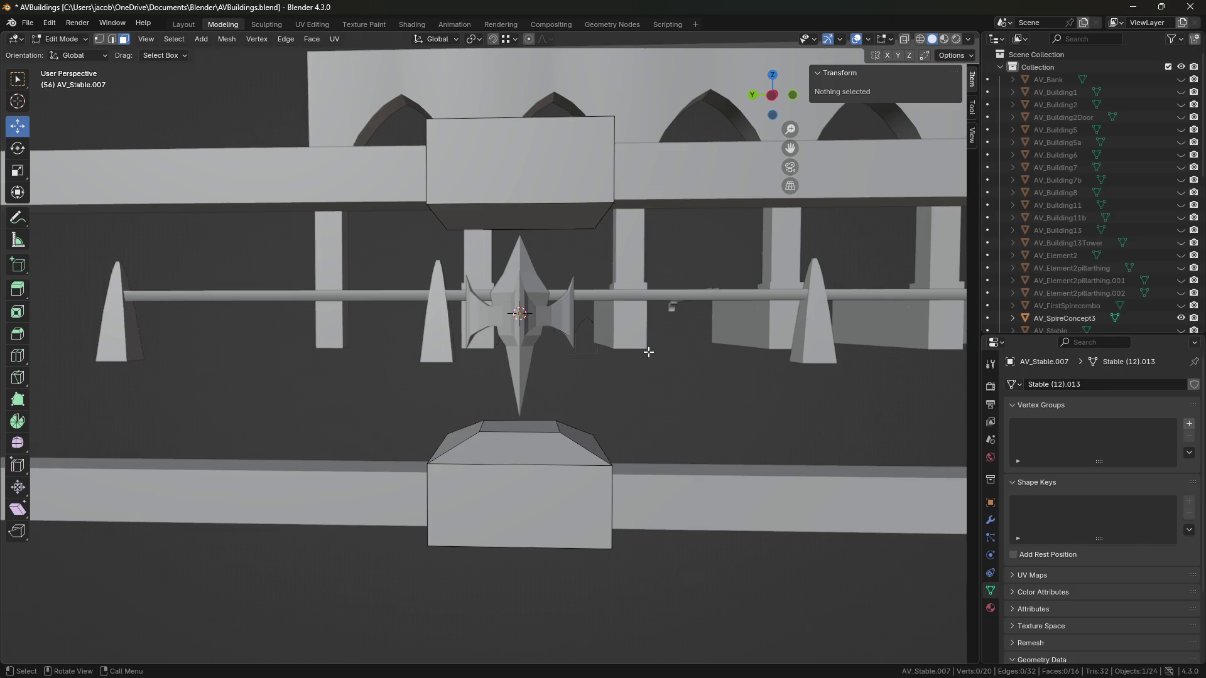
{"action": "middle_click_drag", "start_coordinate": [548, 442], "coordinate": [537, 377]}
{"action": "left_click", "coordinate": [537, 374]}
{"action": "scroll", "coordinate": [565, 370], "scroll_direction": "up", "scroll_amount": 3}
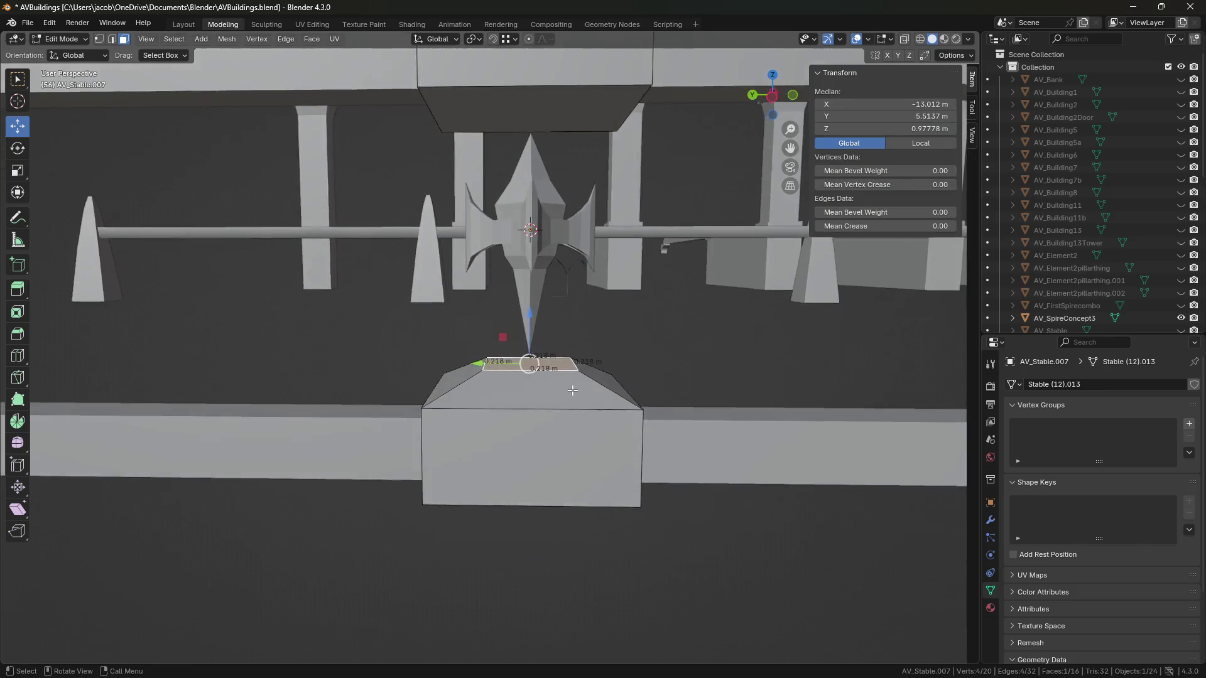
{"action": "left_click", "coordinate": [646, 361]}
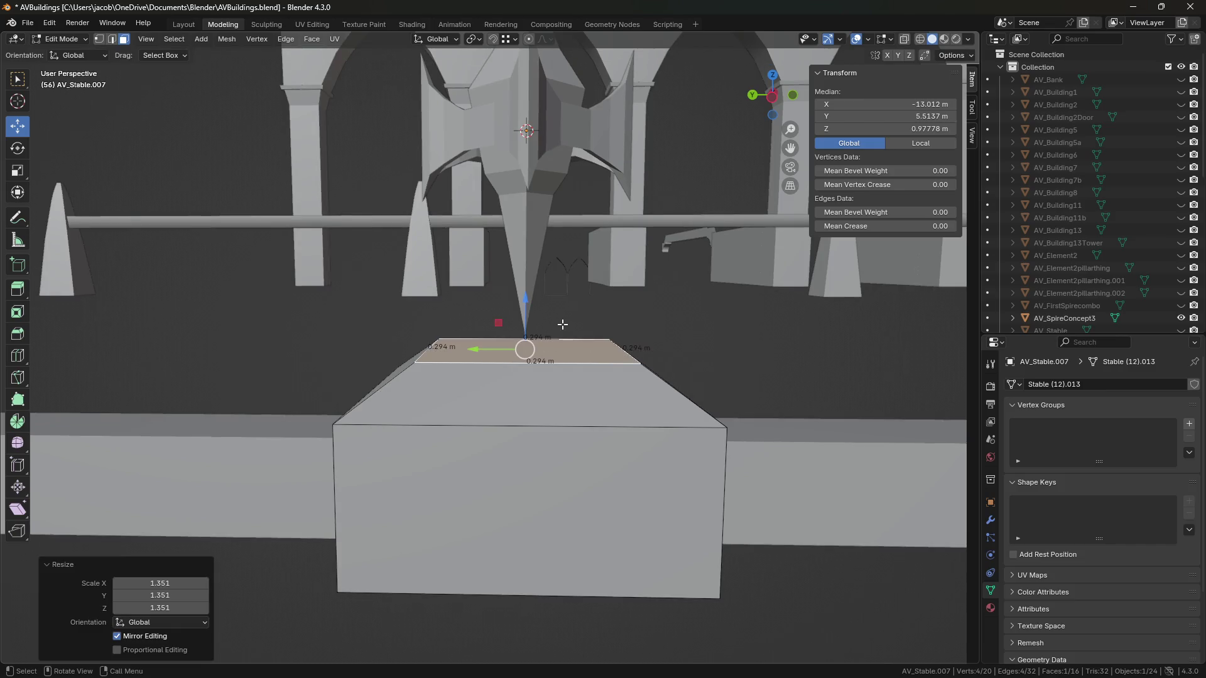
{"action": "left_click_drag", "start_coordinate": [524, 309], "coordinate": [526, 315]}
Step: Lower the box's top edge loop about 0.019 m and save the file
{"action": "mouse_move", "coordinate": [565, 402]}
{"action": "middle_mouse_down"}
{"action": "mouse_move", "coordinate": [621, 377]}
{"action": "mouse_move", "coordinate": [572, 359]}
{"action": "mouse_move", "coordinate": [545, 327]}
{"action": "middle_mouse_up"}
{"action": "key", "text": "2"}
{"action": "left_click", "coordinate": [599, 386], "text": "alt"}
{"action": "left_click_drag", "start_coordinate": [545, 328], "coordinate": [613, 358]}
{"action": "middle_click_drag", "start_coordinate": [613, 358], "coordinate": [603, 386]}
{"action": "key", "text": "ctrl+s"}
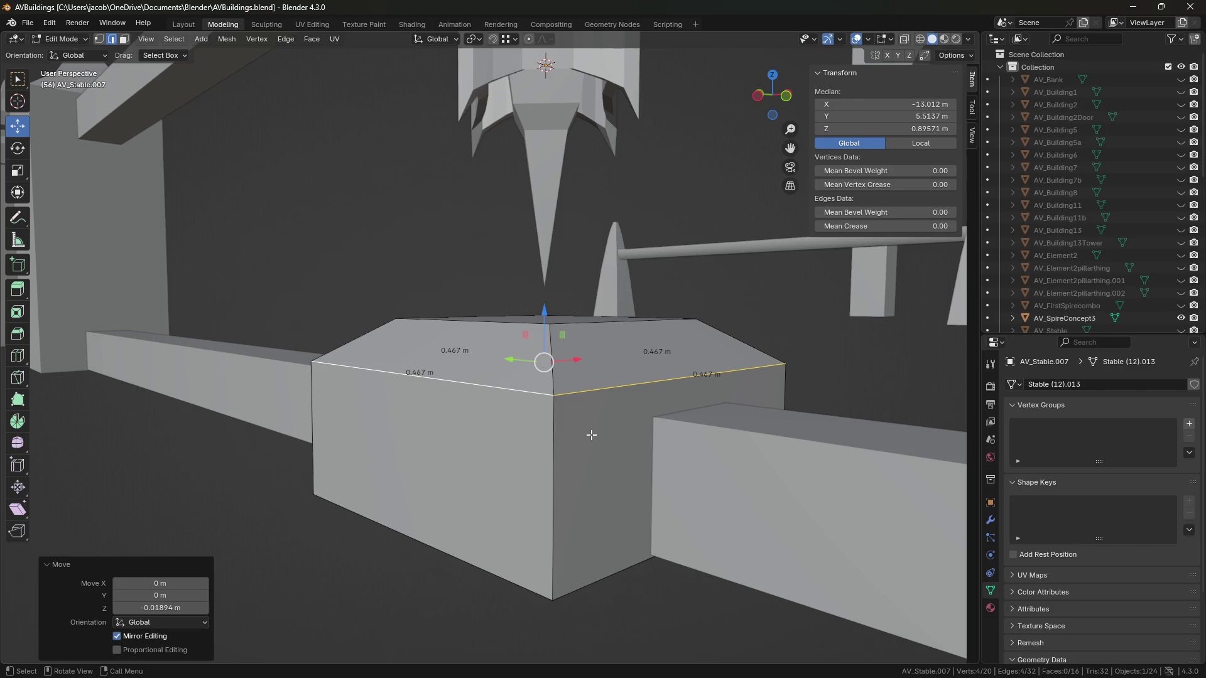
Step: Lower two of the post's top edges to reshape the sloped cap
{"action": "mouse_move", "coordinate": [583, 431]}
{"action": "middle_mouse_down"}
{"action": "mouse_move", "coordinate": [568, 420]}
{"action": "mouse_move", "coordinate": [587, 435]}
{"action": "mouse_move", "coordinate": [622, 421]}
{"action": "middle_mouse_up"}
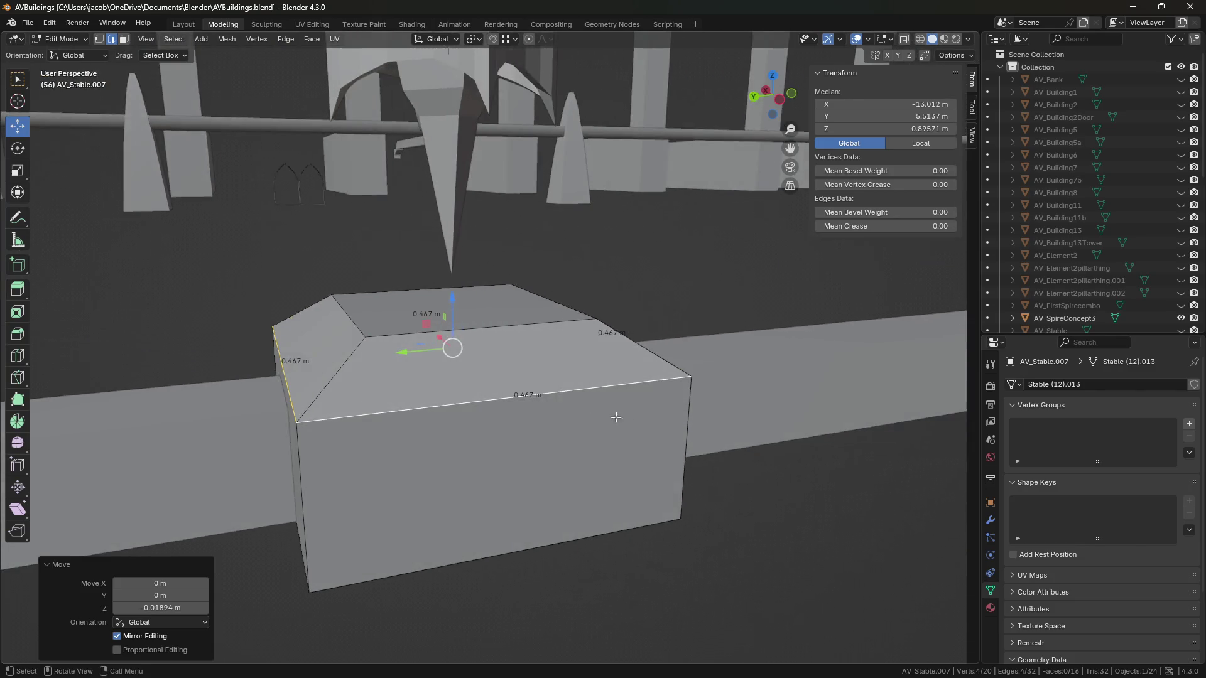
{"action": "mouse_move", "coordinate": [549, 407]}
{"action": "middle_mouse_down"}
{"action": "mouse_move", "coordinate": [594, 309]}
{"action": "mouse_move", "coordinate": [505, 345]}
{"action": "mouse_move", "coordinate": [515, 348]}
{"action": "mouse_move", "coordinate": [493, 339]}
{"action": "middle_mouse_up"}
{"action": "left_click", "coordinate": [572, 310]}
{"action": "left_click", "coordinate": [493, 333]}
{"action": "left_click_drag", "start_coordinate": [364, 282], "coordinate": [362, 297]}
{"action": "right_click", "coordinate": [362, 297]}
{"action": "left_click", "coordinate": [545, 330], "text": "shift"}
{"action": "left_click_drag", "start_coordinate": [491, 290], "coordinate": [491, 301]}
{"action": "middle_click_drag", "start_coordinate": [491, 301], "coordinate": [524, 297]}
Step: Enlarge the post's top face to 0.36 m
{"action": "key", "text": "3"}
{"action": "left_click", "coordinate": [505, 295]}
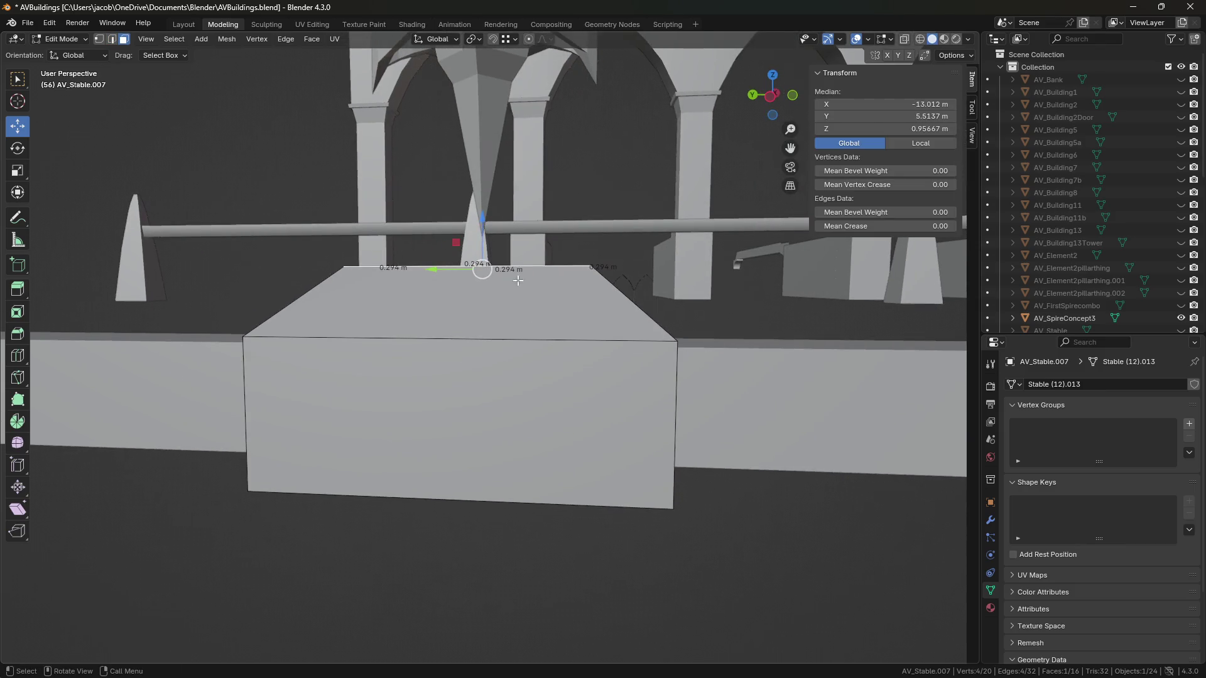
{"action": "key", "text": "s"}
{"action": "left_click", "coordinate": [659, 323]}
{"action": "middle_click_drag", "start_coordinate": [684, 323], "coordinate": [696, 375]}
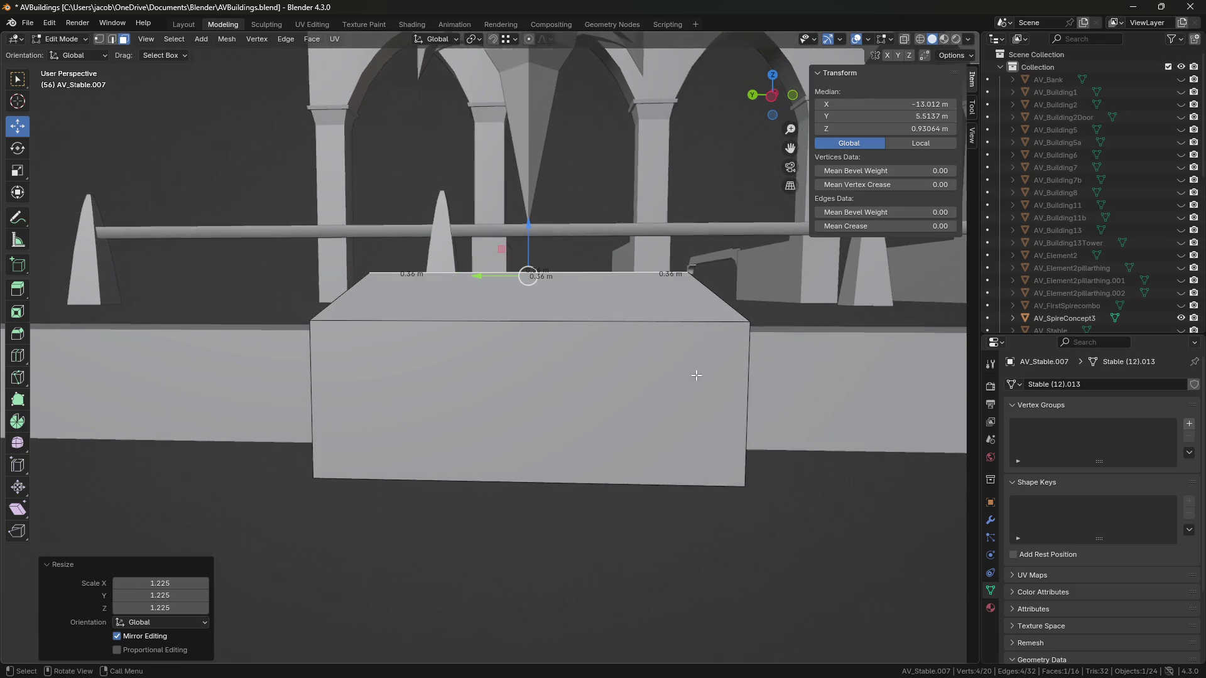
Step: Raise the top face 0.058 m and shrink it to a small face with 0.174 m edges
{"action": "key", "text": "g"}
{"action": "key", "text": "Escape"}
{"action": "key", "text": "g"}
{"action": "key", "text": "z"}
{"action": "left_click", "coordinate": [584, 251]}
{"action": "scroll", "coordinate": [680, 358], "scroll_direction": "down", "scroll_amount": 5}
{"action": "key", "text": "s"}
{"action": "left_click", "coordinate": [584, 423]}
{"action": "mouse_move", "coordinate": [584, 422]}
{"action": "middle_mouse_down"}
{"action": "mouse_move", "coordinate": [612, 435]}
{"action": "mouse_move", "coordinate": [590, 396]}
{"action": "mouse_move", "coordinate": [597, 458]}
{"action": "mouse_move", "coordinate": [568, 432]}
{"action": "middle_mouse_up"}
{"action": "scroll", "coordinate": [568, 432], "scroll_direction": "up", "scroll_amount": 3}
Step: Scale the spire finial slightly smaller, then return to editing the post's mesh
{"action": "key", "text": "Tab"}
{"action": "left_click", "coordinate": [503, 207]}
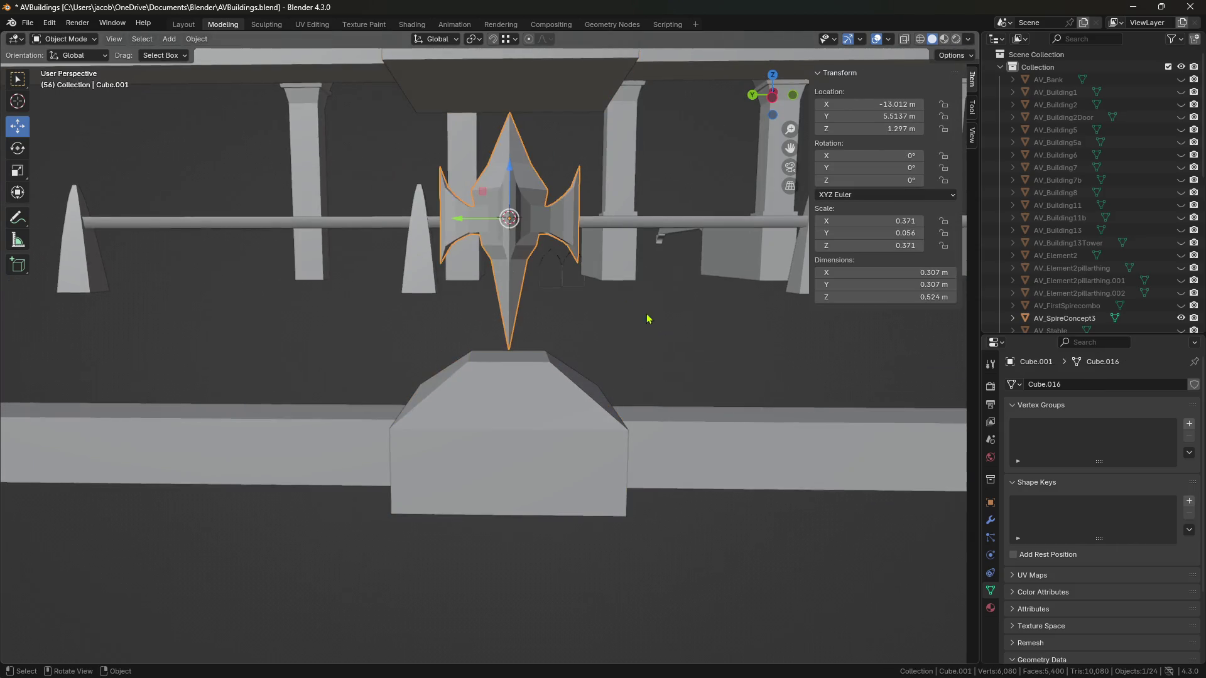
{"action": "key", "text": "s"}
{"action": "left_click", "coordinate": [618, 310]}
{"action": "left_click", "coordinate": [535, 388]}
{"action": "key", "text": "Tab"}
{"action": "middle_click_drag", "start_coordinate": [536, 388], "coordinate": [507, 309]}
Step: Extrude the cap's top face into a new raised tier and shrink its top
{"action": "key", "text": "e"}
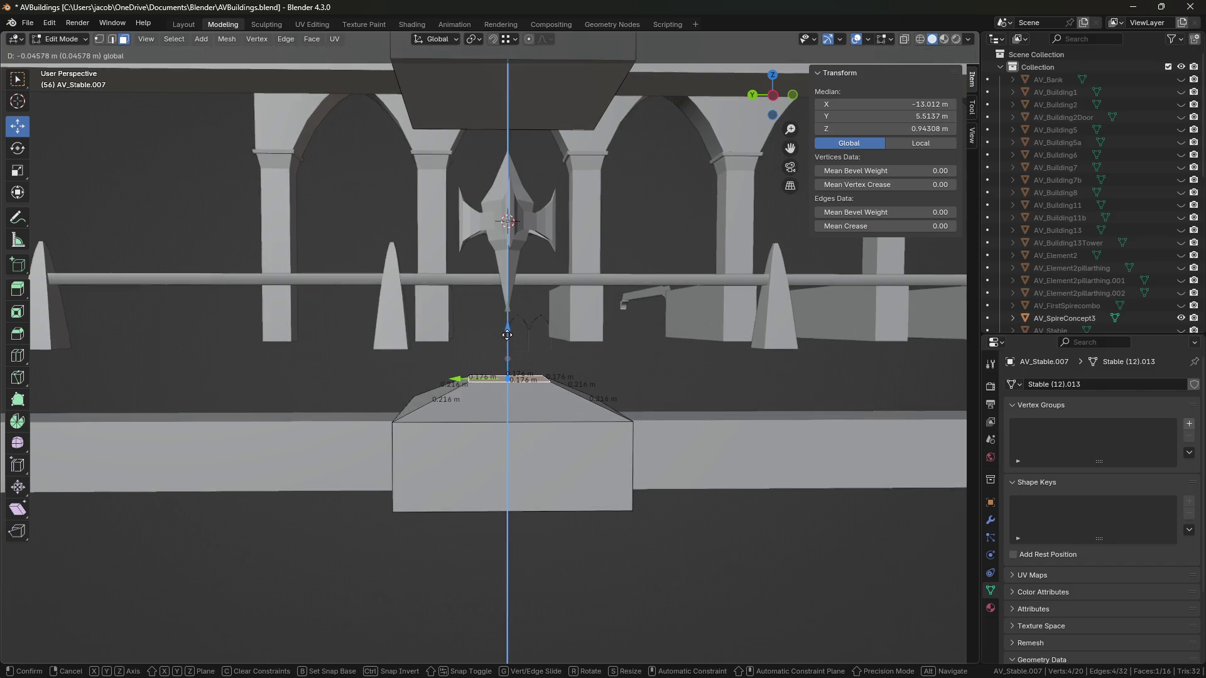
{"action": "left_click", "coordinate": [501, 325]}
{"action": "left_click_drag", "start_coordinate": [500, 324], "coordinate": [501, 305]}
{"action": "key", "text": "s"}
{"action": "left_click", "coordinate": [556, 361]}
{"action": "mouse_move", "coordinate": [556, 361]}
{"action": "middle_mouse_down"}
{"action": "mouse_move", "coordinate": [667, 385]}
{"action": "mouse_move", "coordinate": [567, 382]}
{"action": "middle_mouse_up"}
Step: Lower the top edge ring vertically along Z, cancelling an attempted bevel
{"action": "key", "text": "2"}
{"action": "key", "text": "g"}
{"action": "key", "text": "z"}
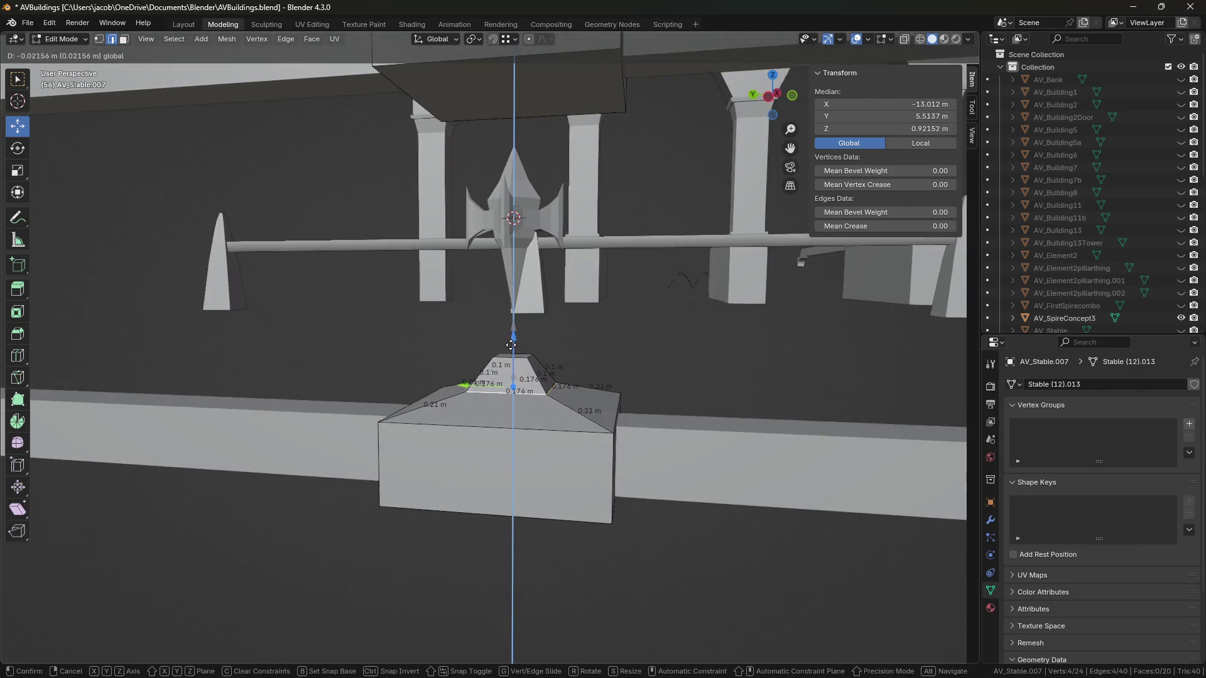
{"action": "left_click", "coordinate": [628, 413]}
{"action": "middle_click_drag", "start_coordinate": [628, 413], "coordinate": [638, 418]}
{"action": "key", "text": "ctrl+b"}
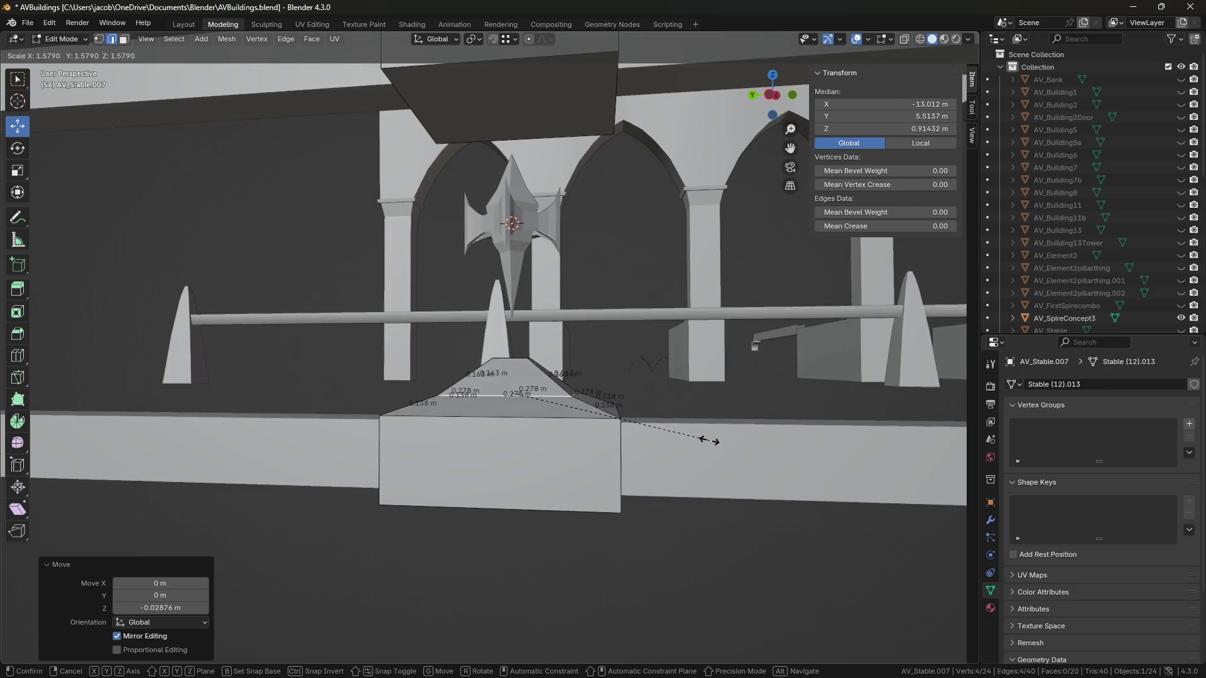
{"action": "key", "text": "Escape"}
{"action": "left_click", "coordinate": [646, 511]}
{"action": "mouse_move", "coordinate": [646, 511]}
{"action": "middle_mouse_down"}
{"action": "mouse_move", "coordinate": [550, 481]}
{"action": "mouse_move", "coordinate": [505, 494]}
{"action": "mouse_move", "coordinate": [538, 473]}
{"action": "mouse_move", "coordinate": [600, 461]}
{"action": "mouse_move", "coordinate": [539, 444]}
{"action": "mouse_move", "coordinate": [579, 400]}
{"action": "mouse_move", "coordinate": [600, 403]}
{"action": "mouse_move", "coordinate": [627, 436]}
{"action": "middle_mouse_up"}
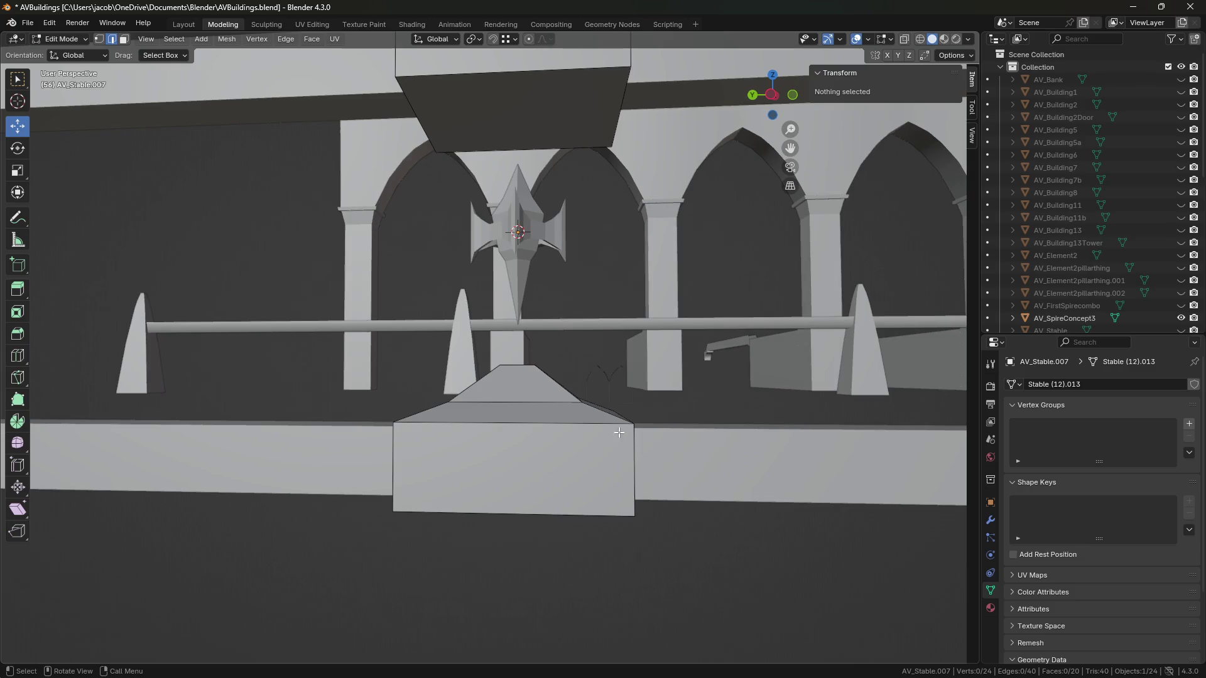
Step: Scale down the small roof-top face and lower it by 0.049 m
{"action": "middle_click_drag", "start_coordinate": [584, 383], "coordinate": [557, 399]}
{"action": "key", "text": "3"}
{"action": "left_click", "coordinate": [521, 356]}
{"action": "middle_click_drag", "start_coordinate": [522, 357], "coordinate": [530, 352]}
{"action": "left_click_drag", "start_coordinate": [530, 318], "coordinate": [531, 307]}
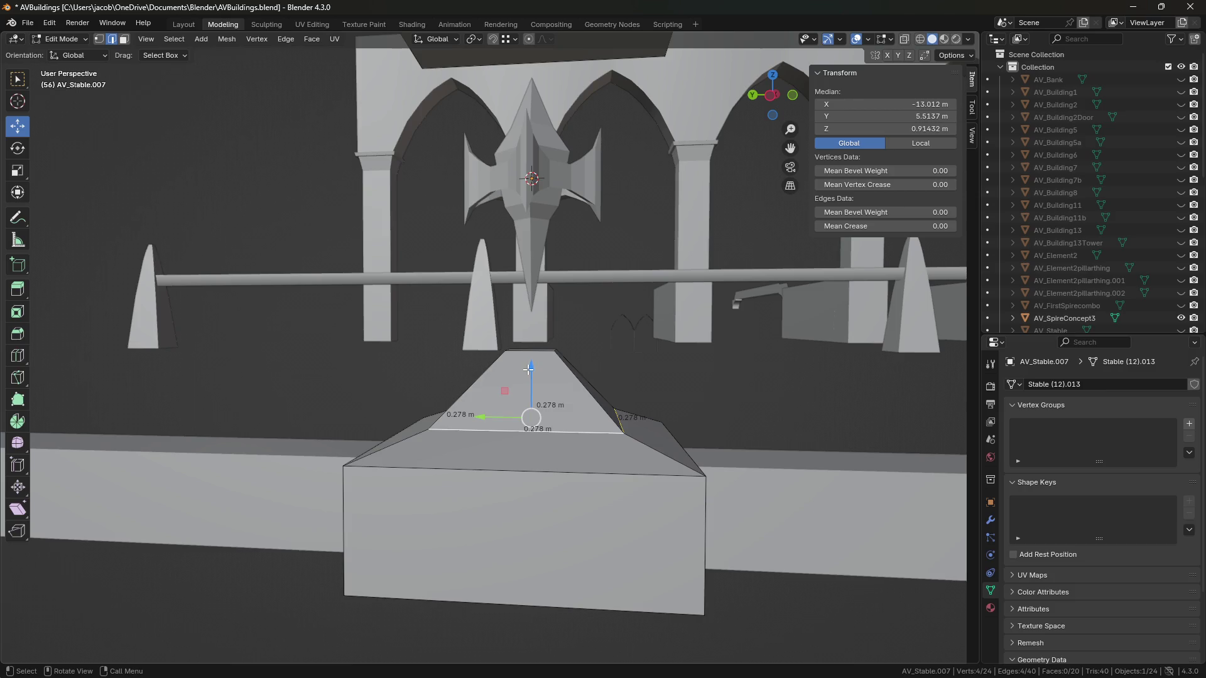
{"action": "key", "text": "s"}
{"action": "left_click", "coordinate": [529, 378]}
{"action": "left_click_drag", "start_coordinate": [531, 371], "coordinate": [538, 385]}
{"action": "mouse_move", "coordinate": [552, 389]}
{"action": "middle_mouse_down"}
{"action": "mouse_move", "coordinate": [622, 422]}
{"action": "mouse_move", "coordinate": [646, 498]}
{"action": "middle_mouse_up"}
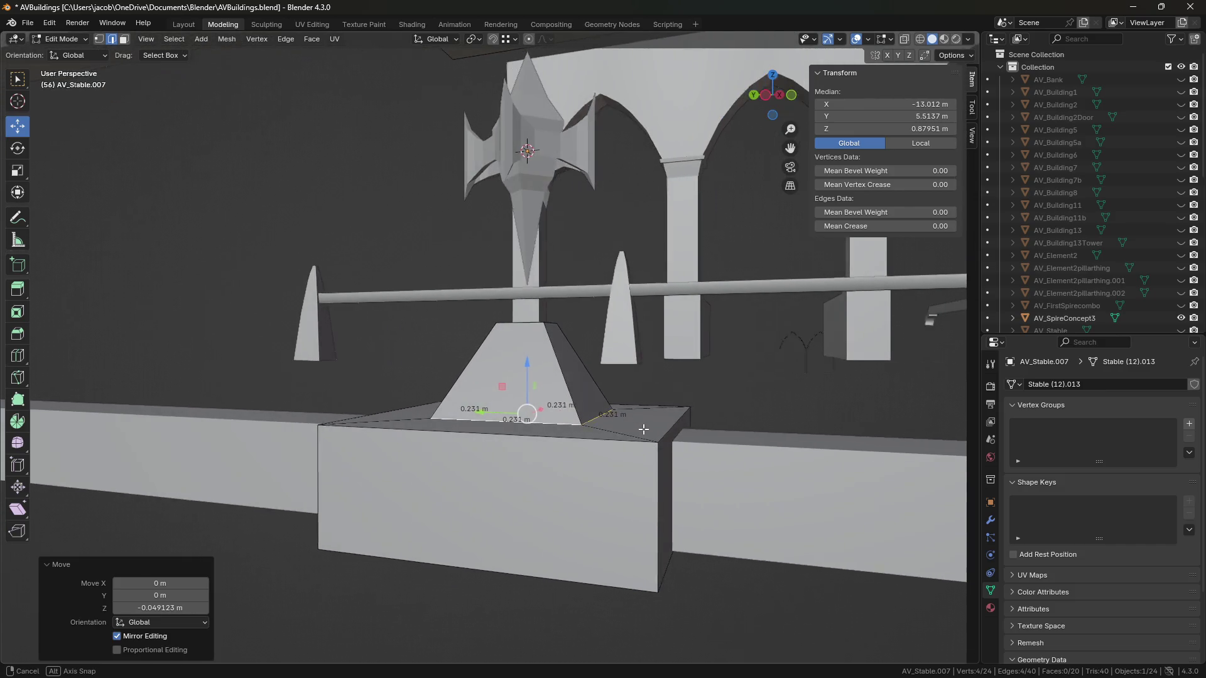
Step: From a level side view, select the pyramid's top face and move it vertically
{"action": "scroll", "coordinate": [598, 434], "scroll_direction": "up", "scroll_amount": 2}
{"action": "mouse_move", "coordinate": [598, 434]}
{"action": "middle_mouse_down"}
{"action": "mouse_move", "coordinate": [671, 434]}
{"action": "mouse_move", "coordinate": [647, 440]}
{"action": "mouse_move", "coordinate": [672, 420]}
{"action": "mouse_move", "coordinate": [603, 434]}
{"action": "mouse_move", "coordinate": [547, 389]}
{"action": "middle_mouse_up"}
{"action": "scroll", "coordinate": [671, 433], "scroll_direction": "up", "scroll_amount": 2}
{"action": "left_click", "coordinate": [528, 334]}
{"action": "mouse_move", "coordinate": [528, 334]}
{"action": "middle_mouse_down"}
{"action": "mouse_move", "coordinate": [572, 359]}
{"action": "mouse_move", "coordinate": [540, 333]}
{"action": "mouse_move", "coordinate": [562, 329]}
{"action": "mouse_move", "coordinate": [522, 314]}
{"action": "mouse_move", "coordinate": [511, 323]}
{"action": "middle_mouse_up"}
{"action": "key", "text": "3"}
{"action": "left_click", "coordinate": [513, 320]}
{"action": "left_click_drag", "start_coordinate": [511, 311], "coordinate": [509, 355]}
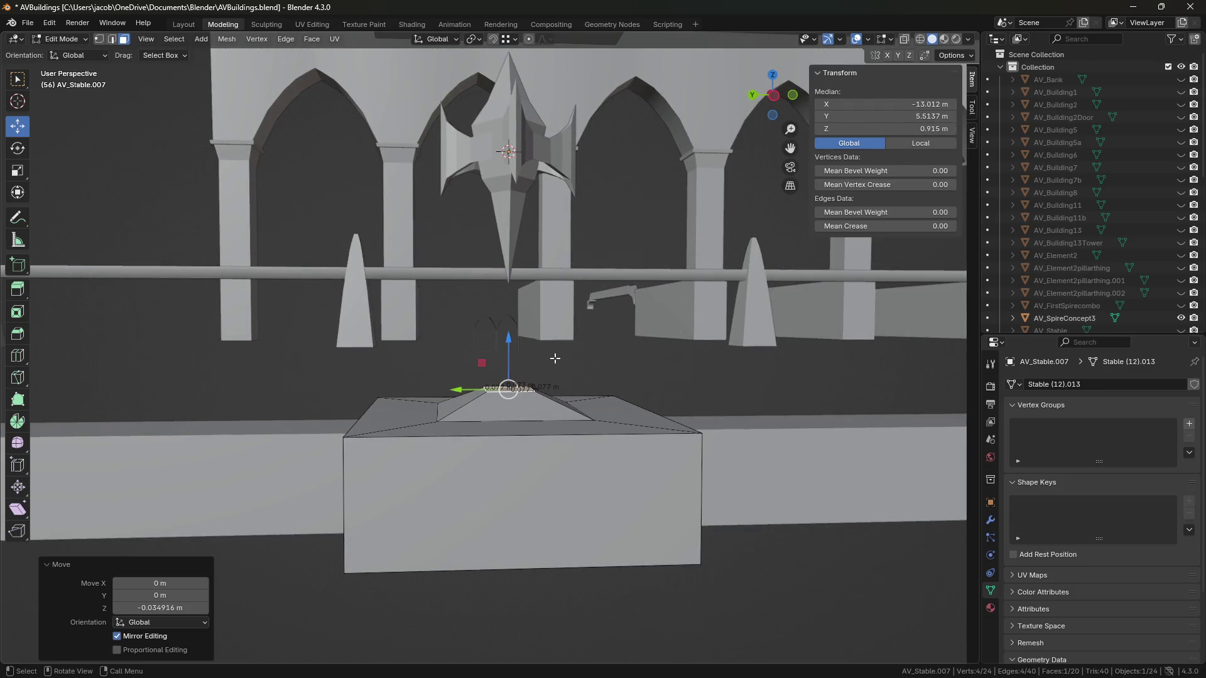
Step: Extrude the top face upward, scale it by 1.25, then shrink it to 0.145 m
{"action": "key", "text": "e"}
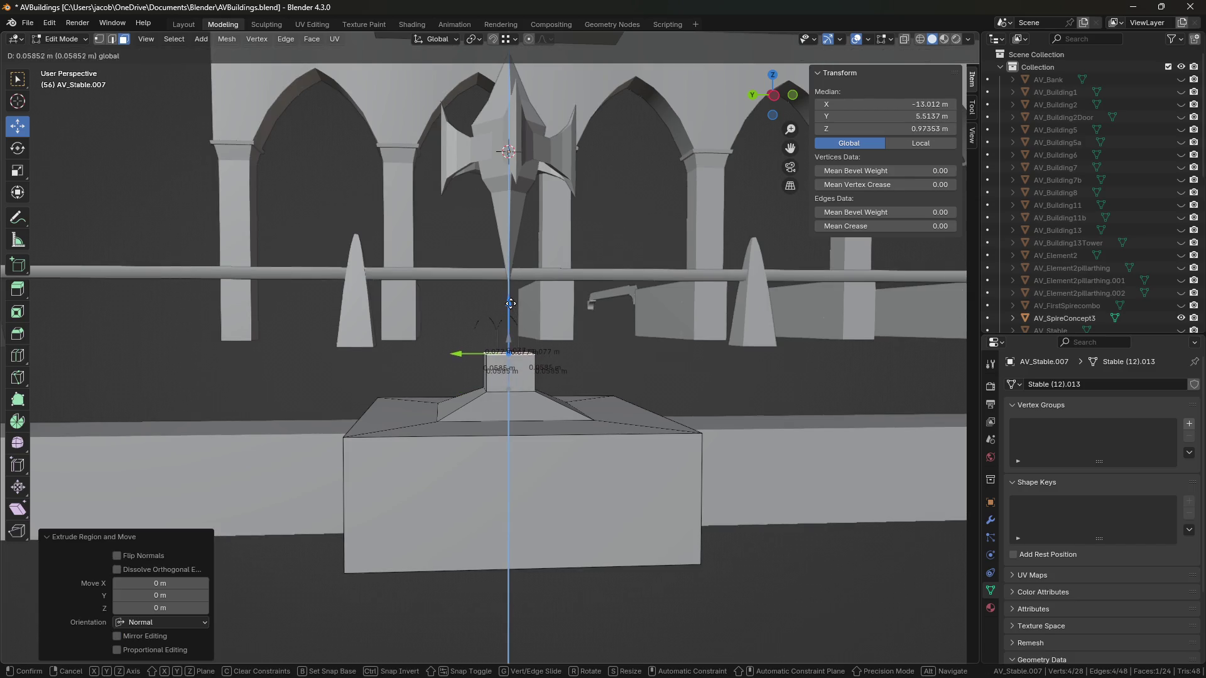
{"action": "left_click", "coordinate": [594, 361]}
{"action": "key", "text": "s"}
{"action": "left_click", "coordinate": [632, 363]}
{"action": "mouse_move", "coordinate": [632, 363]}
{"action": "middle_mouse_down"}
{"action": "mouse_move", "coordinate": [616, 379]}
{"action": "mouse_move", "coordinate": [515, 394]}
{"action": "middle_mouse_up"}
{"action": "key", "text": "s"}
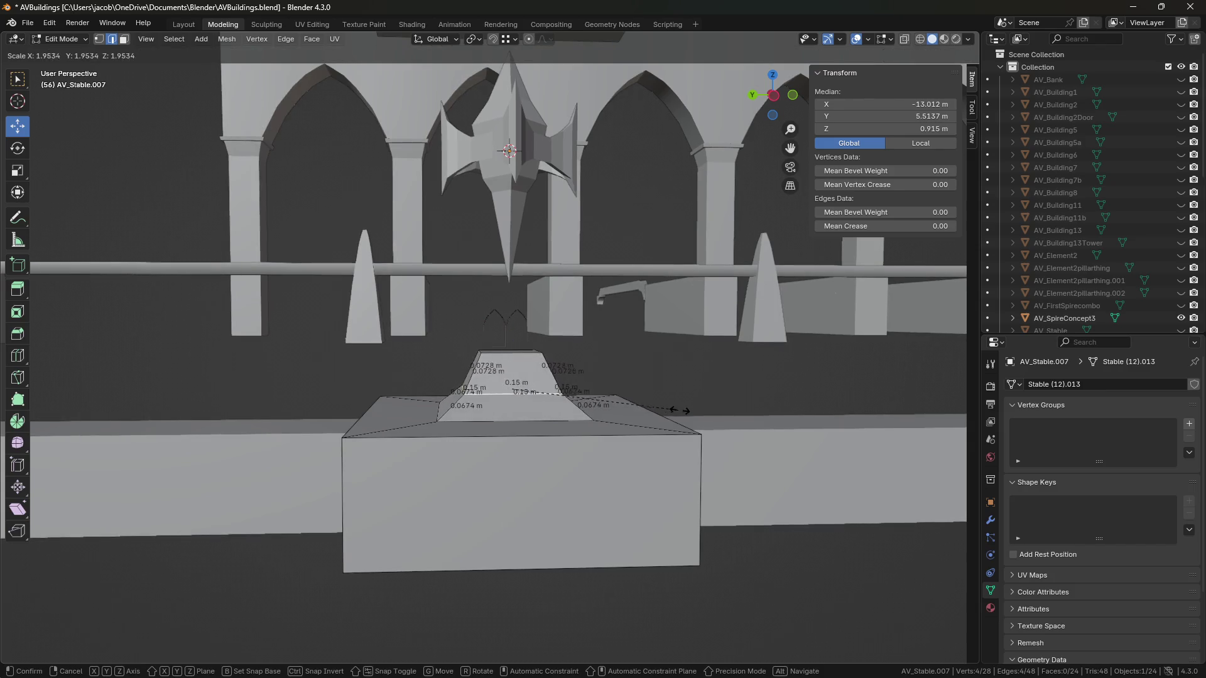
{"action": "left_click", "coordinate": [678, 410]}
{"action": "mouse_move", "coordinate": [678, 410]}
{"action": "middle_mouse_down"}
{"action": "mouse_move", "coordinate": [675, 436]}
{"action": "mouse_move", "coordinate": [722, 417]}
{"action": "mouse_move", "coordinate": [681, 424]}
{"action": "middle_mouse_up"}
{"action": "type", "text": "s1.25"}
{"action": "key", "text": "Return"}
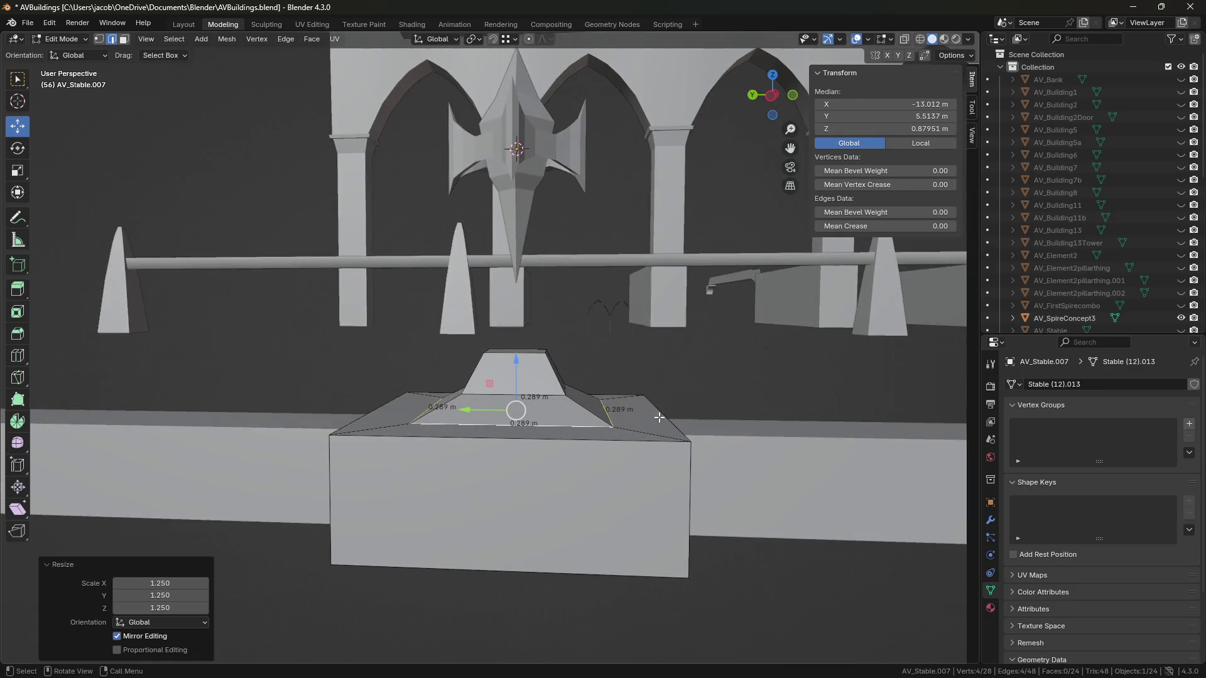
{"action": "key", "text": "s"}
{"action": "left_click", "coordinate": [619, 405]}
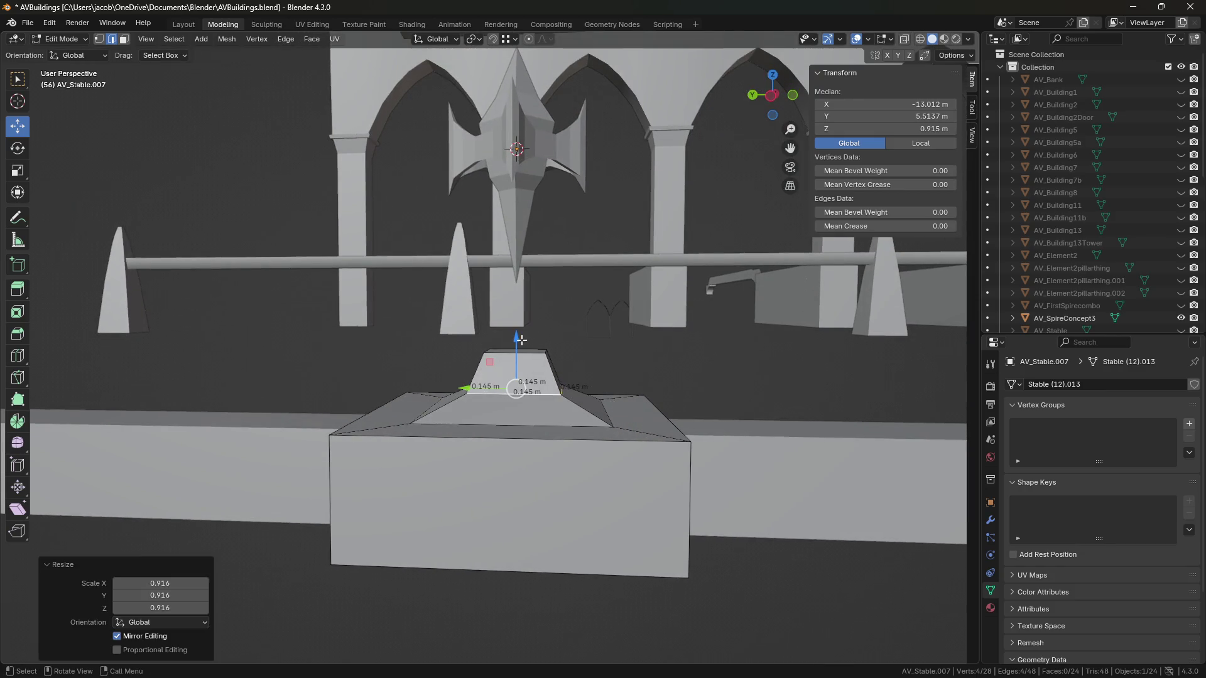
Step: Raise the top face again and scale it down into a narrower tier
{"action": "key", "text": "3"}
{"action": "middle_click_drag", "start_coordinate": [517, 337], "coordinate": [516, 339]}
{"action": "left_click_drag", "start_coordinate": [516, 311], "coordinate": [517, 270]}
{"action": "key", "text": "s"}
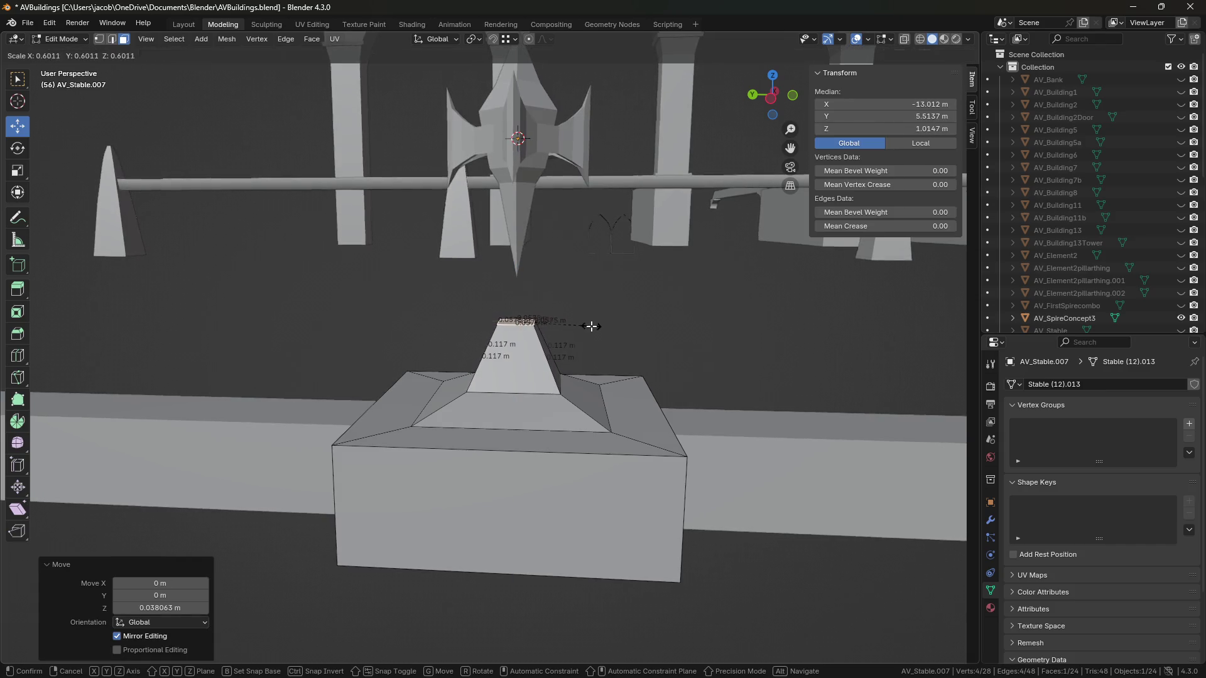
{"action": "left_click", "coordinate": [591, 326]}
{"action": "middle_click_drag", "start_coordinate": [678, 382], "coordinate": [666, 393]}
Step: Scale and slightly raise a lower edge loop to refine the taper, then deselect
{"action": "key", "text": "2"}
{"action": "left_click", "coordinate": [561, 394], "text": "alt"}
{"action": "key", "text": "s"}
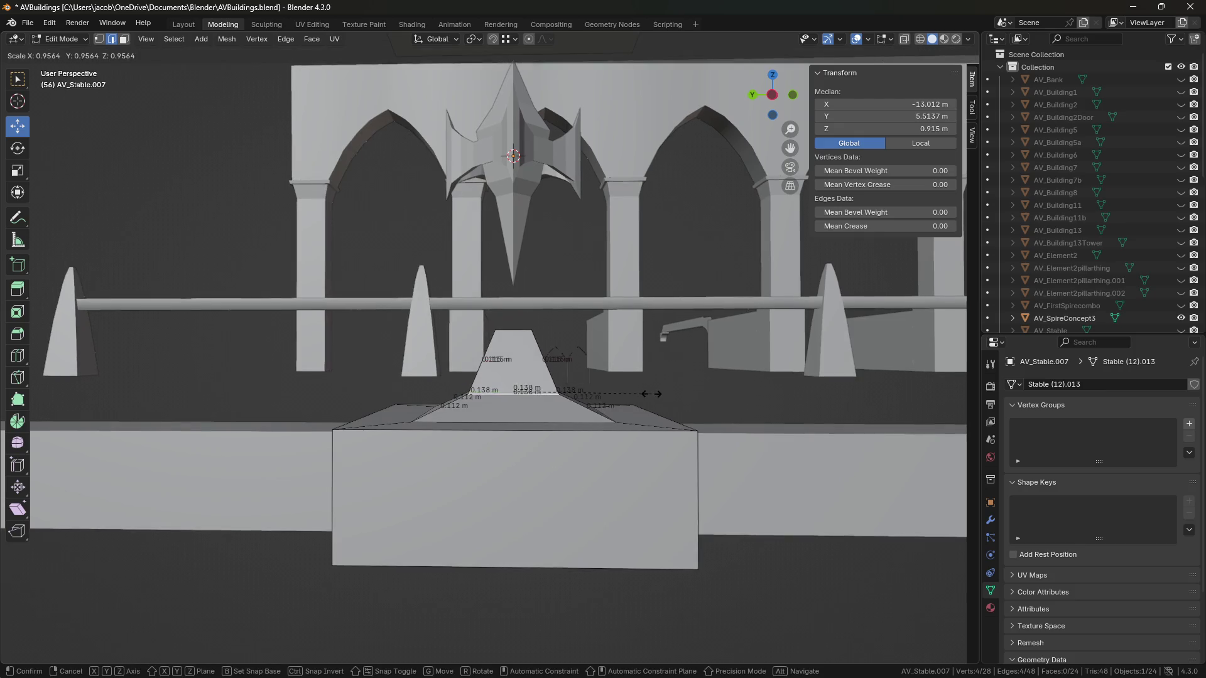
{"action": "key", "text": "g"}
{"action": "key", "text": "z"}
{"action": "left_click", "coordinate": [655, 384]}
{"action": "key", "text": "s"}
{"action": "left_click", "coordinate": [656, 383]}
{"action": "key", "text": "alt+a"}
{"action": "middle_click_drag", "start_coordinate": [753, 568], "coordinate": [771, 578]}
{"action": "scroll", "coordinate": [772, 578], "scroll_direction": "down", "scroll_amount": 3}
Step: In Object Mode, lower the spire finial along Z to about 1.2582 m
{"action": "key", "text": "Tab"}
{"action": "mouse_move", "coordinate": [727, 584]}
{"action": "middle_mouse_down"}
{"action": "mouse_move", "coordinate": [638, 563]}
{"action": "mouse_move", "coordinate": [823, 574]}
{"action": "mouse_move", "coordinate": [783, 590]}
{"action": "mouse_move", "coordinate": [732, 517]}
{"action": "mouse_move", "coordinate": [727, 558]}
{"action": "mouse_move", "coordinate": [627, 407]}
{"action": "mouse_move", "coordinate": [662, 434]}
{"action": "mouse_move", "coordinate": [658, 458]}
{"action": "mouse_move", "coordinate": [687, 435]}
{"action": "mouse_move", "coordinate": [775, 450]}
{"action": "mouse_move", "coordinate": [525, 415]}
{"action": "mouse_move", "coordinate": [568, 493]}
{"action": "mouse_move", "coordinate": [553, 493]}
{"action": "middle_mouse_up"}
{"action": "scroll", "coordinate": [628, 407], "scroll_direction": "up", "scroll_amount": 4}
{"action": "left_click", "coordinate": [628, 406]}
{"action": "key", "text": "g"}
{"action": "key", "text": "z"}
{"action": "left_click", "coordinate": [662, 464]}
{"action": "left_click", "coordinate": [554, 487]}
{"action": "scroll", "coordinate": [556, 481], "scroll_direction": "up", "scroll_amount": 3}
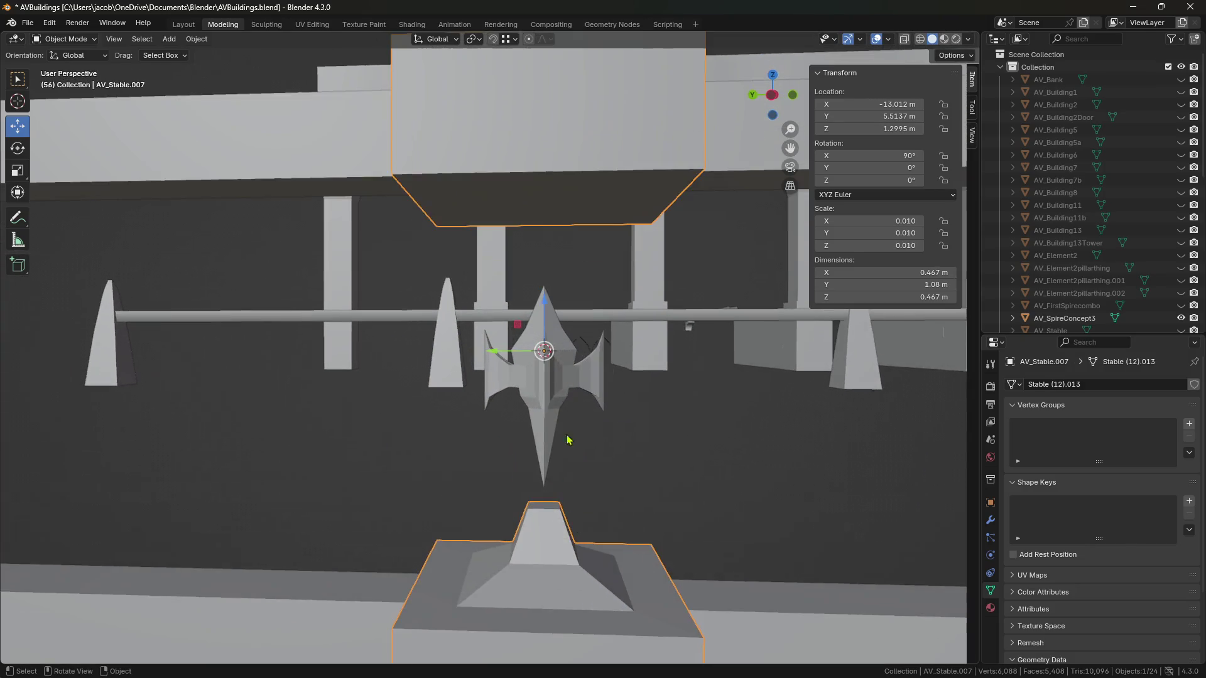
Step: Extrude the upper block's bottom face in place and shrink it inward
{"action": "key", "text": "Tab"}
{"action": "middle_click_drag", "start_coordinate": [588, 208], "coordinate": [595, 195]}
{"action": "key", "text": "3"}
{"action": "left_click", "coordinate": [591, 213]}
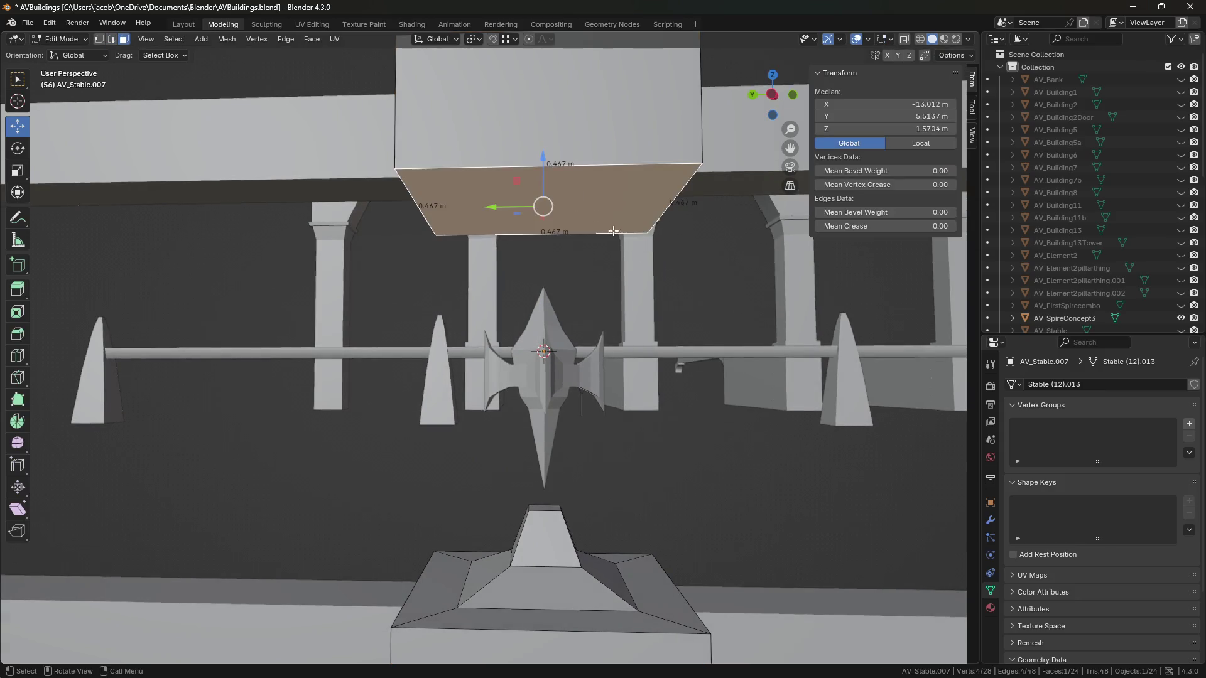
{"action": "key", "text": "e"}
{"action": "key", "text": "Escape"}
{"action": "key", "text": "s"}
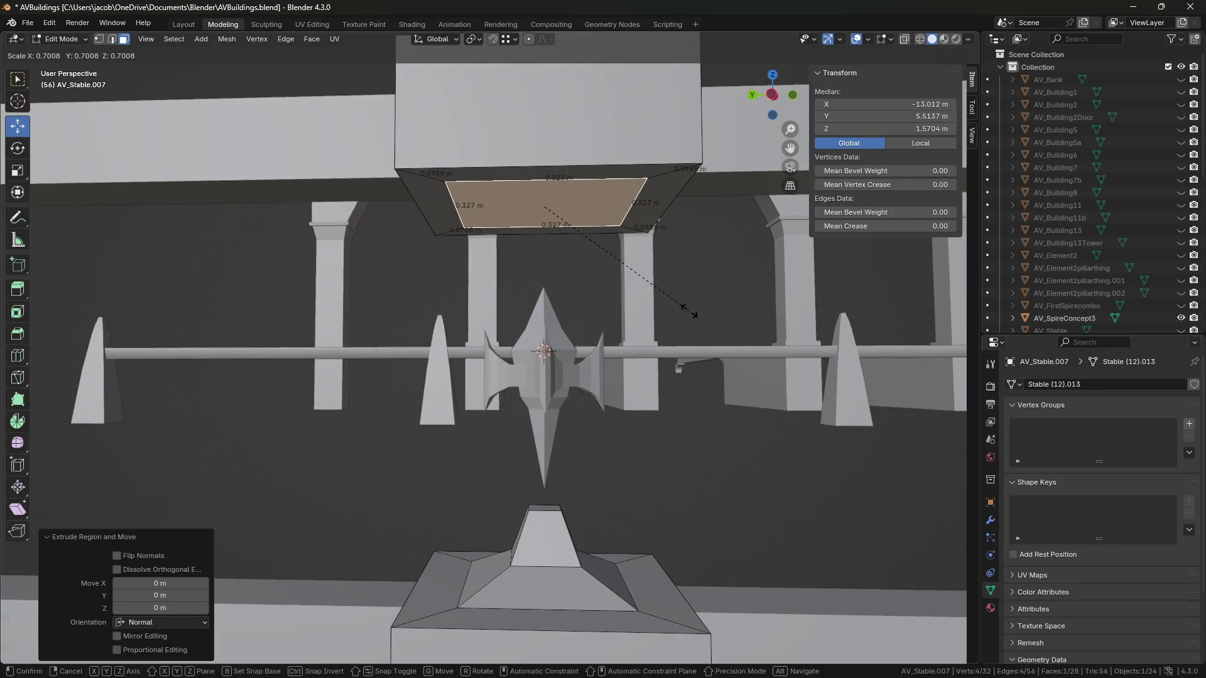
{"action": "left_click", "coordinate": [668, 313]}
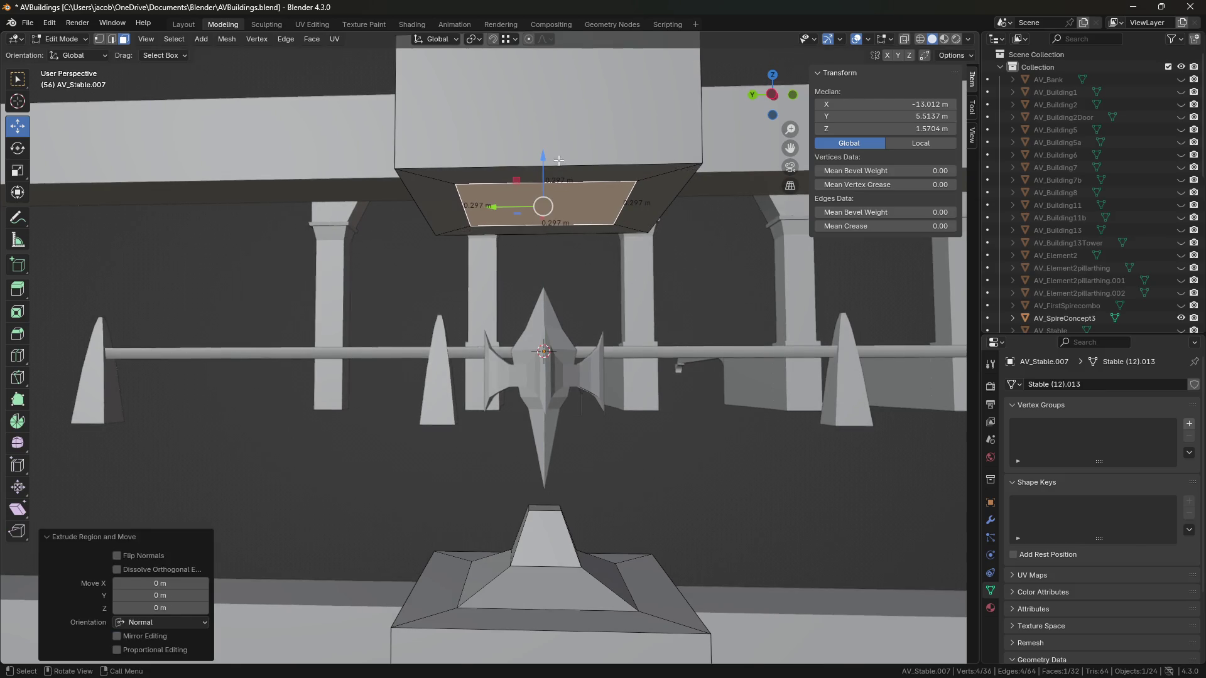
Step: Extrude the face downward and, in side ortho view, scale it by 0.454 then 0.859
{"action": "key", "text": "e"}
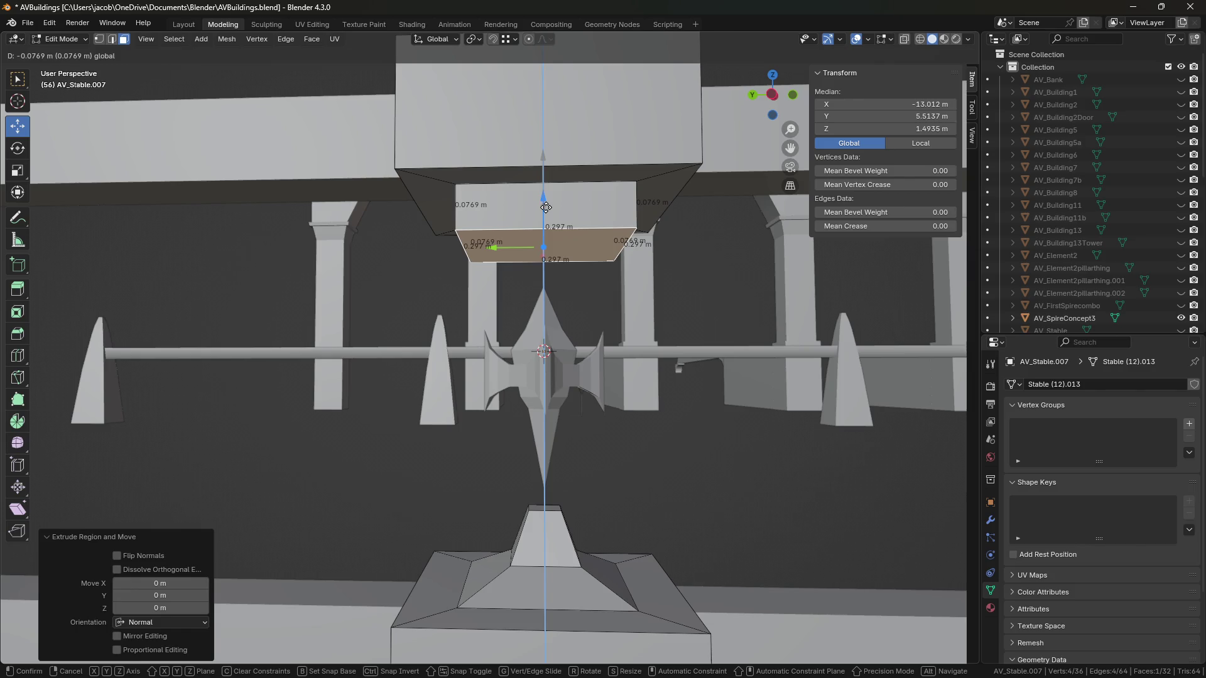
{"action": "left_click", "coordinate": [545, 207]}
{"action": "left_click", "coordinate": [772, 95]}
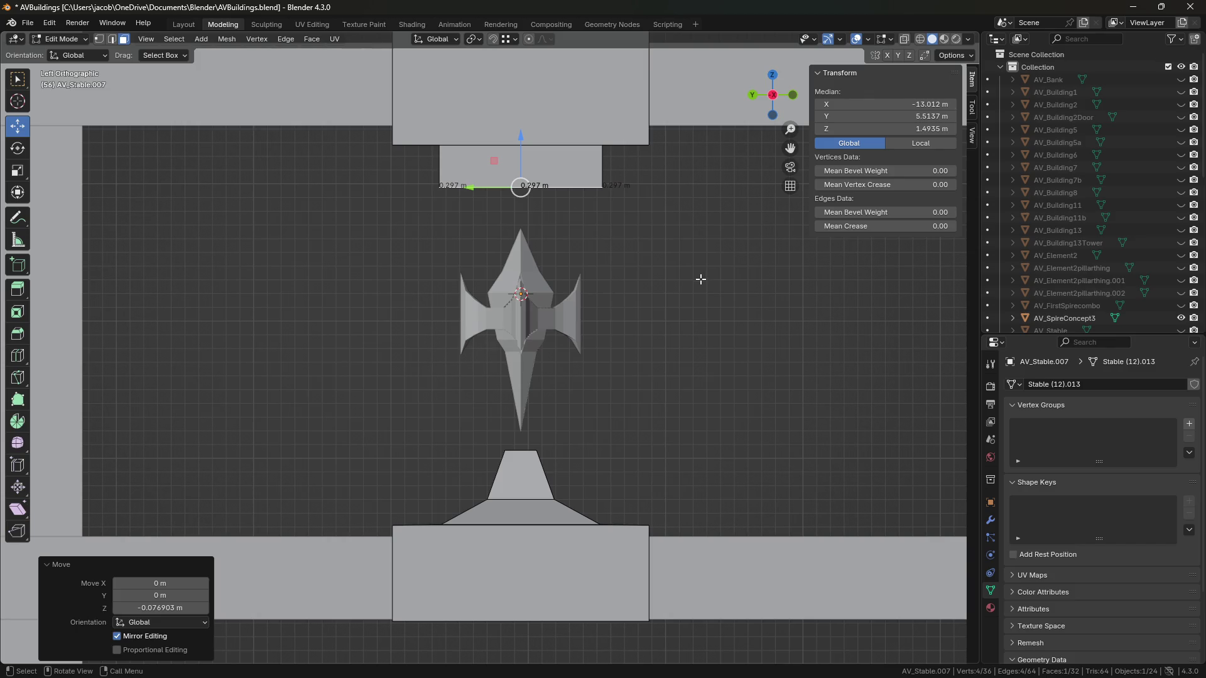
{"action": "key", "text": "s"}
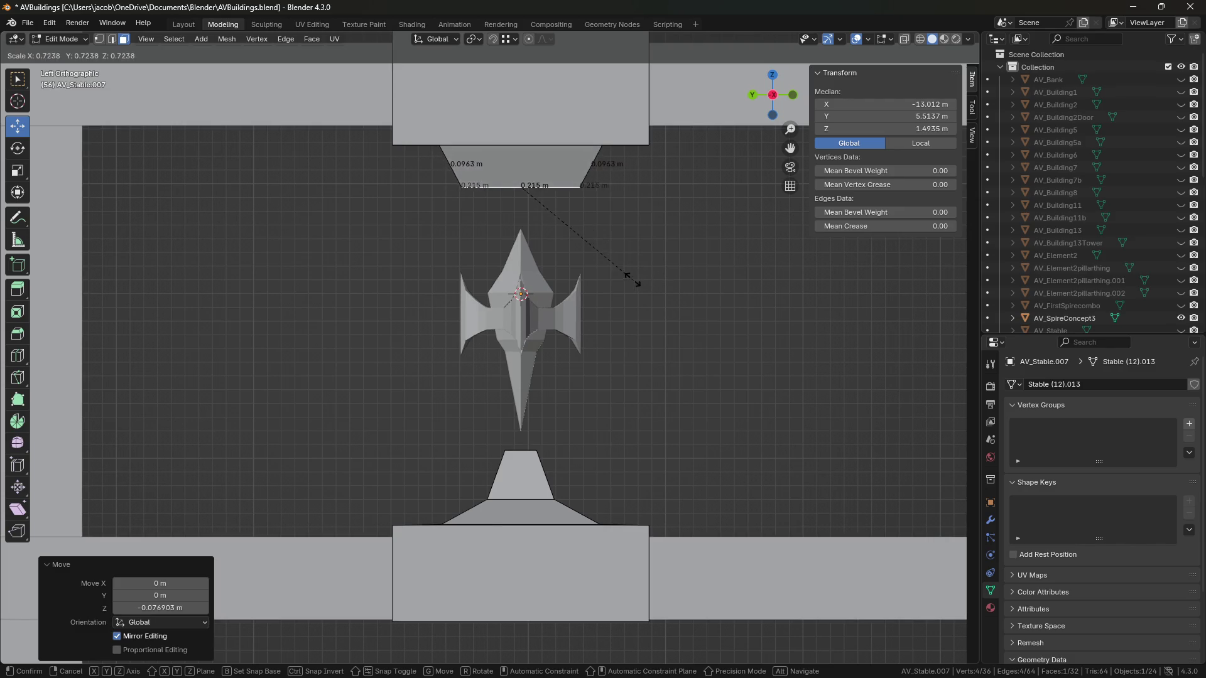
{"action": "left_click", "coordinate": [593, 243]}
{"action": "key", "text": "s"}
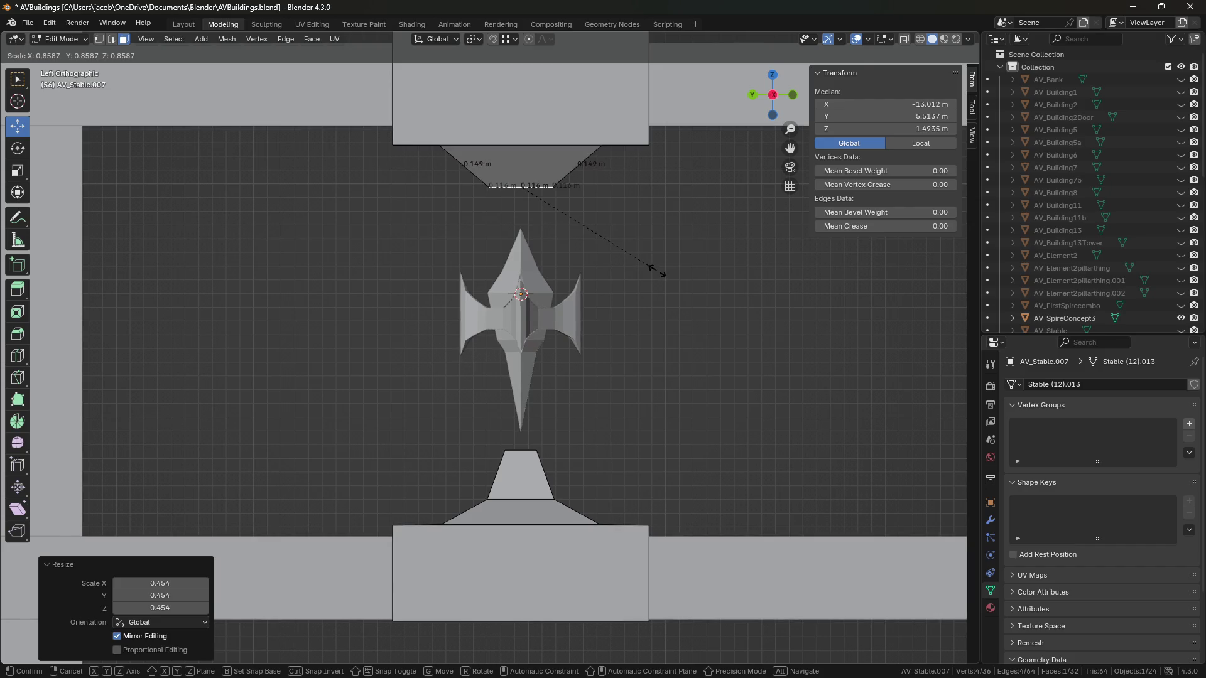
{"action": "left_click", "coordinate": [657, 272]}
{"action": "mouse_move", "coordinate": [529, 141]}
{"action": "left_mouse_down"}
{"action": "mouse_move", "coordinate": [520, 120]}
{"action": "mouse_move", "coordinate": [529, 178]}
{"action": "left_mouse_up"}
Step: Add a final tier scaled to 0.498, raise the tip slightly, and return to Object Mode
{"action": "key", "text": "e"}
{"action": "right_click", "coordinate": [542, 139]}
{"action": "key", "text": "s"}
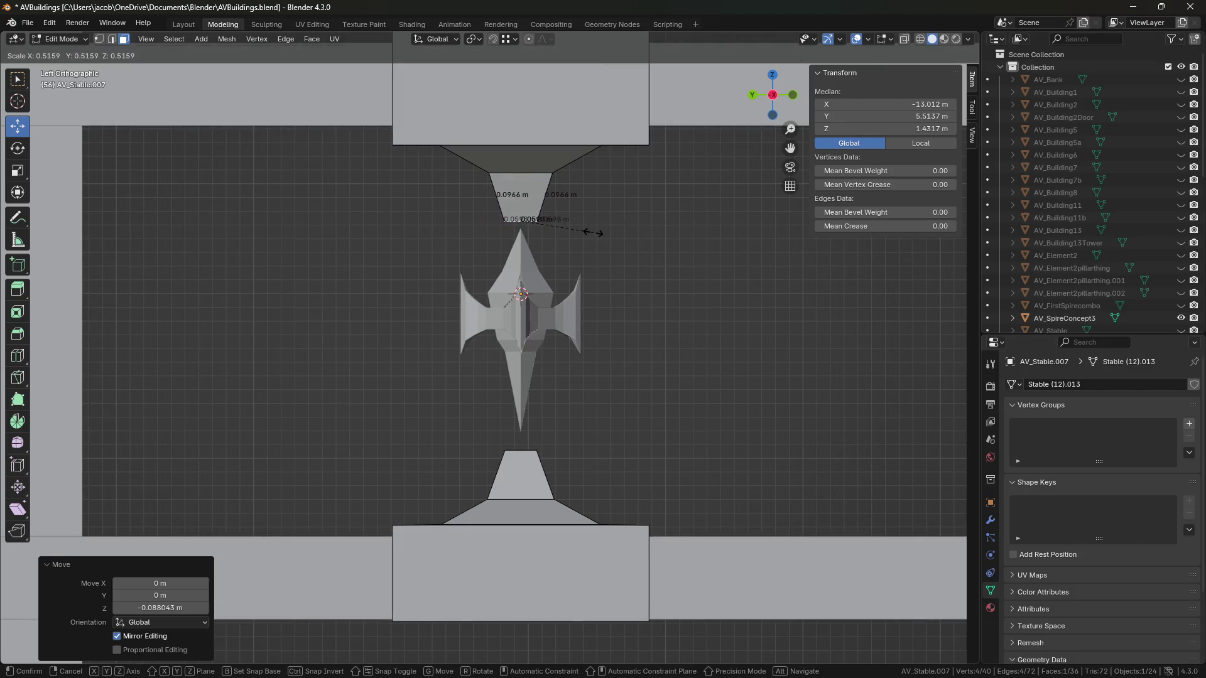
{"action": "left_click", "coordinate": [554, 213]}
{"action": "left_click_drag", "start_coordinate": [521, 168], "coordinate": [522, 162]}
{"action": "left_click", "coordinate": [728, 296]}
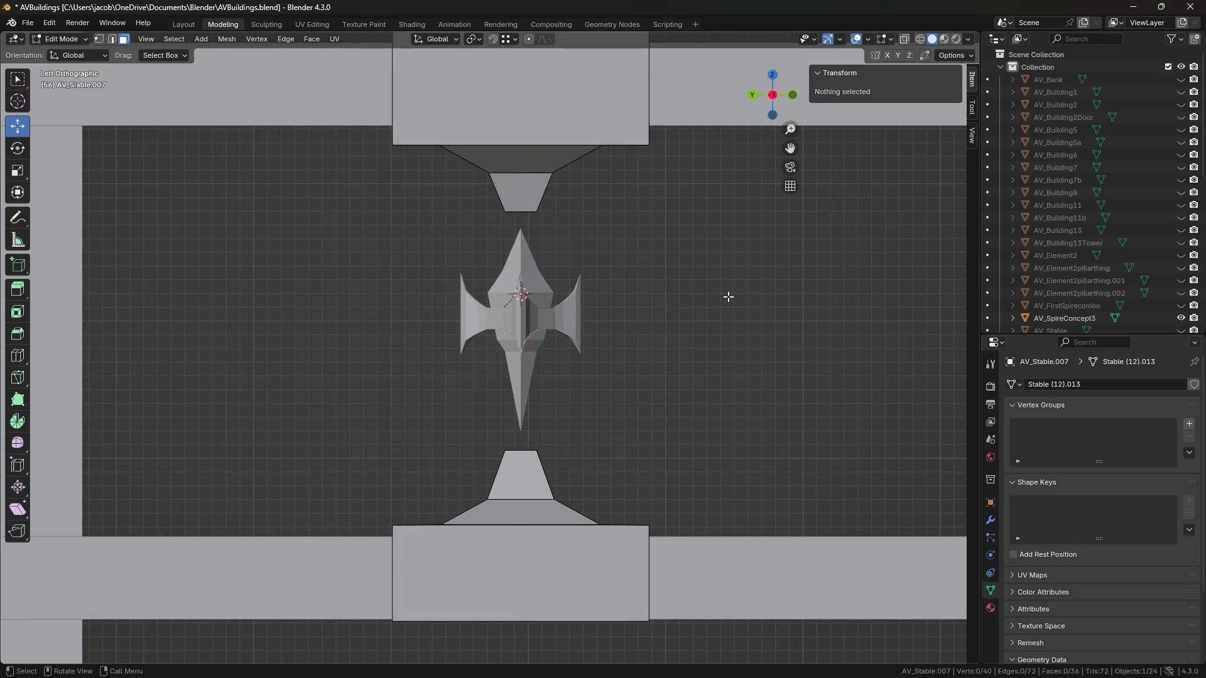
{"action": "key", "text": "Tab"}
{"action": "scroll", "coordinate": [705, 313], "scroll_direction": "down", "scroll_amount": 2}
{"action": "left_click", "coordinate": [678, 312]}
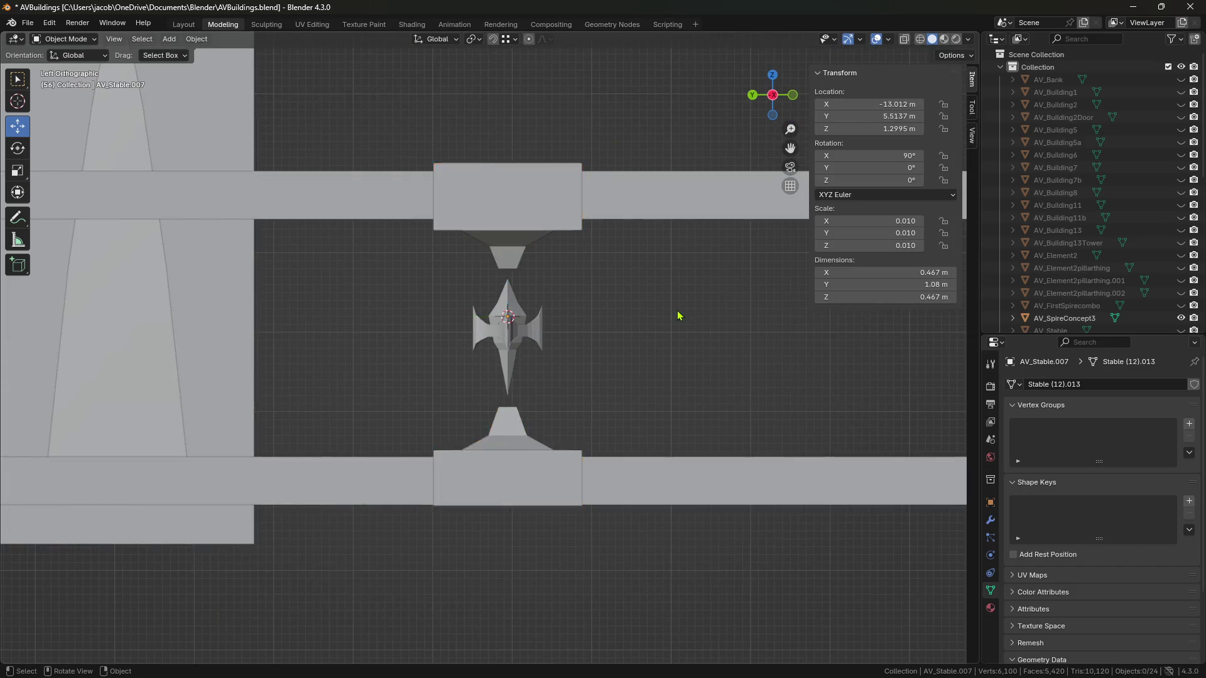
Step: Orbit out to show the whole fence, clear the selection, and save AVBuildings.blend with Ctrl+S
{"action": "middle_click_drag", "start_coordinate": [679, 312], "coordinate": [498, 196]}
{"action": "left_click", "coordinate": [548, 198]}
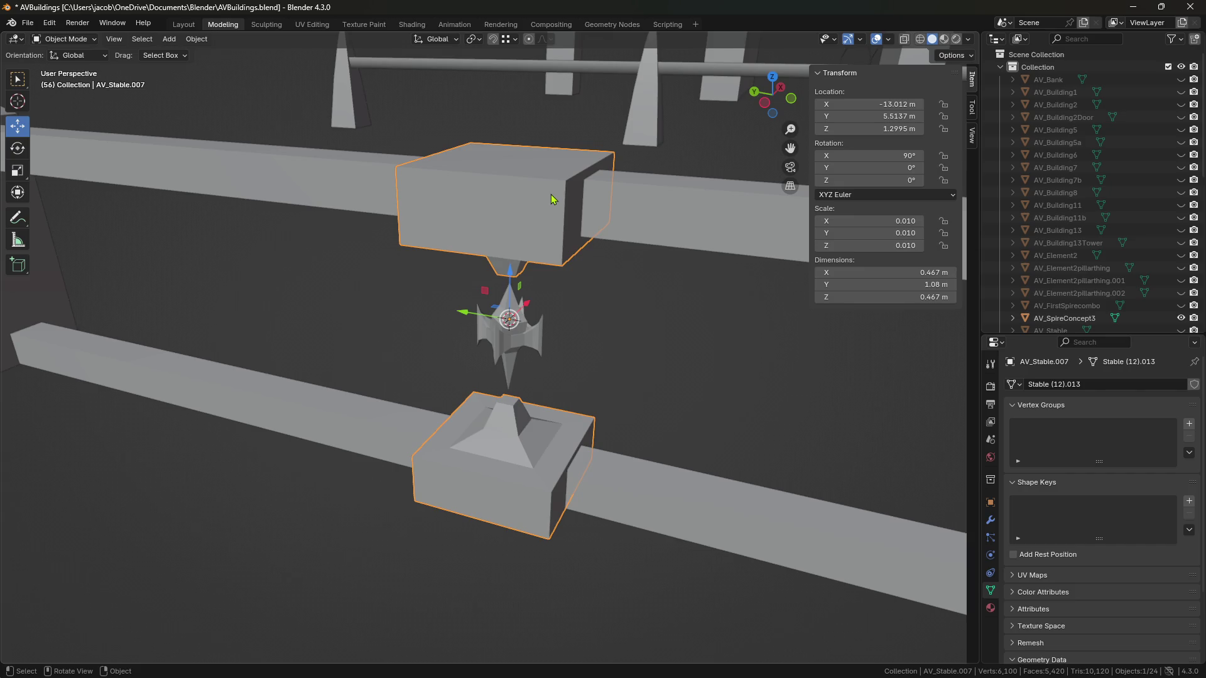
{"action": "left_click", "coordinate": [625, 380]}
{"action": "mouse_move", "coordinate": [625, 379]}
{"action": "middle_mouse_down"}
{"action": "mouse_move", "coordinate": [525, 374]}
{"action": "mouse_move", "coordinate": [592, 371]}
{"action": "mouse_move", "coordinate": [511, 331]}
{"action": "mouse_move", "coordinate": [625, 345]}
{"action": "mouse_move", "coordinate": [570, 356]}
{"action": "middle_mouse_up"}
{"action": "key", "text": "ctrl+s"}
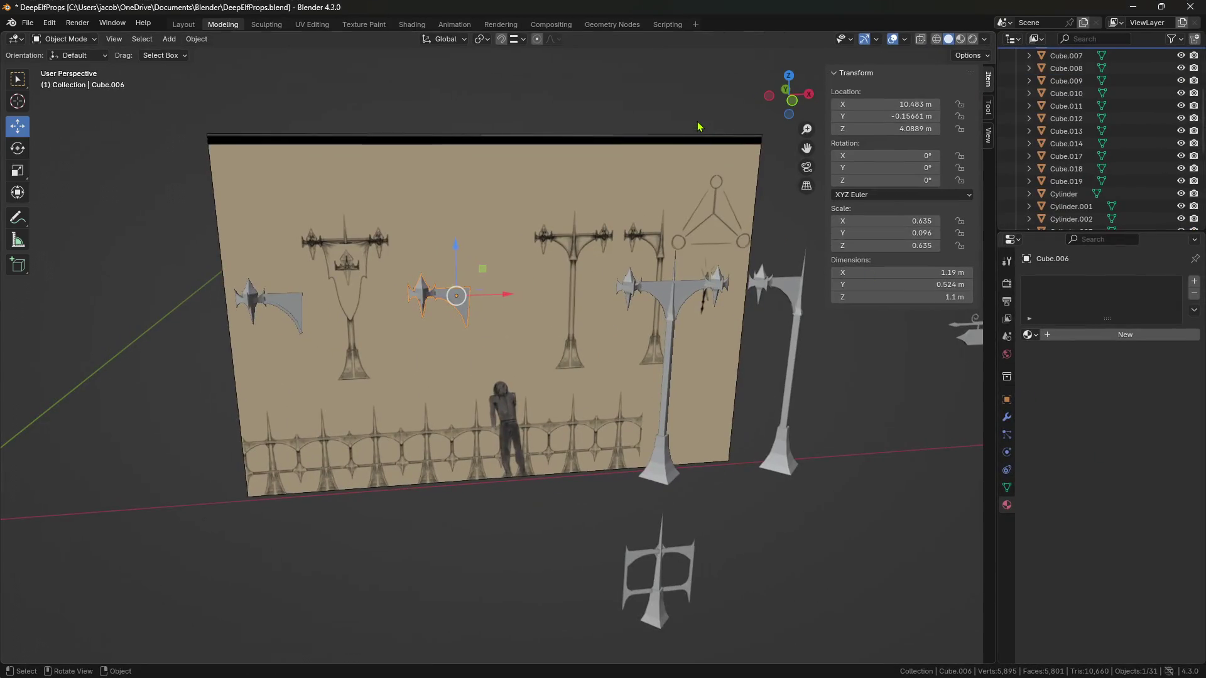
Step: Paste the copied gothic post into DeepElfProps.blend and move it 100.15 m along X
{"action": "middle_click_drag", "start_coordinate": [673, 255], "coordinate": [495, 321]}
{"action": "scroll", "coordinate": [495, 321], "scroll_direction": "up", "scroll_amount": 3}
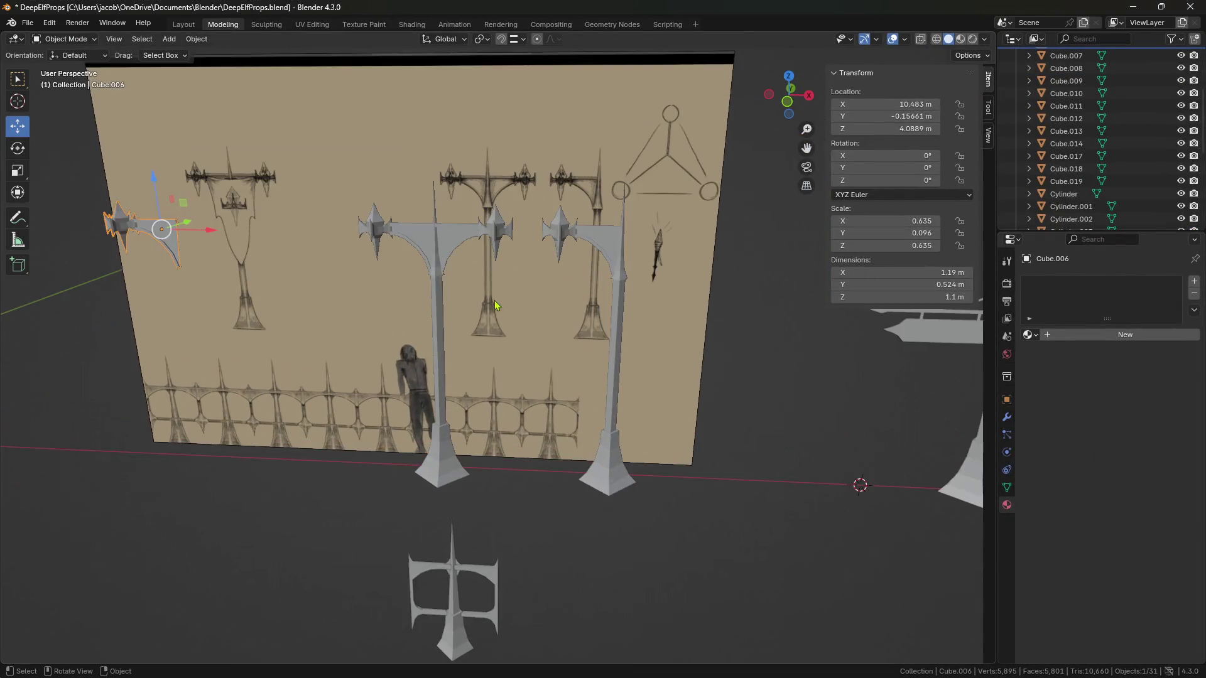
{"action": "left_click", "coordinate": [520, 314]}
{"action": "scroll", "coordinate": [502, 316], "scroll_direction": "down", "scroll_amount": 8}
{"action": "scroll", "coordinate": [503, 316], "scroll_direction": "down", "scroll_amount": 4}
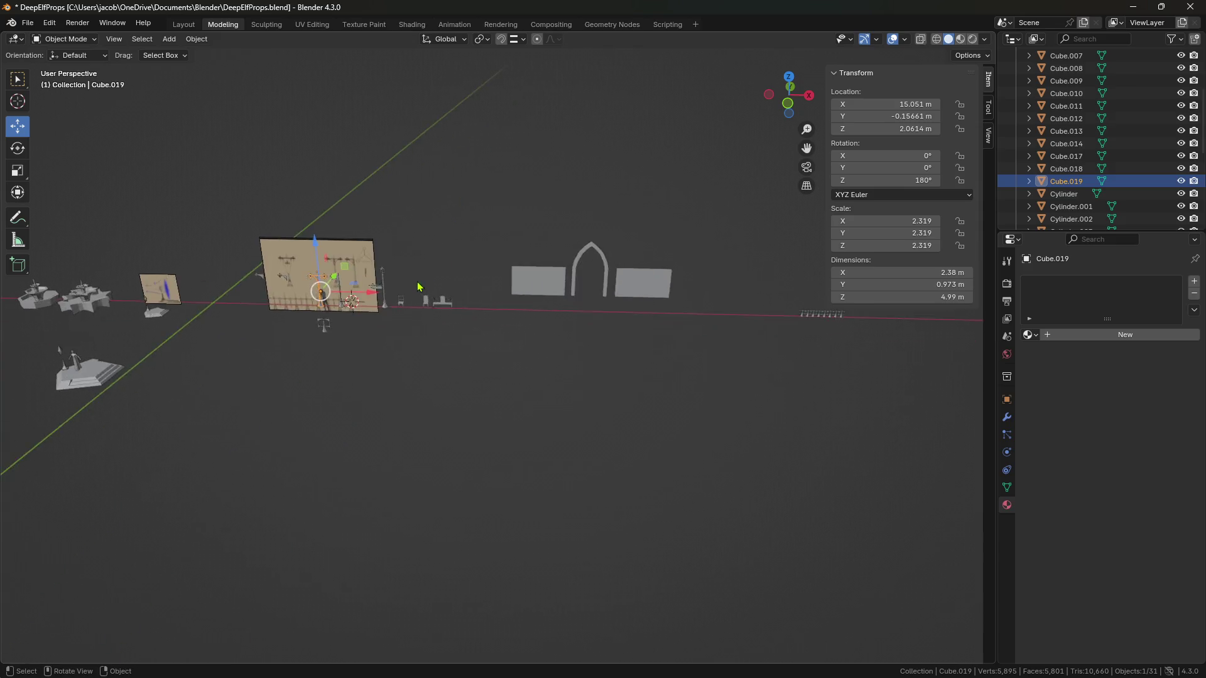
{"action": "key", "text": "ctrl+v"}
{"action": "key", "text": "g"}
{"action": "key", "text": "x"}
{"action": "left_click", "coordinate": [897, 403]}
Step: Frame the pasted post, save the file, and snap the 3D cursor to the post
{"action": "scroll", "coordinate": [691, 404], "scroll_direction": "up", "scroll_amount": 10}
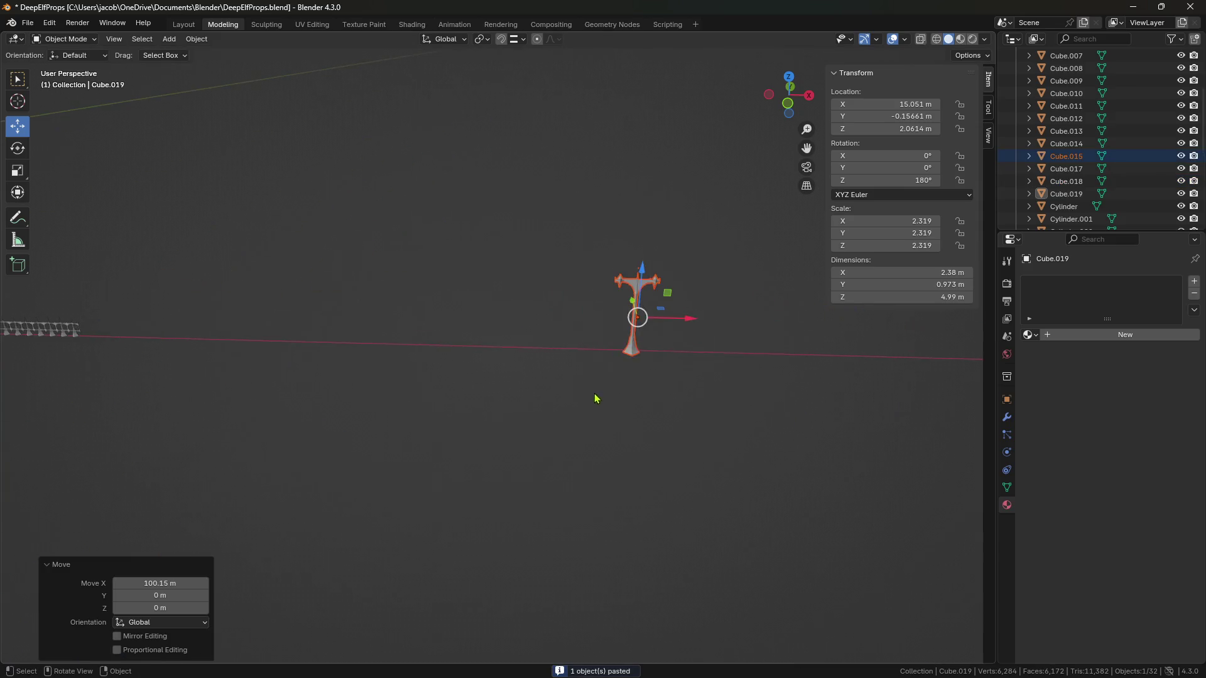
{"action": "middle_click_drag", "start_coordinate": [751, 364], "coordinate": [495, 371], "text": "shift"}
{"action": "key", "text": "ctrl+s"}
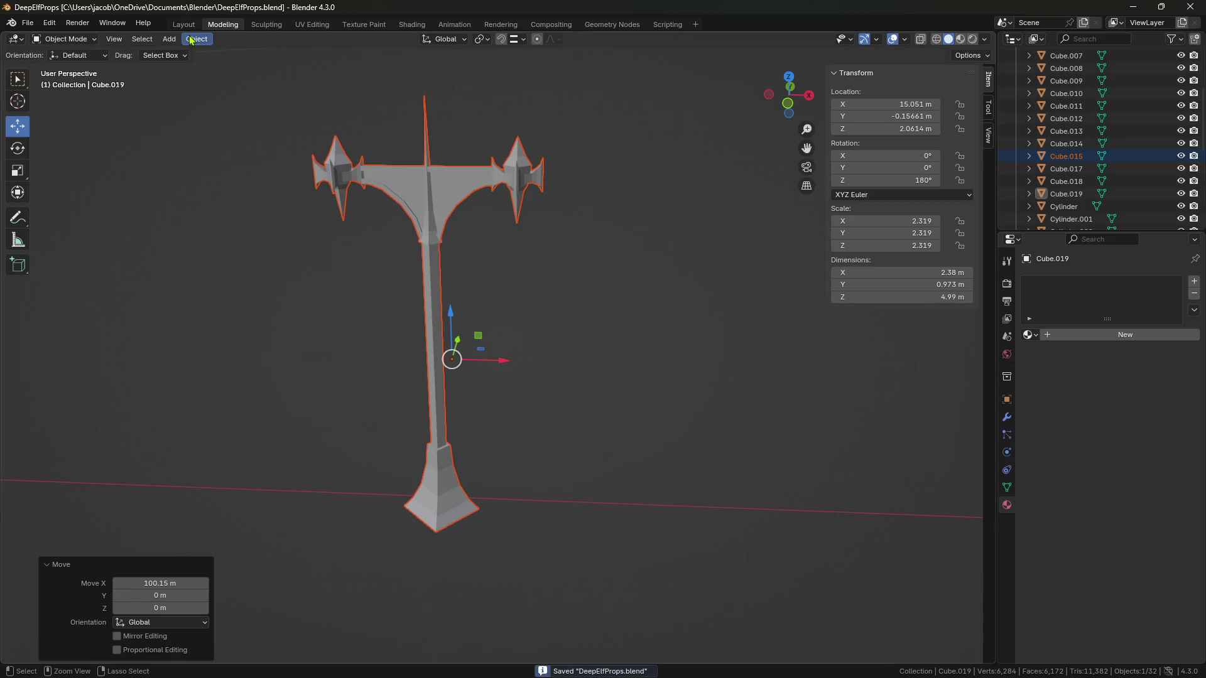
{"action": "left_click", "coordinate": [194, 39]}
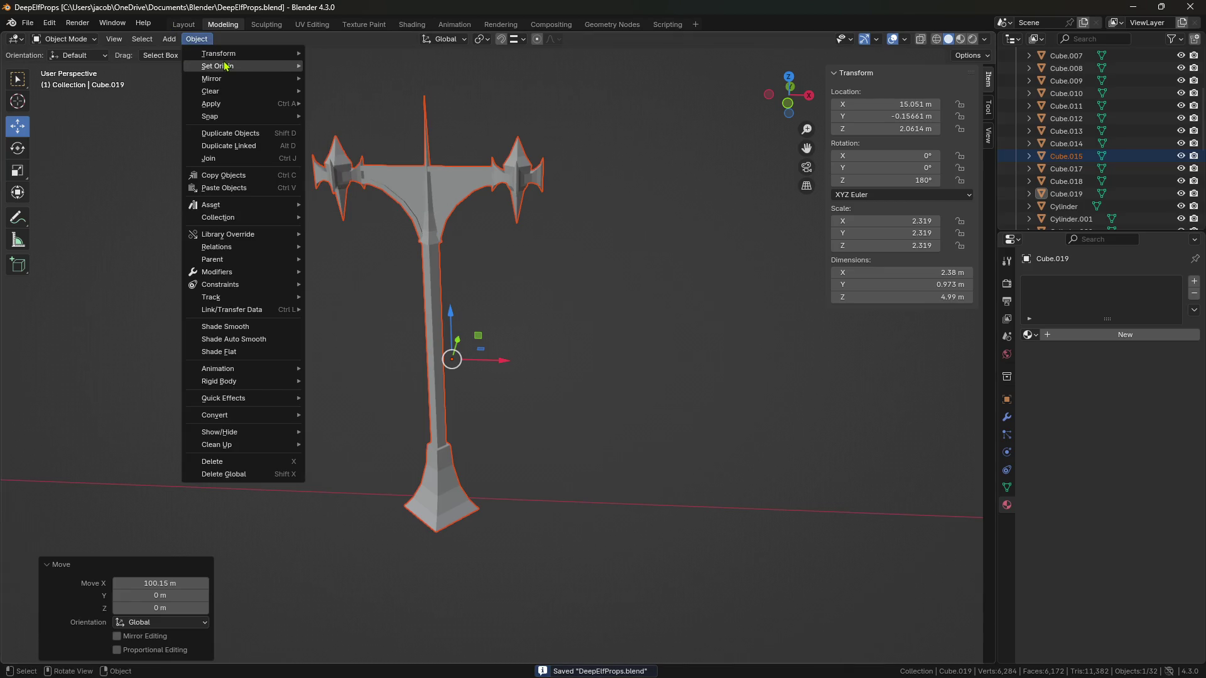
{"action": "key", "text": "shift+s"}
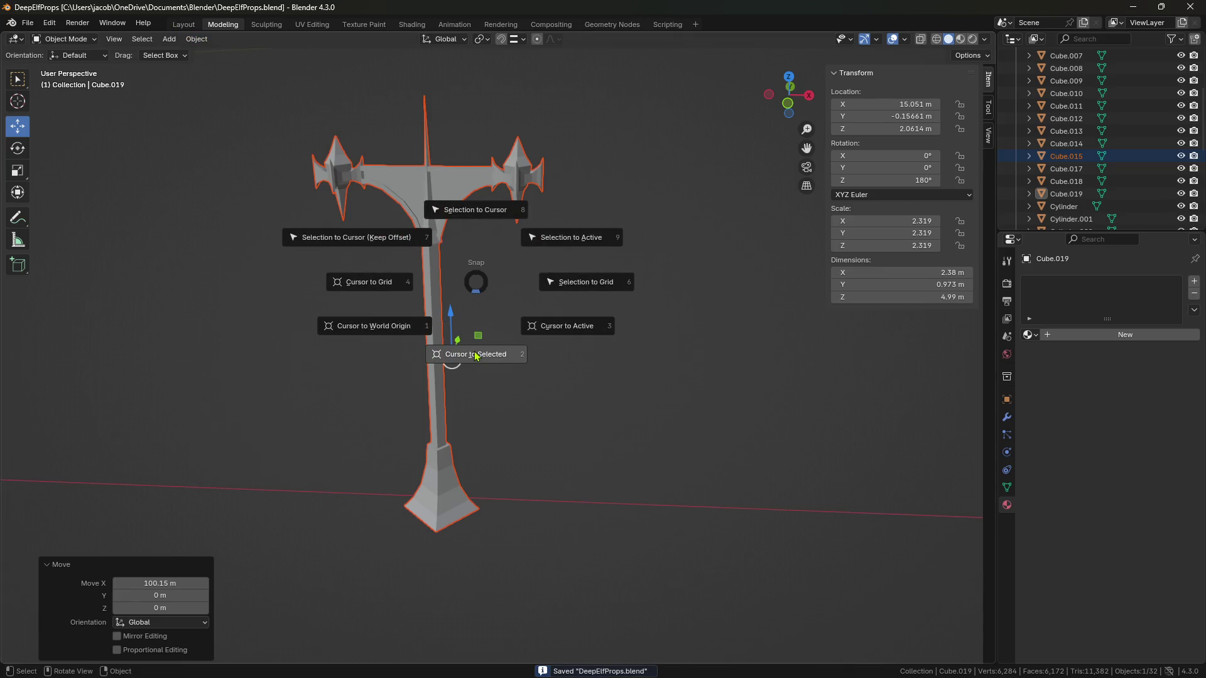
{"action": "left_click", "coordinate": [476, 355]}
{"action": "left_click", "coordinate": [196, 39]}
{"action": "mouse_move", "coordinate": [210, 71]}
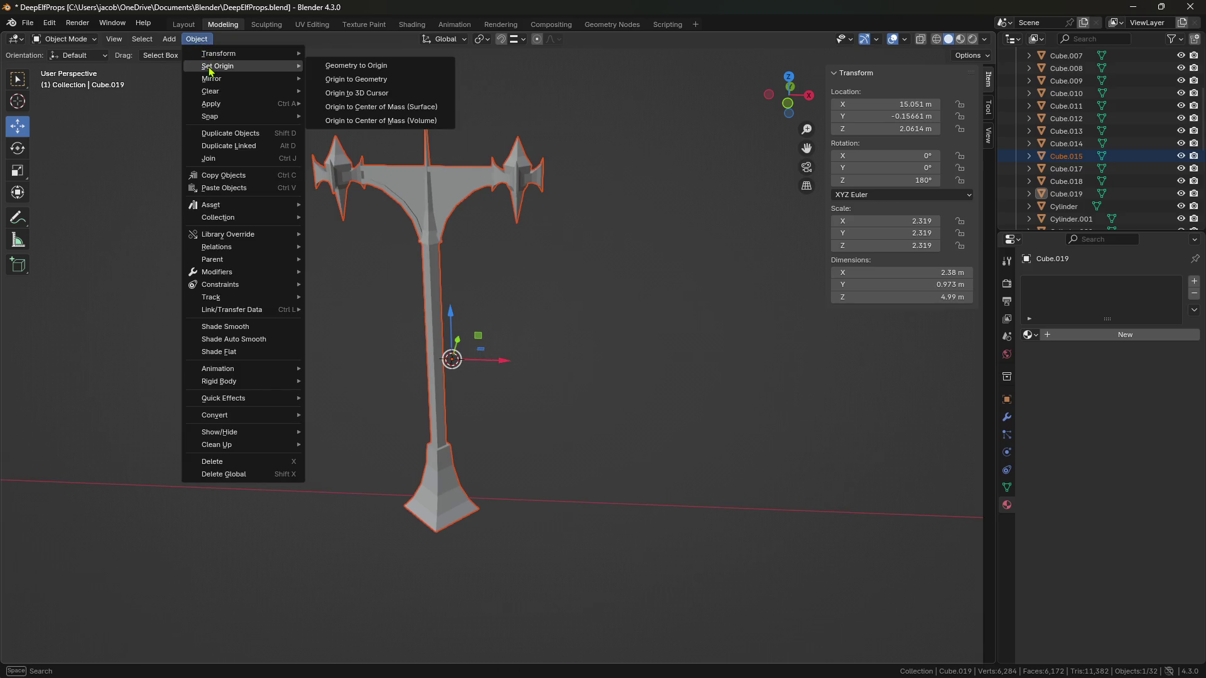
{"action": "left_click", "coordinate": [171, 39]}
{"action": "left_click", "coordinate": [171, 39]}
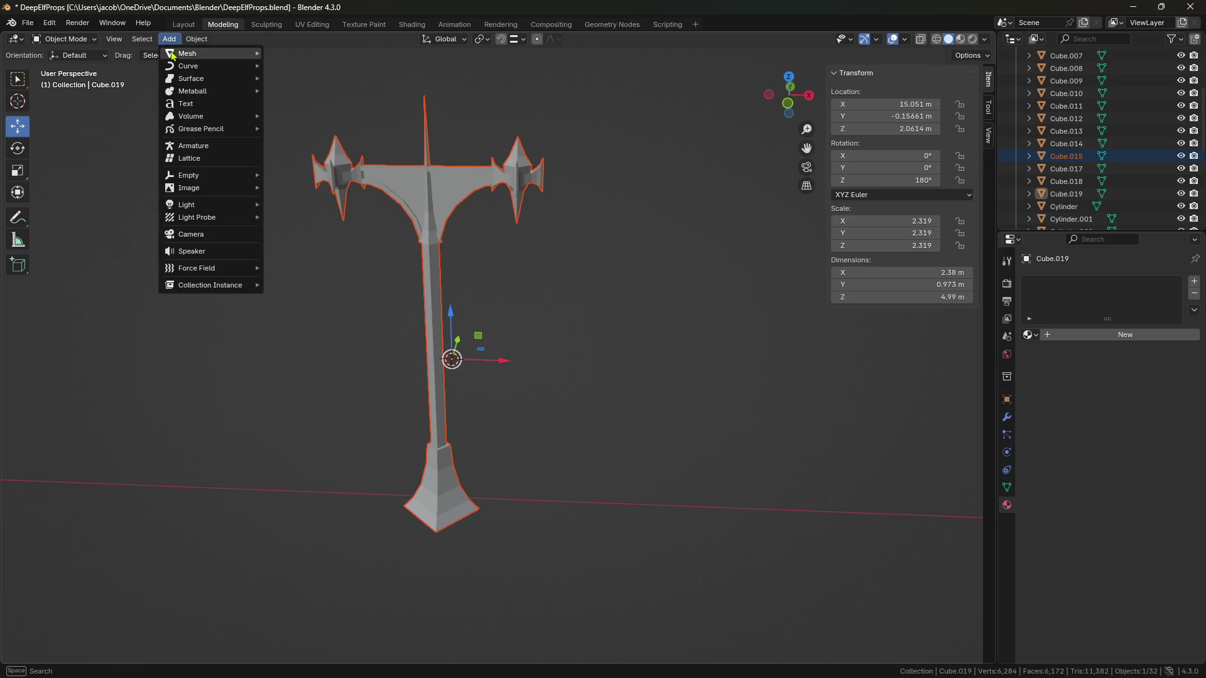
Step: Add a plane and rotate it 90° about X so it stands upright
{"action": "left_click", "coordinate": [281, 53]}
{"action": "middle_click_drag", "start_coordinate": [485, 251], "coordinate": [44, 143]}
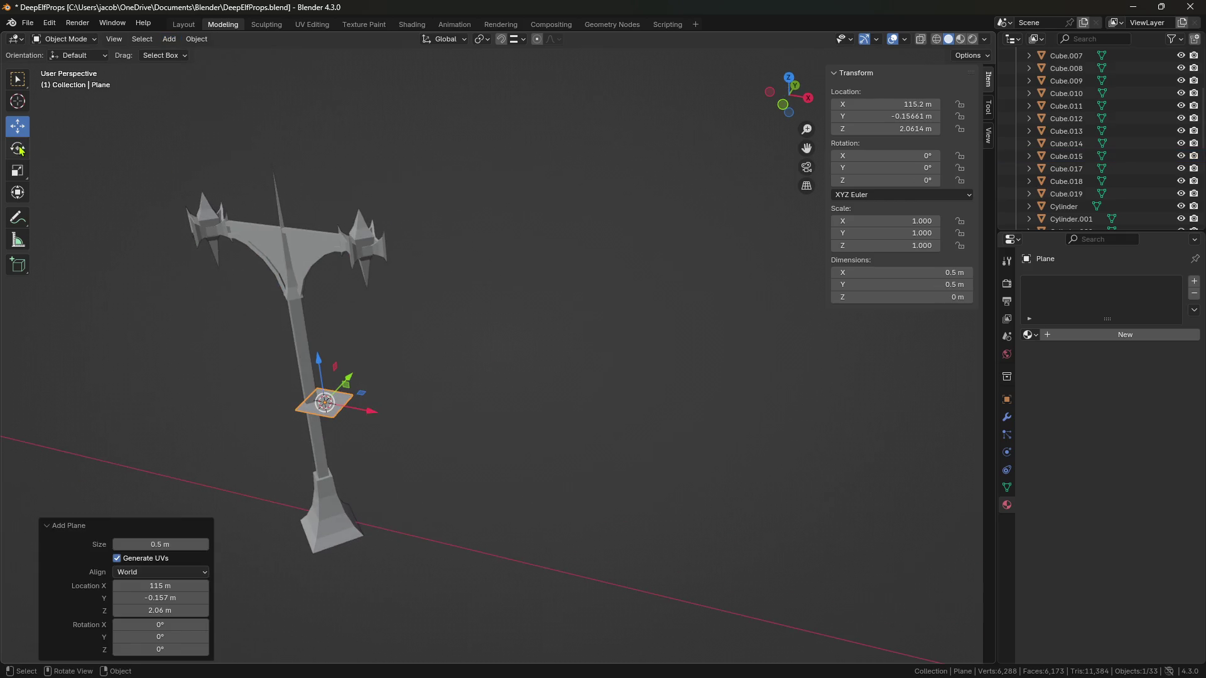
{"action": "left_click", "coordinate": [19, 149]}
{"action": "left_click_drag", "start_coordinate": [308, 384], "coordinate": [301, 417]}
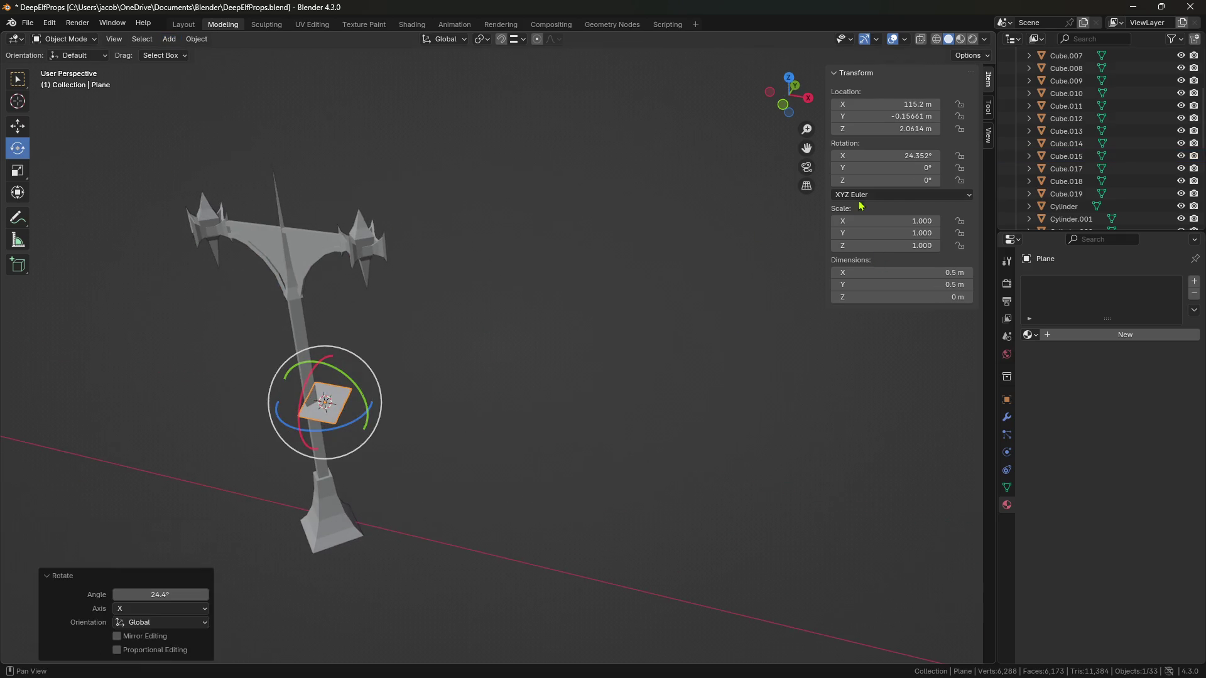
{"action": "type", "text": "90"}
{"action": "key", "text": "Return"}
Step: Nudge the plane along Y and scale it up to 1.553
{"action": "middle_click_drag", "start_coordinate": [264, 207], "coordinate": [138, 195]}
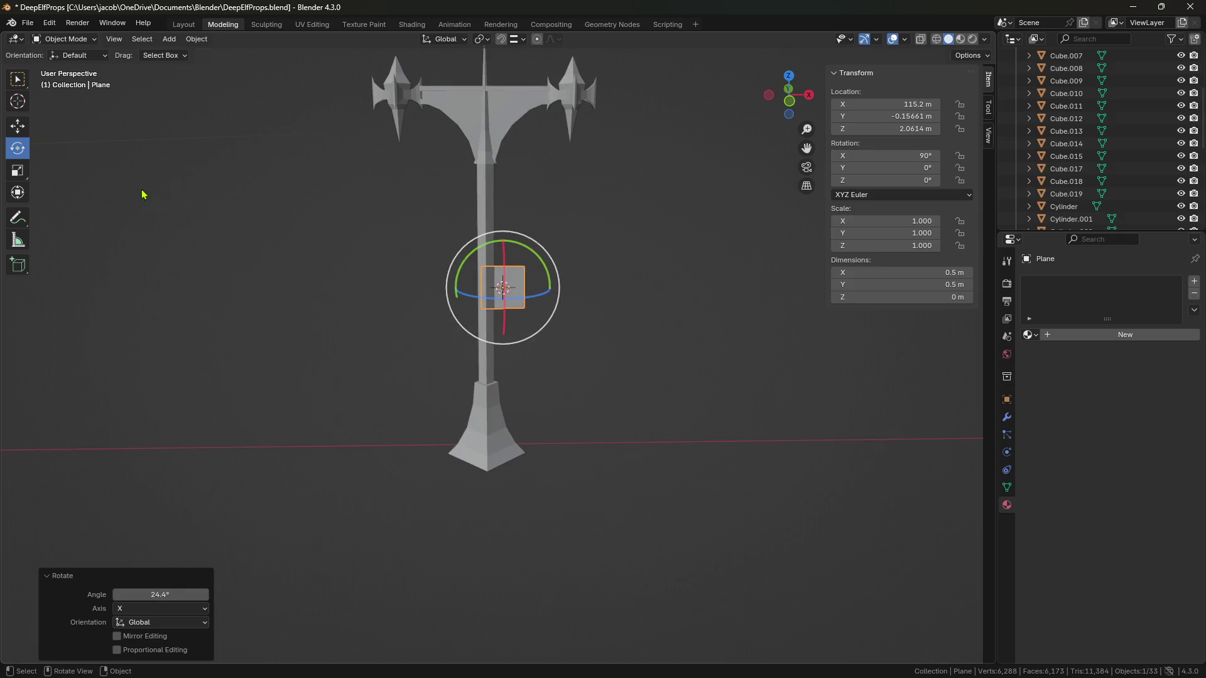
{"action": "left_click", "coordinate": [19, 126]}
{"action": "mouse_move", "coordinate": [376, 295]}
{"action": "middle_mouse_down"}
{"action": "mouse_move", "coordinate": [484, 304]}
{"action": "mouse_move", "coordinate": [267, 351]}
{"action": "middle_mouse_up"}
{"action": "left_click_drag", "start_coordinate": [247, 342], "coordinate": [234, 357]}
{"action": "middle_click_drag", "start_coordinate": [268, 397], "coordinate": [404, 358], "text": "shift"}
{"action": "key", "text": "s"}
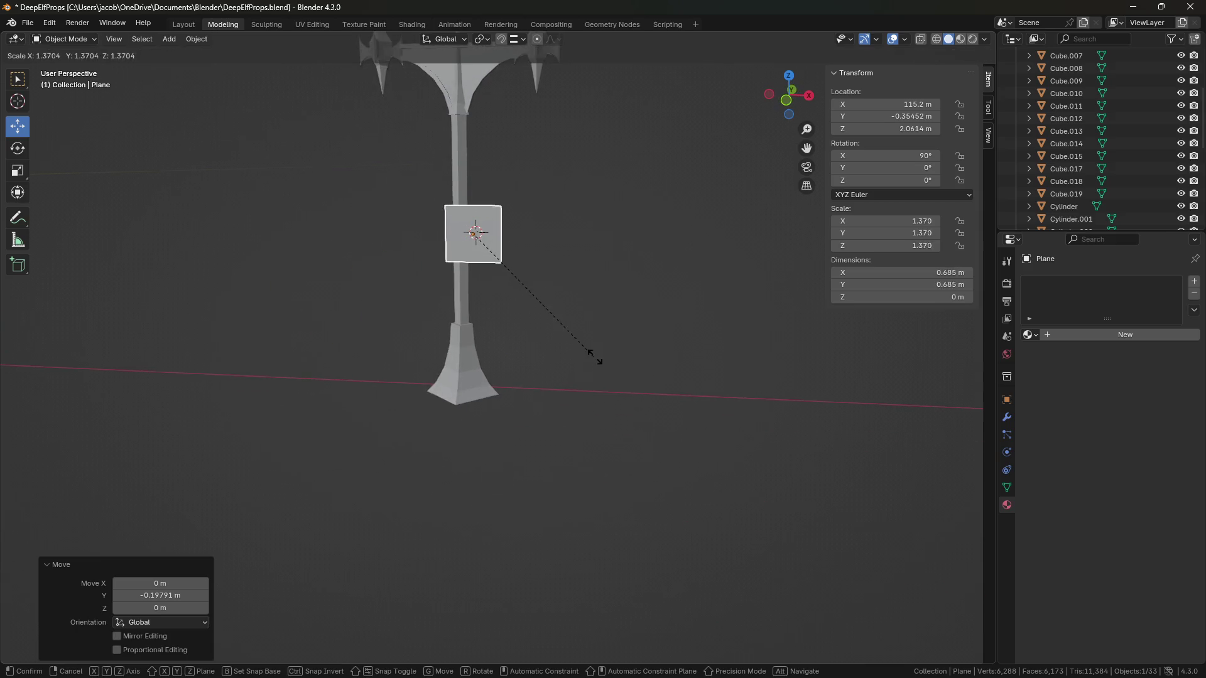
{"action": "left_click", "coordinate": [614, 345]}
{"action": "middle_click_drag", "start_coordinate": [614, 345], "coordinate": [566, 352]}
Step: In Edit Mode, raise the plane's top edge to lengthen it to 2.16 m
{"action": "key", "text": "Tab"}
{"action": "left_click", "coordinate": [527, 403]}
{"action": "left_click_drag", "start_coordinate": [529, 363], "coordinate": [535, 303]}
{"action": "key", "text": "Tab"}
Step: Move the plane against the post's shaft, just below the crossbar
{"action": "left_click_drag", "start_coordinate": [578, 429], "coordinate": [563, 434]}
{"action": "scroll", "coordinate": [659, 423], "scroll_direction": "up", "scroll_amount": 5}
{"action": "middle_click_drag", "start_coordinate": [659, 423], "coordinate": [546, 415]}
{"action": "left_click_drag", "start_coordinate": [546, 386], "coordinate": [551, 385]}
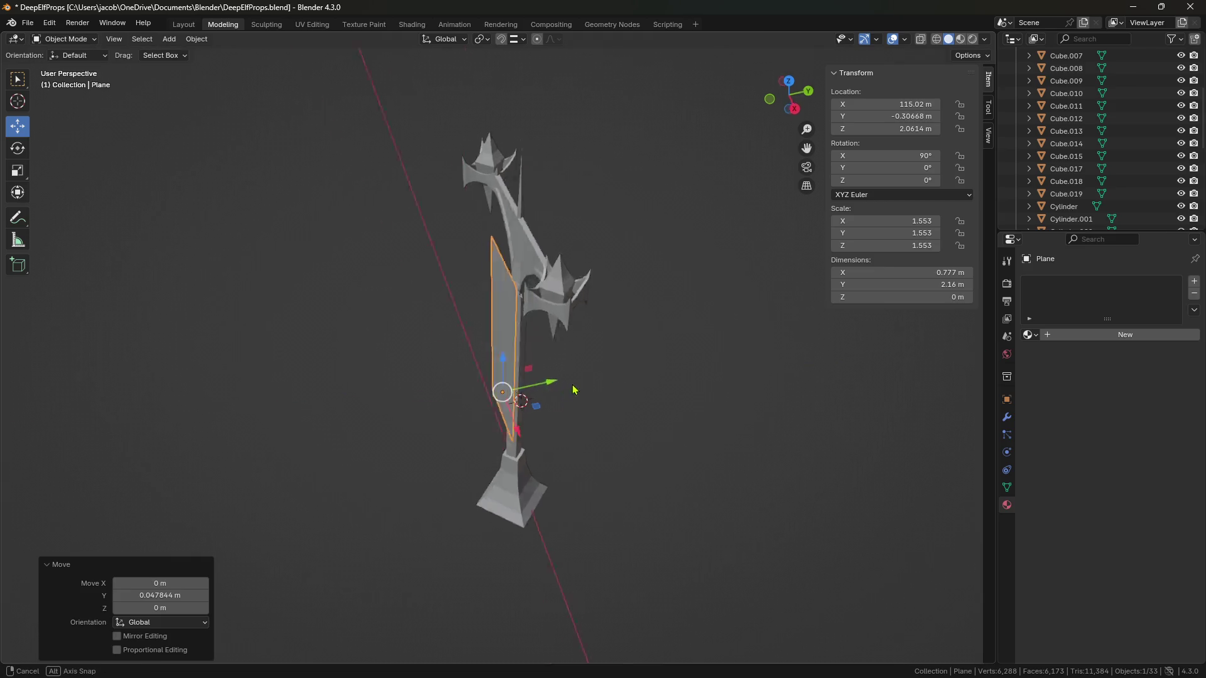
{"action": "middle_click_drag", "start_coordinate": [552, 385], "coordinate": [503, 371]}
{"action": "left_click_drag", "start_coordinate": [499, 363], "coordinate": [501, 332]}
Step: Deselect the plane and save the file
{"action": "left_click", "coordinate": [667, 426]}
{"action": "middle_click_drag", "start_coordinate": [667, 426], "coordinate": [711, 390]}
{"action": "scroll", "coordinate": [673, 433], "scroll_direction": "down", "scroll_amount": 2}
{"action": "scroll", "coordinate": [670, 412], "scroll_direction": "up", "scroll_amount": 3}
{"action": "scroll", "coordinate": [644, 371], "scroll_direction": "down", "scroll_amount": 2}
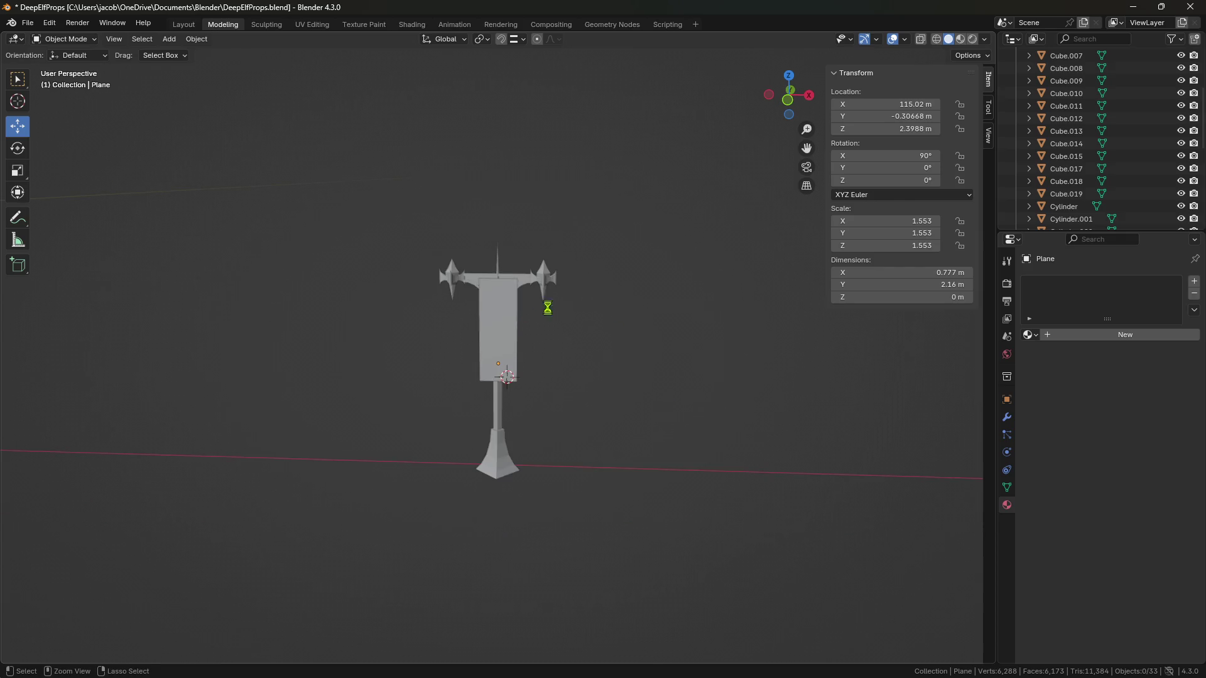
{"action": "key", "text": "ctrl+s"}
{"action": "left_click", "coordinate": [169, 39]}
Step: Try a circle mesh at the crossbar, then delete it
{"action": "mouse_move", "coordinate": [193, 58]}
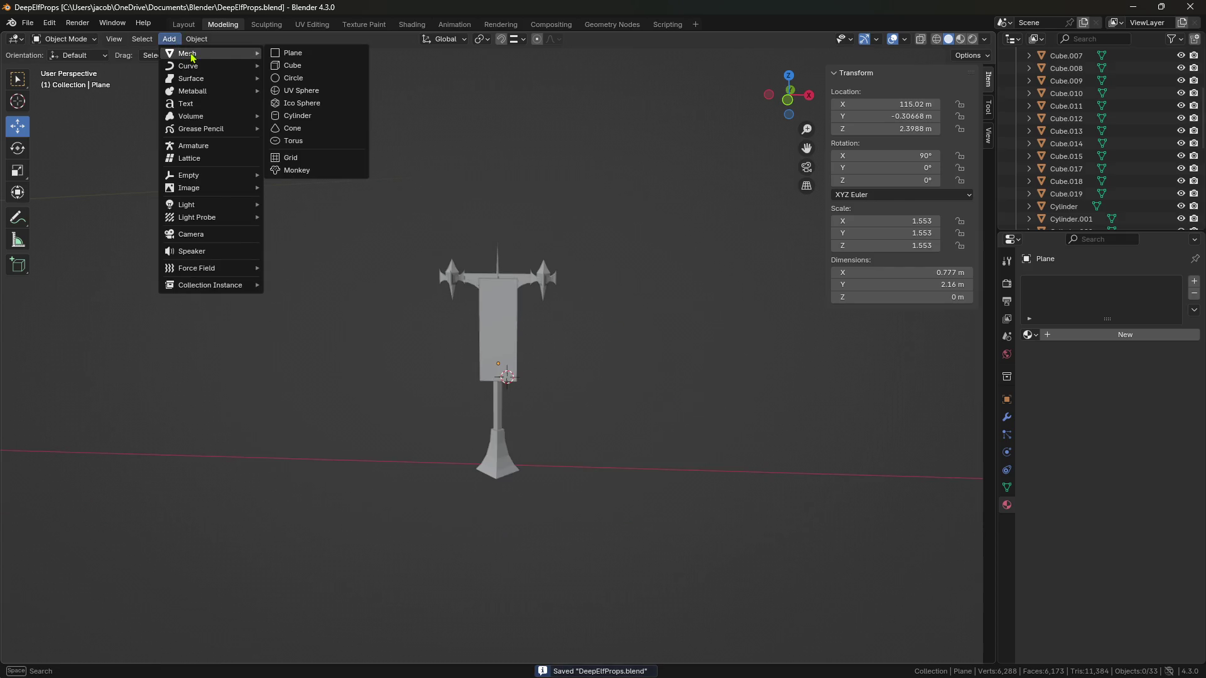
{"action": "left_click", "coordinate": [307, 78]}
{"action": "left_click_drag", "start_coordinate": [508, 331], "coordinate": [507, 235]}
{"action": "left_click_drag", "start_coordinate": [560, 282], "coordinate": [600, 282]}
{"action": "key", "text": "s"}
{"action": "left_click", "coordinate": [759, 373]}
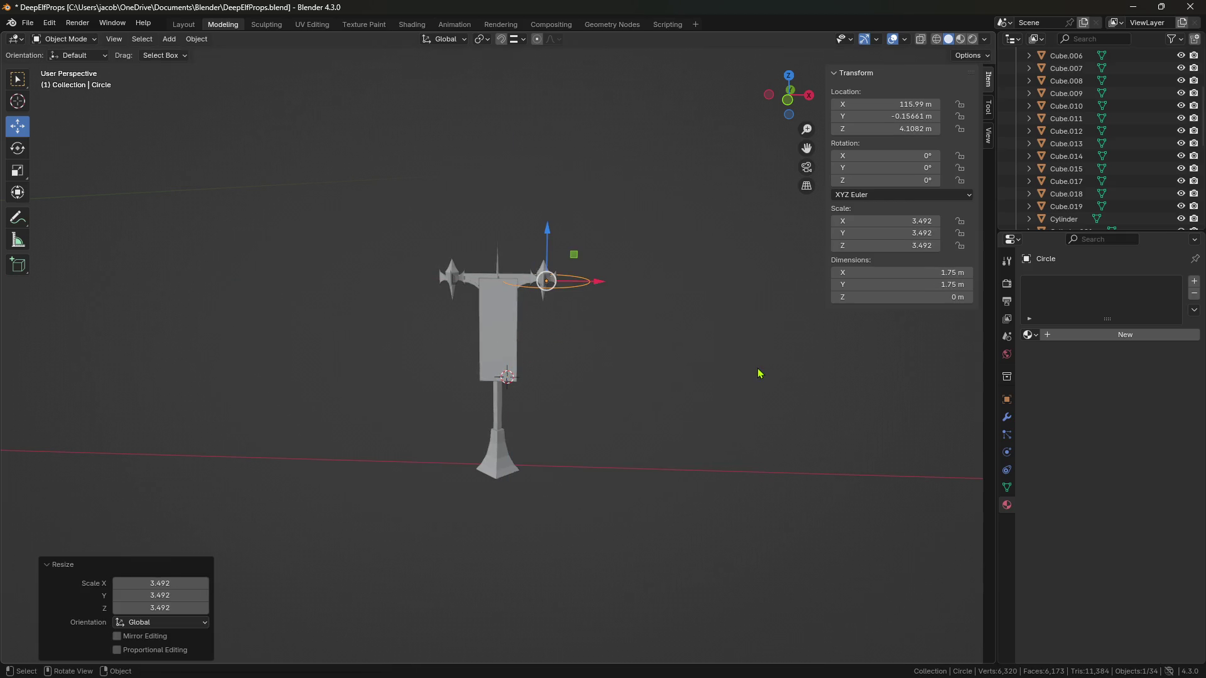
{"action": "middle_click_drag", "start_coordinate": [670, 331], "coordinate": [667, 347]}
{"action": "key", "text": "Delete"}
{"action": "middle_click_drag", "start_coordinate": [555, 293], "coordinate": [451, 190]}
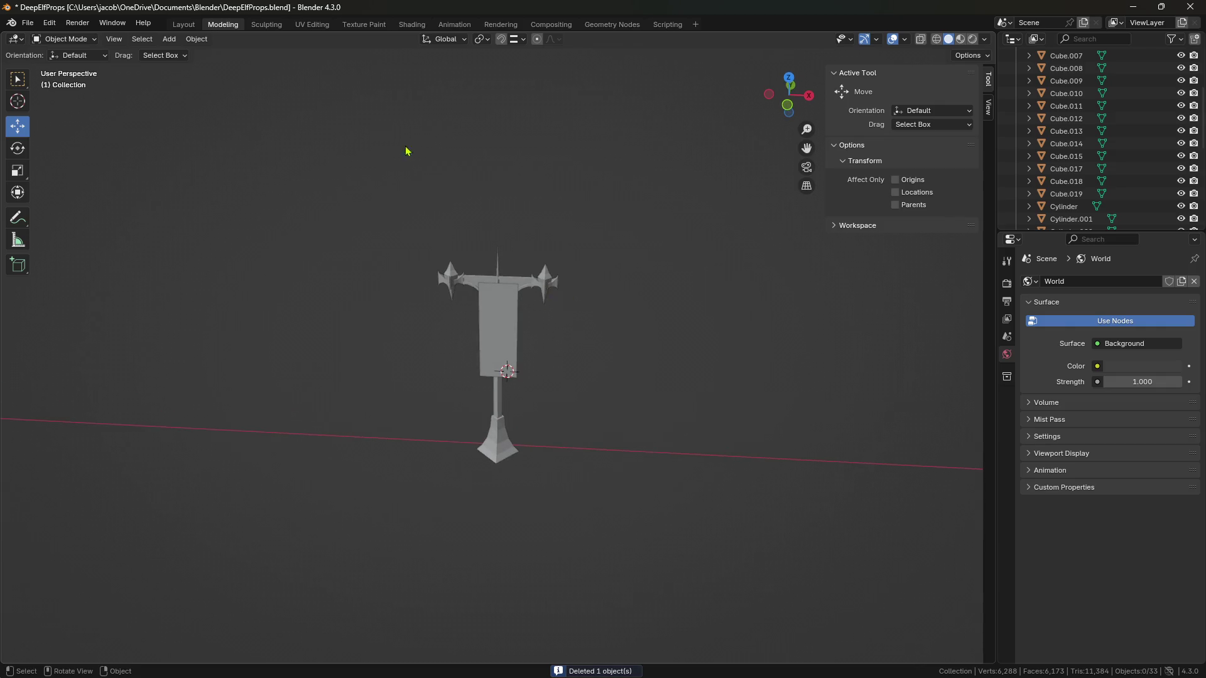
Step: Add a UV sphere, resize it, raise it along Z and shift it along X
{"action": "left_click", "coordinate": [171, 43]}
{"action": "mouse_move", "coordinate": [189, 54]}
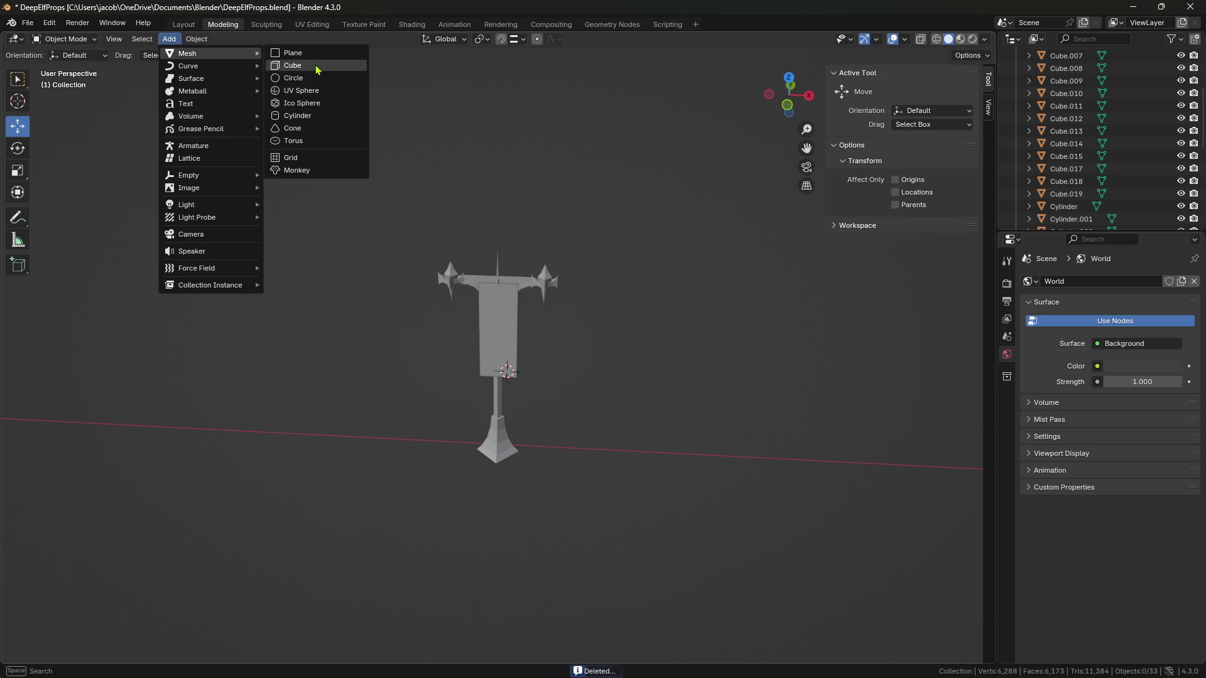
{"action": "left_click", "coordinate": [317, 107]}
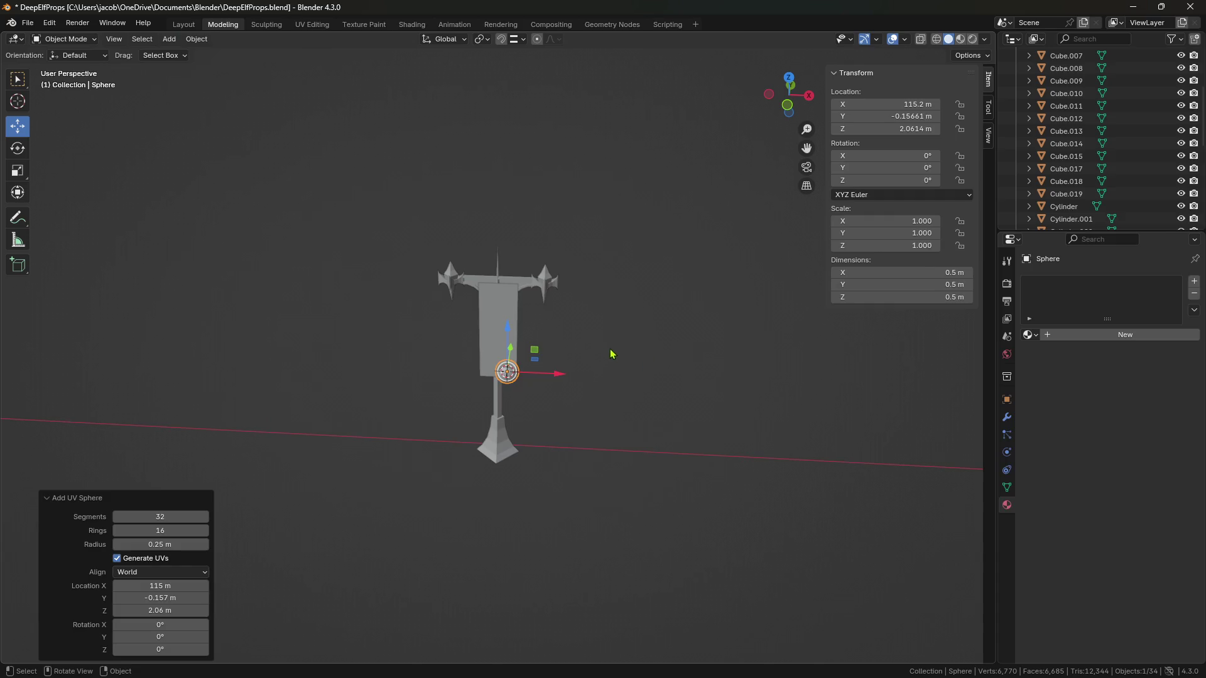
{"action": "key", "text": "s"}
{"action": "left_click", "coordinate": [760, 397]}
{"action": "left_click_drag", "start_coordinate": [510, 340], "coordinate": [510, 264]}
{"action": "mouse_move", "coordinate": [510, 264]}
{"action": "middle_mouse_down"}
{"action": "mouse_move", "coordinate": [553, 302]}
{"action": "mouse_move", "coordinate": [565, 352]}
{"action": "mouse_move", "coordinate": [690, 359]}
{"action": "mouse_move", "coordinate": [614, 296]}
{"action": "middle_mouse_up"}
{"action": "key", "text": "g"}
{"action": "key", "text": "x"}
{"action": "left_click", "coordinate": [582, 376]}
Step: Shrink the sphere to 1.431 scale and seat it on the crossbar's right end
{"action": "key", "text": "g"}
{"action": "key", "text": "y"}
{"action": "left_click", "coordinate": [578, 364]}
{"action": "key", "text": "s"}
{"action": "left_click", "coordinate": [695, 370]}
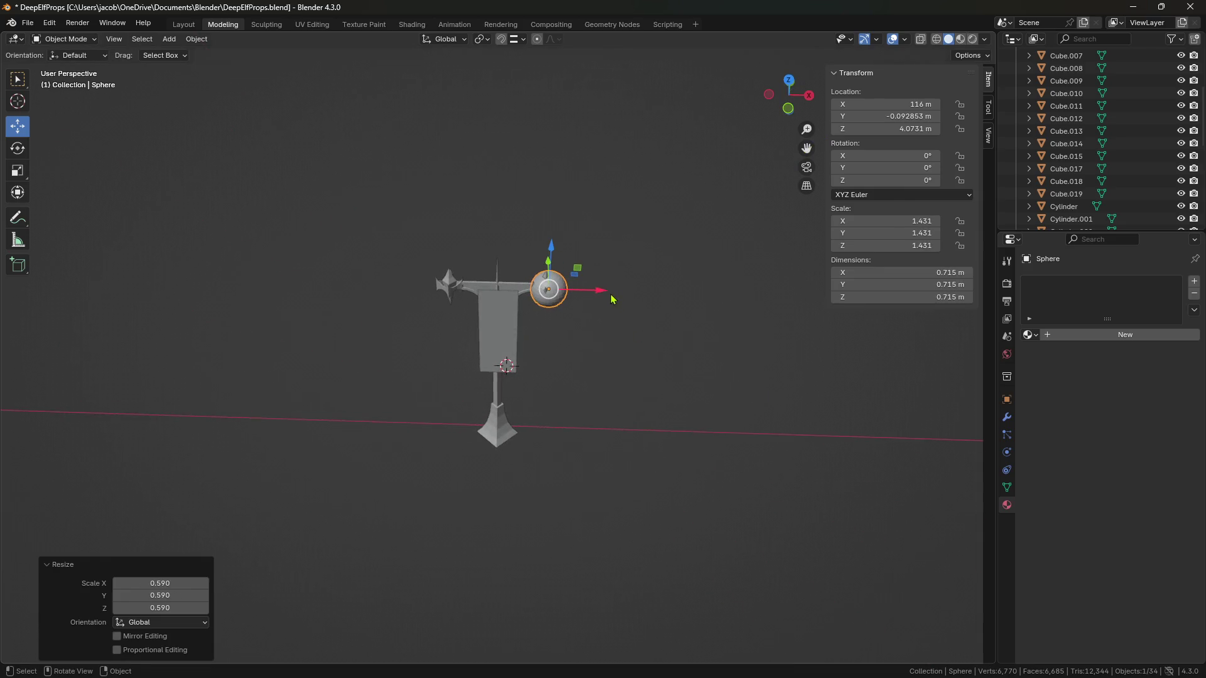
{"action": "key", "text": "g"}
{"action": "key", "text": "x"}
{"action": "left_click", "coordinate": [593, 289]}
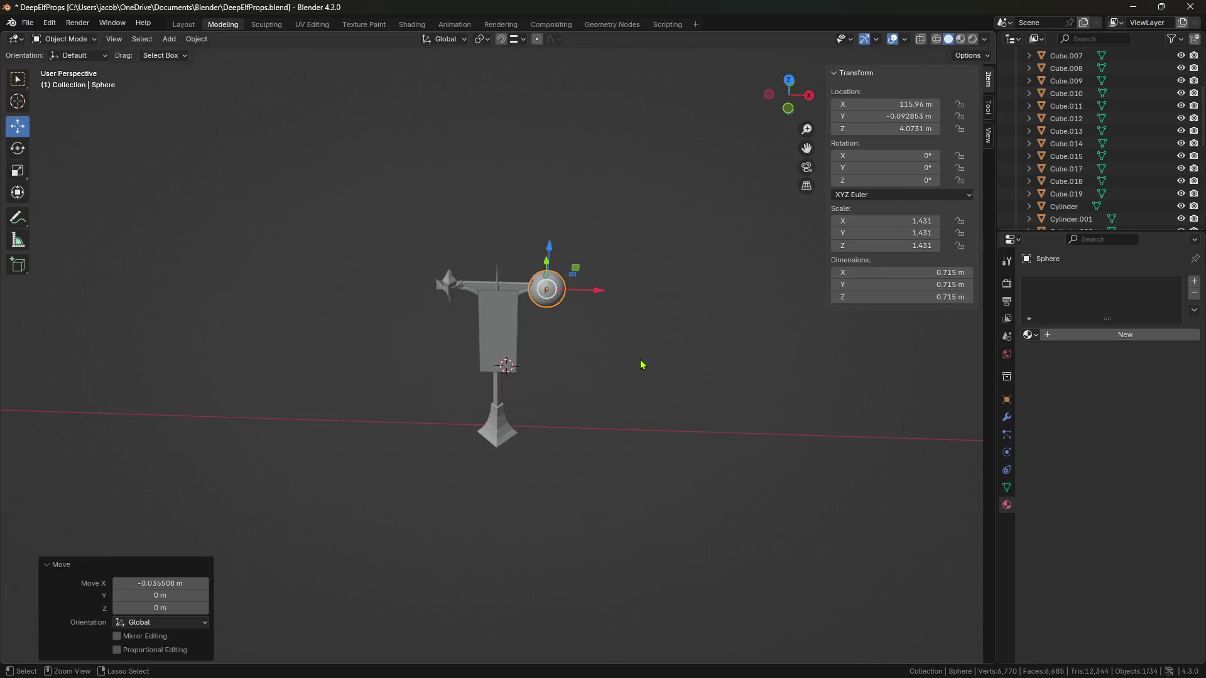
Step: Copy the sphere and place the copy on the crossbar's left end
{"action": "key", "text": "ctrl+c"}
{"action": "key", "text": "ctrl+v"}
{"action": "key", "text": "g"}
{"action": "key", "text": "x"}
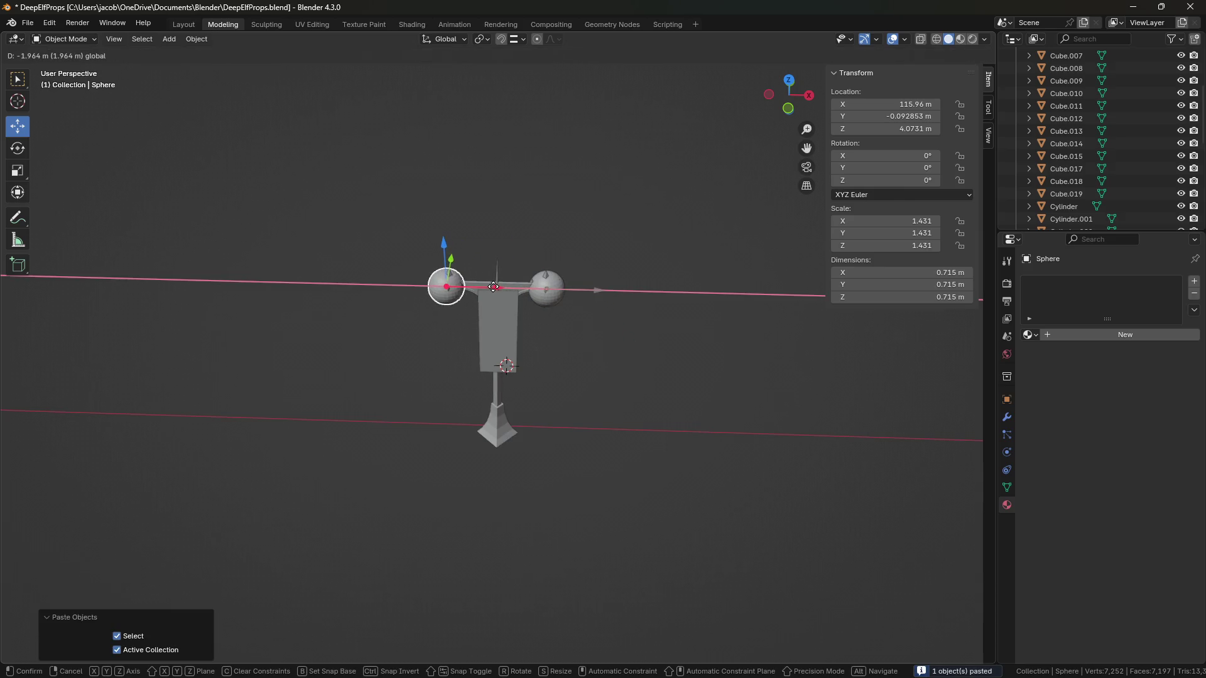
{"action": "left_click", "coordinate": [486, 287]}
{"action": "mouse_move", "coordinate": [618, 380]}
{"action": "middle_mouse_down"}
{"action": "mouse_move", "coordinate": [597, 368]}
{"action": "mouse_move", "coordinate": [487, 385]}
{"action": "mouse_move", "coordinate": [471, 314]}
{"action": "middle_mouse_up"}
{"action": "scroll", "coordinate": [569, 370], "scroll_direction": "up", "scroll_amount": 3}
{"action": "mouse_move", "coordinate": [478, 264]}
{"action": "middle_mouse_down"}
{"action": "mouse_move", "coordinate": [497, 312]}
{"action": "mouse_move", "coordinate": [491, 300]}
{"action": "mouse_move", "coordinate": [537, 310]}
{"action": "middle_mouse_up"}
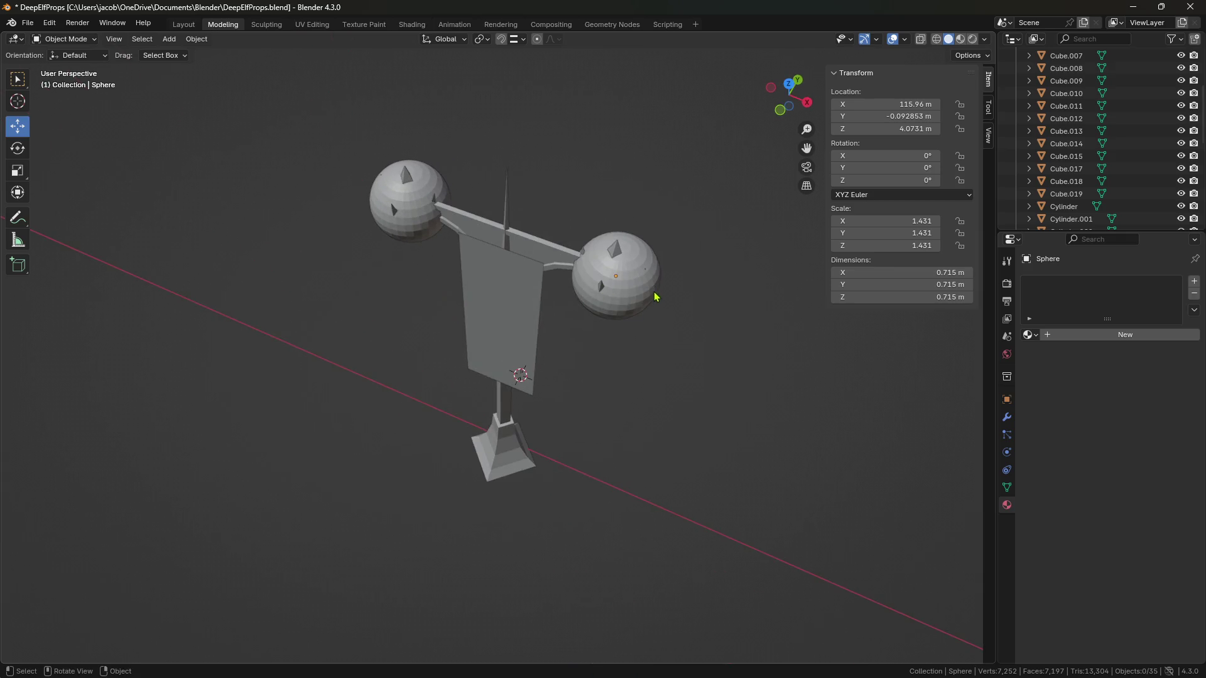
Step: Paste another sphere and place it at the crossbar's middle
{"action": "left_click", "coordinate": [646, 313]}
{"action": "middle_click_drag", "start_coordinate": [651, 329], "coordinate": [634, 336]}
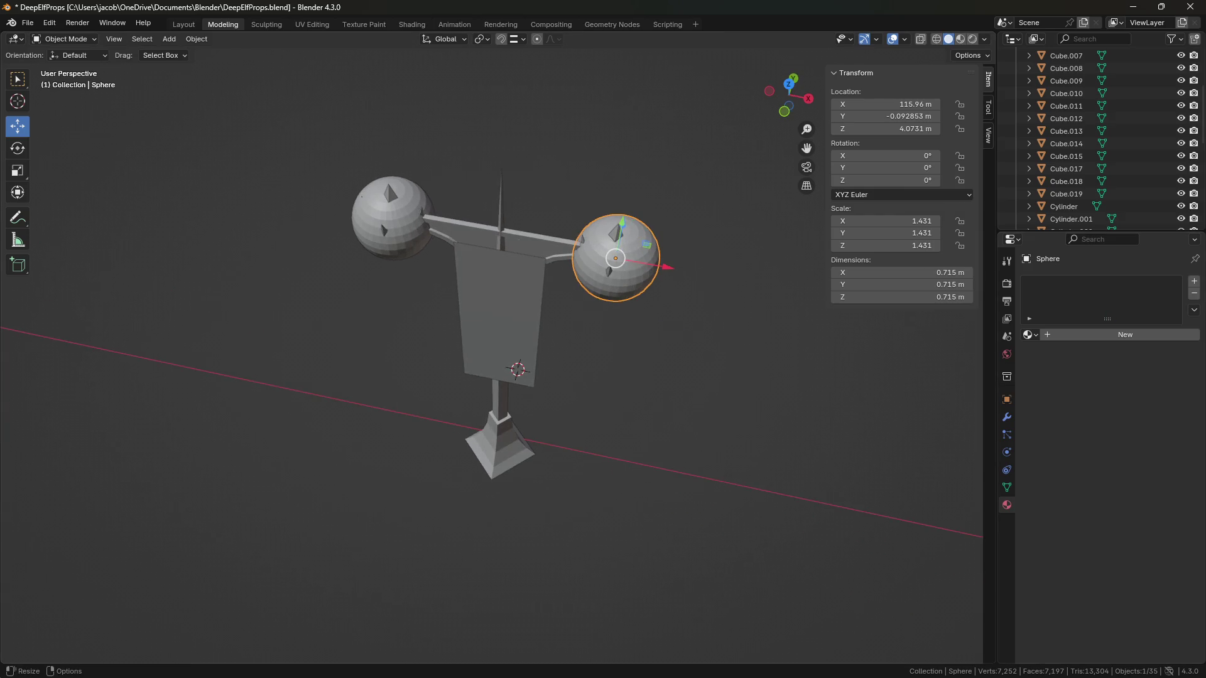
{"action": "left_click", "coordinate": [693, 383]}
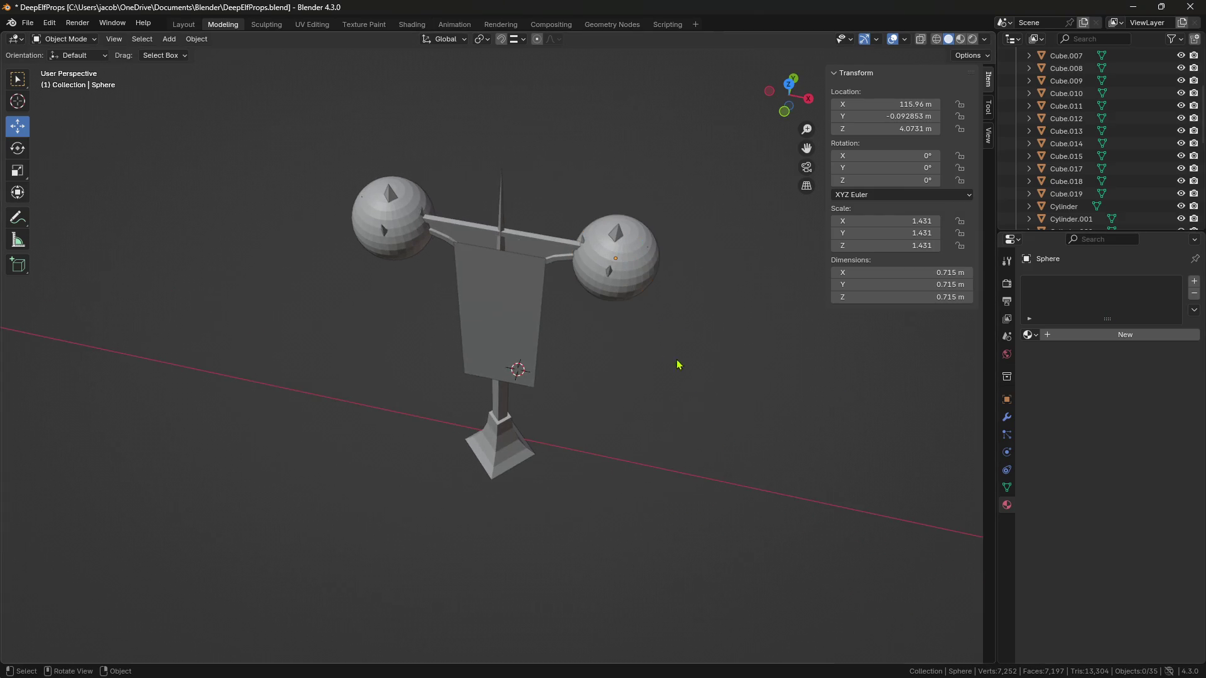
{"action": "middle_click_drag", "start_coordinate": [634, 306], "coordinate": [671, 314]}
{"action": "key", "text": "ctrl+v"}
{"action": "key", "text": "g"}
{"action": "key", "text": "x"}
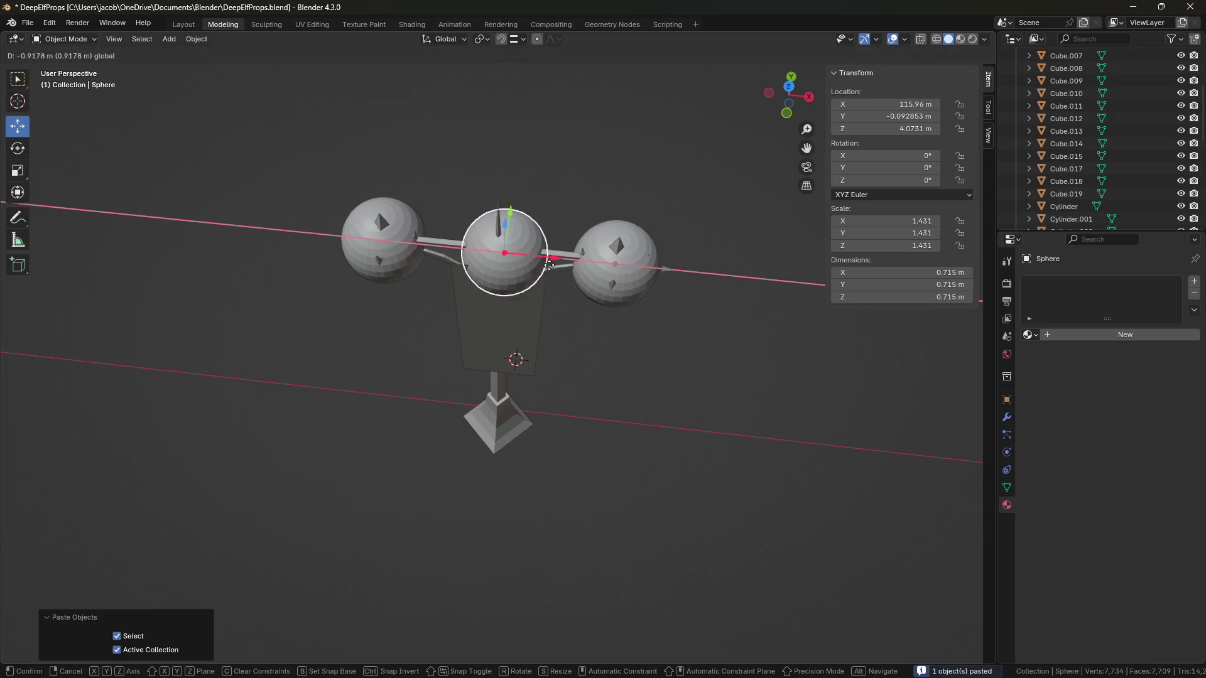
{"action": "left_click", "coordinate": [539, 270]}
{"action": "middle_click_drag", "start_coordinate": [539, 271], "coordinate": [502, 289]}
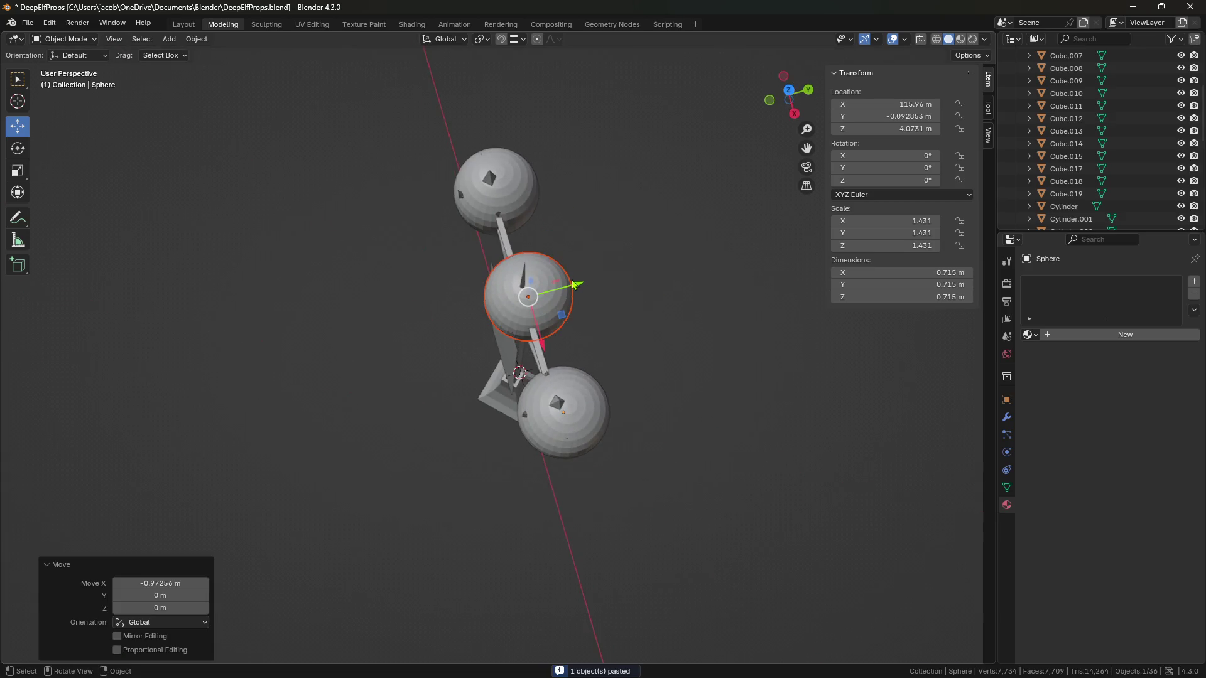
Step: Shift the middle sphere along Y and paste another copy 2.863 m along Y
{"action": "key", "text": "g"}
{"action": "key", "text": "y"}
{"action": "left_click", "coordinate": [408, 299]}
{"action": "middle_click_drag", "start_coordinate": [408, 298], "coordinate": [440, 301]}
{"action": "key", "text": "ctrl+v"}
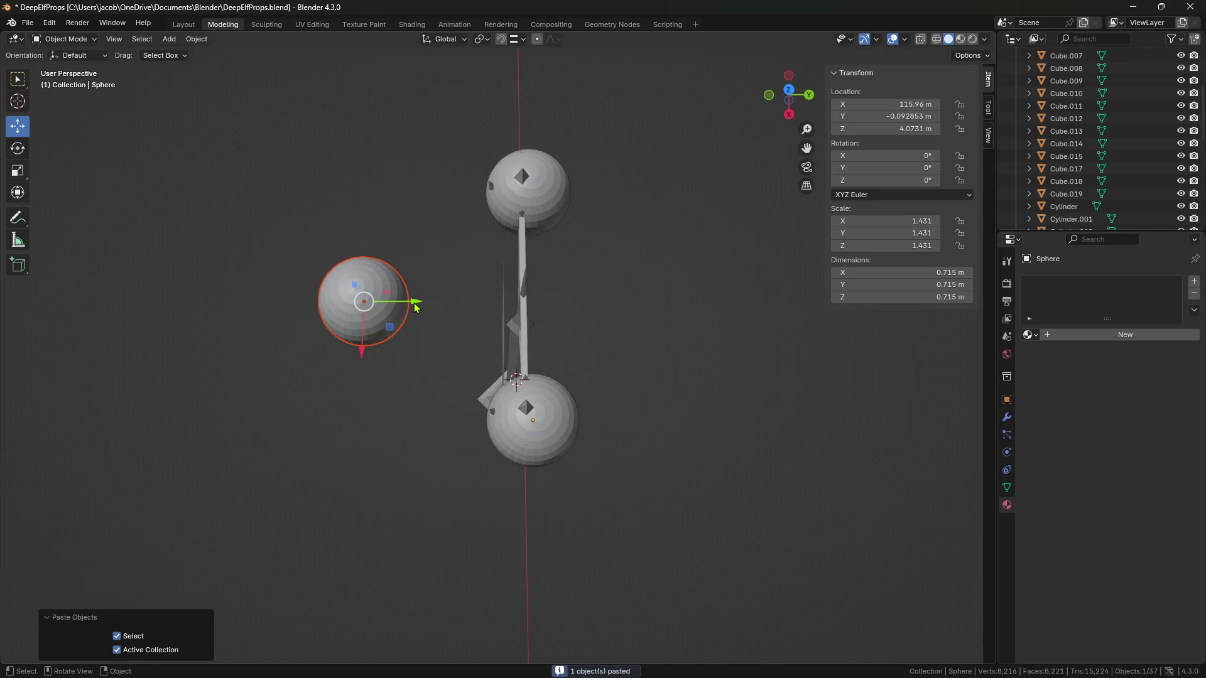
{"action": "key", "text": "g"}
{"action": "key", "text": "y"}
{"action": "left_click", "coordinate": [747, 342]}
{"action": "middle_click_drag", "start_coordinate": [747, 345], "coordinate": [683, 254]}
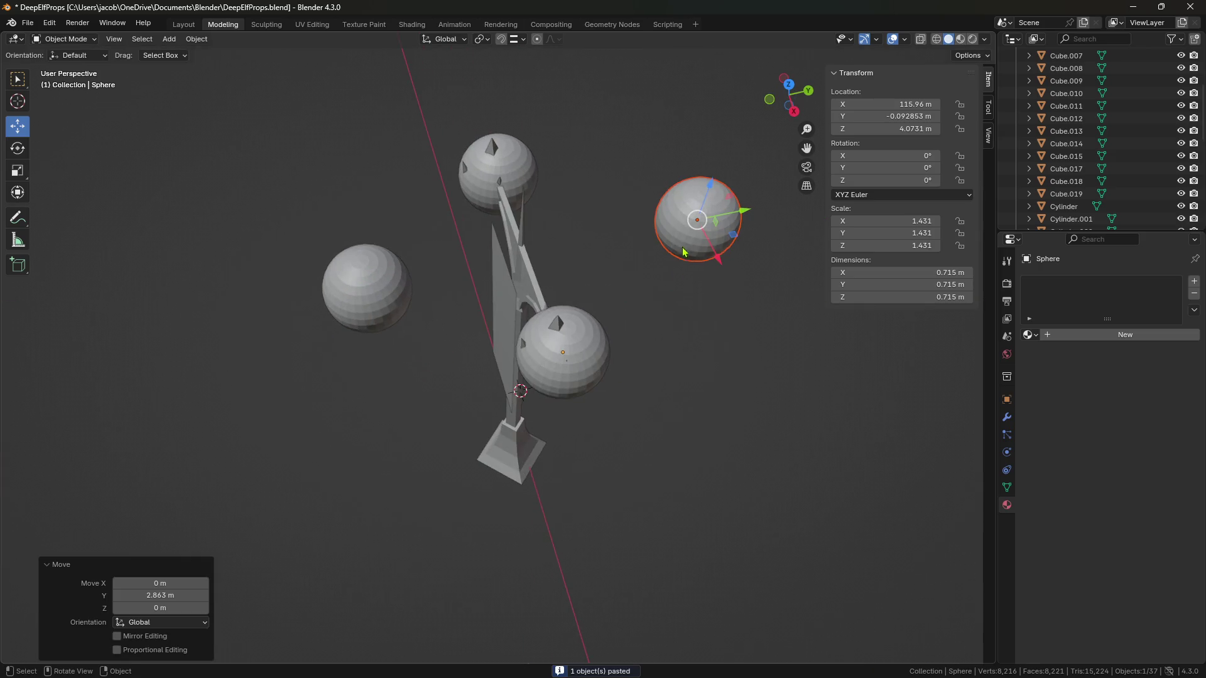
Step: Lower the right-rear and left spheres together along Z
{"action": "left_click", "coordinate": [701, 336]}
{"action": "middle_click_drag", "start_coordinate": [701, 337], "coordinate": [677, 287]}
{"action": "left_click", "coordinate": [656, 206]}
{"action": "left_click", "coordinate": [391, 274]}
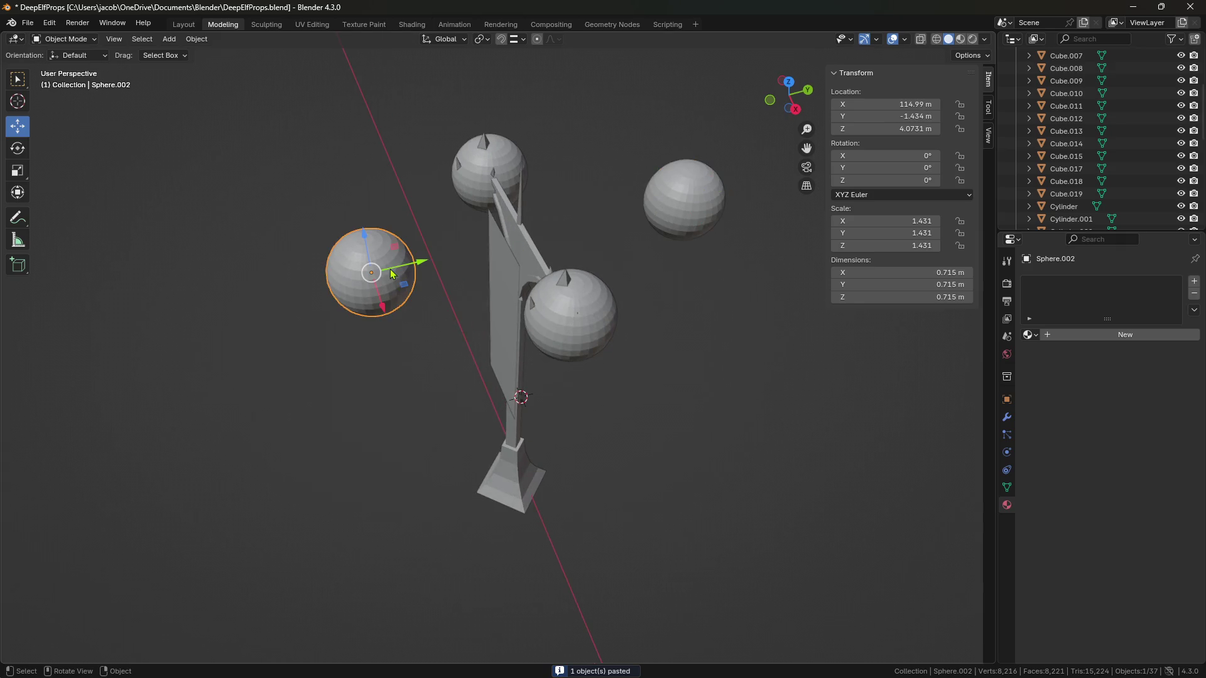
{"action": "left_click", "coordinate": [402, 399]}
{"action": "mouse_move", "coordinate": [402, 400]}
{"action": "middle_mouse_down"}
{"action": "mouse_move", "coordinate": [396, 334]}
{"action": "mouse_move", "coordinate": [603, 334]}
{"action": "mouse_move", "coordinate": [569, 286]}
{"action": "middle_mouse_up"}
{"action": "left_click", "coordinate": [562, 248]}
{"action": "left_click", "coordinate": [452, 289], "text": "shift"}
{"action": "left_click_drag", "start_coordinate": [514, 219], "coordinate": [518, 276]}
{"action": "left_click", "coordinate": [519, 275]}
{"action": "left_click", "coordinate": [611, 398]}
{"action": "mouse_move", "coordinate": [611, 398]}
{"action": "middle_mouse_down"}
{"action": "mouse_move", "coordinate": [684, 395]}
{"action": "mouse_move", "coordinate": [633, 417]}
{"action": "middle_mouse_up"}
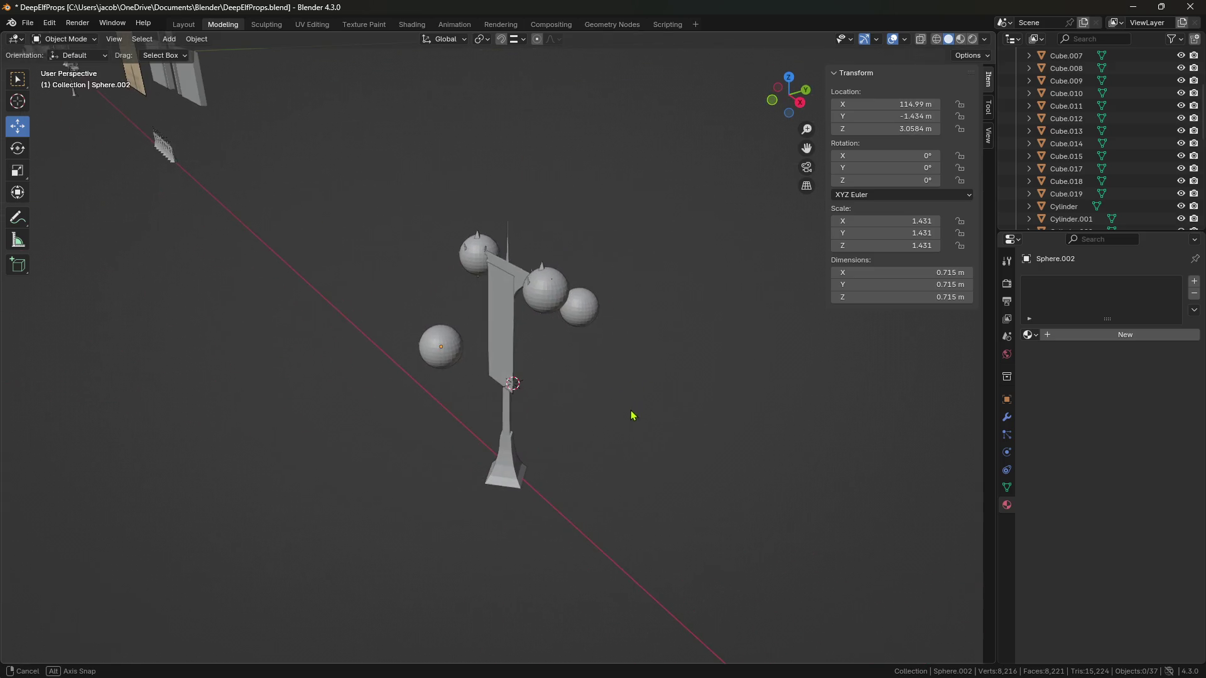
{"action": "mouse_move", "coordinate": [559, 371]}
{"action": "middle_mouse_down"}
{"action": "mouse_move", "coordinate": [659, 415]}
{"action": "mouse_move", "coordinate": [608, 390]}
{"action": "mouse_move", "coordinate": [595, 353]}
{"action": "mouse_move", "coordinate": [469, 374]}
{"action": "mouse_move", "coordinate": [440, 343]}
{"action": "mouse_move", "coordinate": [552, 431]}
{"action": "mouse_move", "coordinate": [689, 417]}
{"action": "middle_mouse_up"}
Step: Move the left sphere along Y to -1.7819 m, then box-select the post and spheres
{"action": "left_click", "coordinate": [434, 337]}
{"action": "key", "text": "g"}
{"action": "key", "text": "y"}
{"action": "left_click", "coordinate": [468, 370]}
{"action": "left_click", "coordinate": [468, 371]}
{"action": "mouse_move", "coordinate": [597, 379]}
{"action": "middle_mouse_down"}
{"action": "mouse_move", "coordinate": [571, 471]}
{"action": "mouse_move", "coordinate": [528, 444]}
{"action": "mouse_move", "coordinate": [559, 440]}
{"action": "middle_mouse_up"}
{"action": "middle_click_drag", "start_coordinate": [577, 443], "coordinate": [584, 450]}
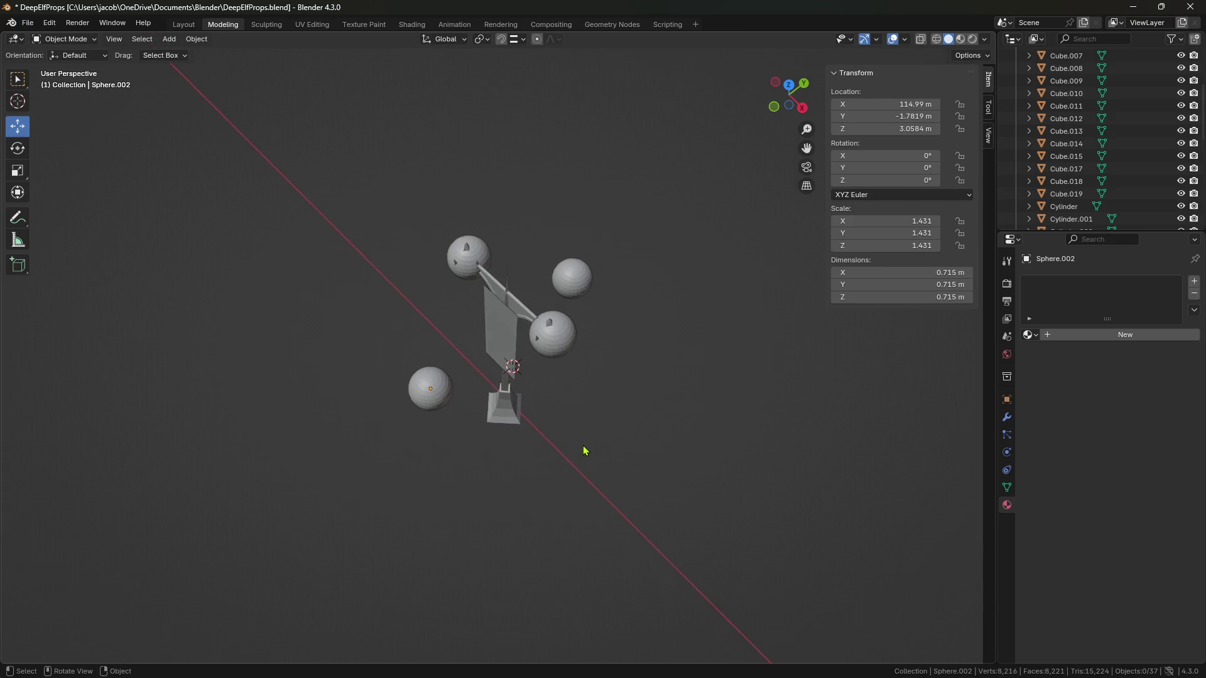
{"action": "mouse_move", "coordinate": [678, 516]}
{"action": "left_mouse_down"}
{"action": "mouse_move", "coordinate": [324, 197]}
{"action": "mouse_move", "coordinate": [333, 201]}
{"action": "left_mouse_up"}
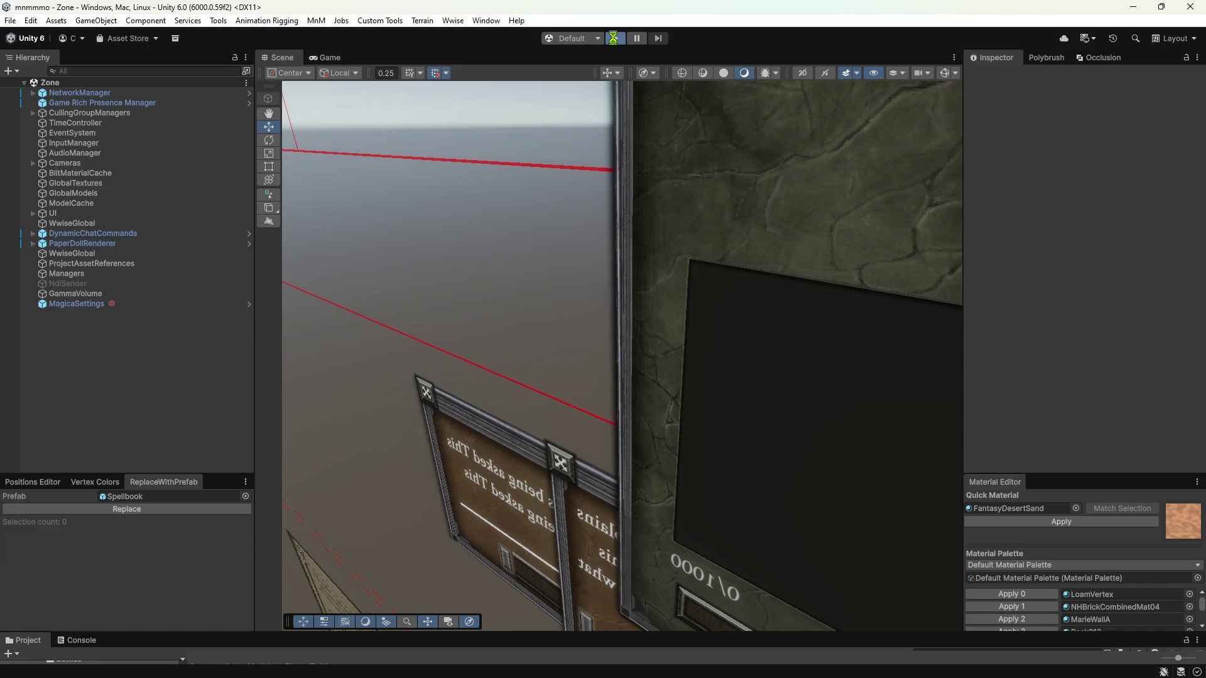
Step: Run the game in Unity Play mode until the Monsters & Memories login screen appears
{"action": "left_click", "coordinate": [615, 40]}
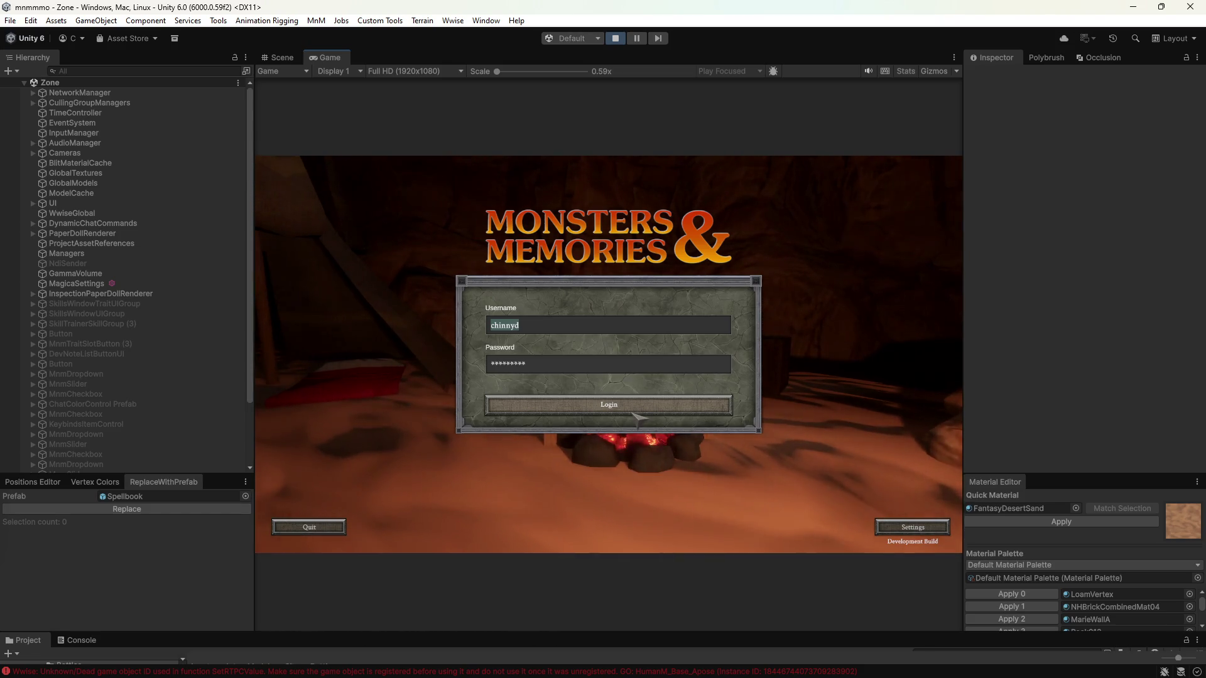
Step: Log in, enter the chosen server, and maximize the Game view in the Ancient Crypt
{"action": "left_click", "coordinate": [634, 412]}
{"action": "left_click", "coordinate": [432, 529]}
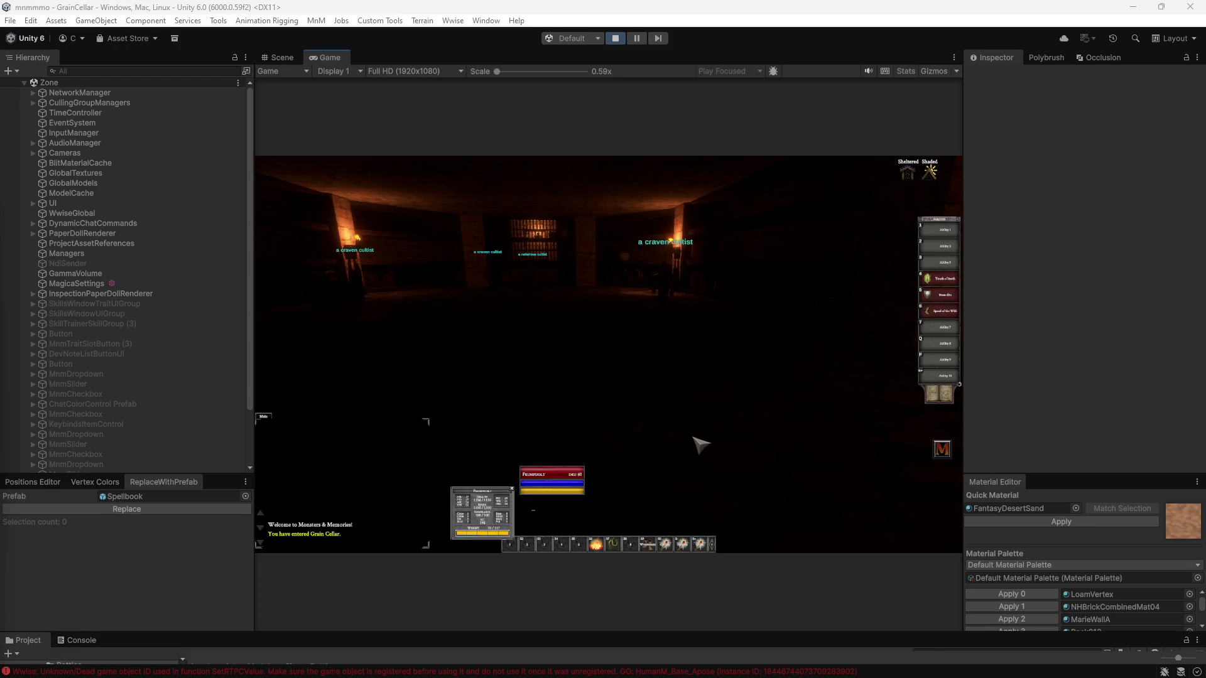
{"action": "double_click", "coordinate": [337, 61]}
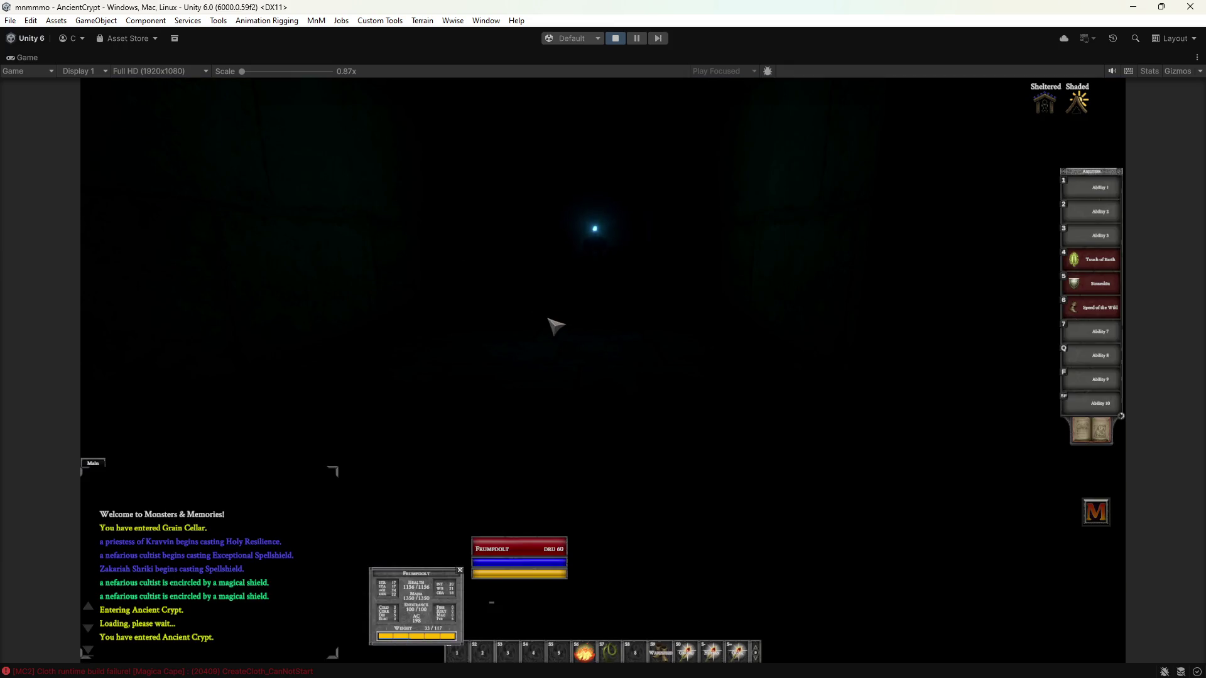
Step: Activate the Lantern of the Gods from the inventory and face down the corridor
{"action": "key", "text": "i"}
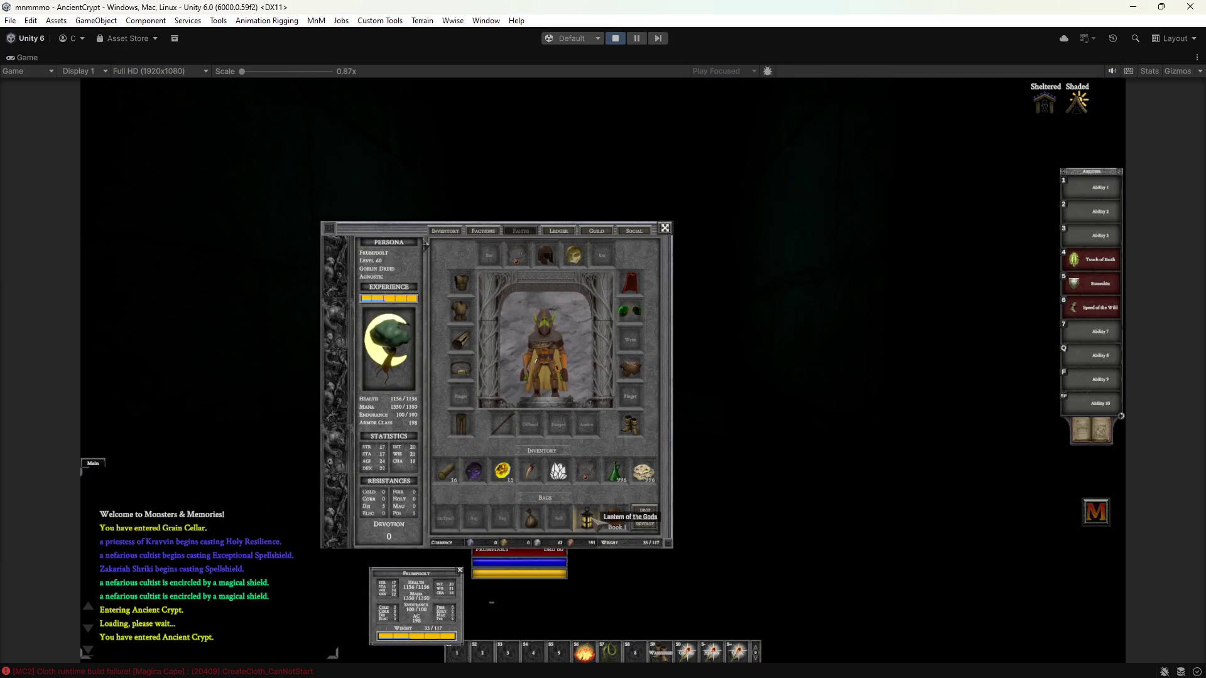
{"action": "right_click", "coordinate": [593, 526]}
{"action": "key", "text": "i"}
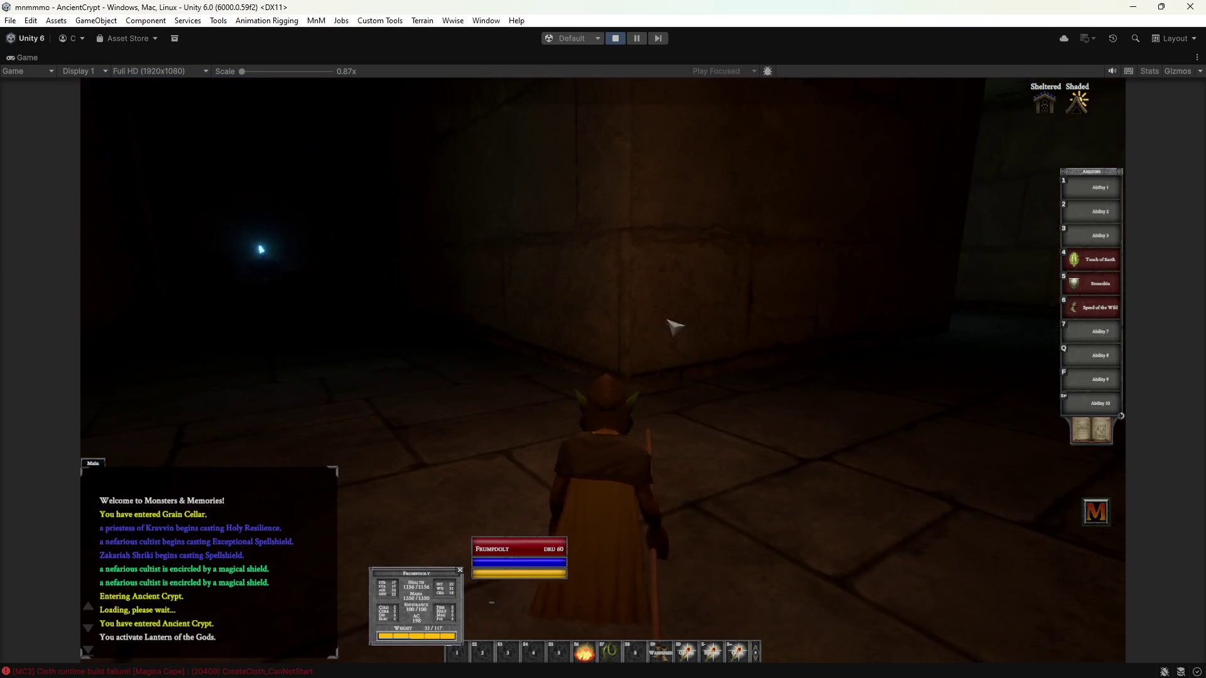
{"action": "mouse_move", "coordinate": [675, 326]}
{"action": "right_mouse_down"}
{"action": "mouse_move", "coordinate": [565, 326]}
{"action": "mouse_move", "coordinate": [723, 326]}
{"action": "mouse_move", "coordinate": [590, 330]}
{"action": "mouse_move", "coordinate": [681, 338]}
{"action": "right_mouse_up"}
Step: Walk the corridor, through the doorway into the dark room, toward the ghoul
{"action": "key", "text": "w"}
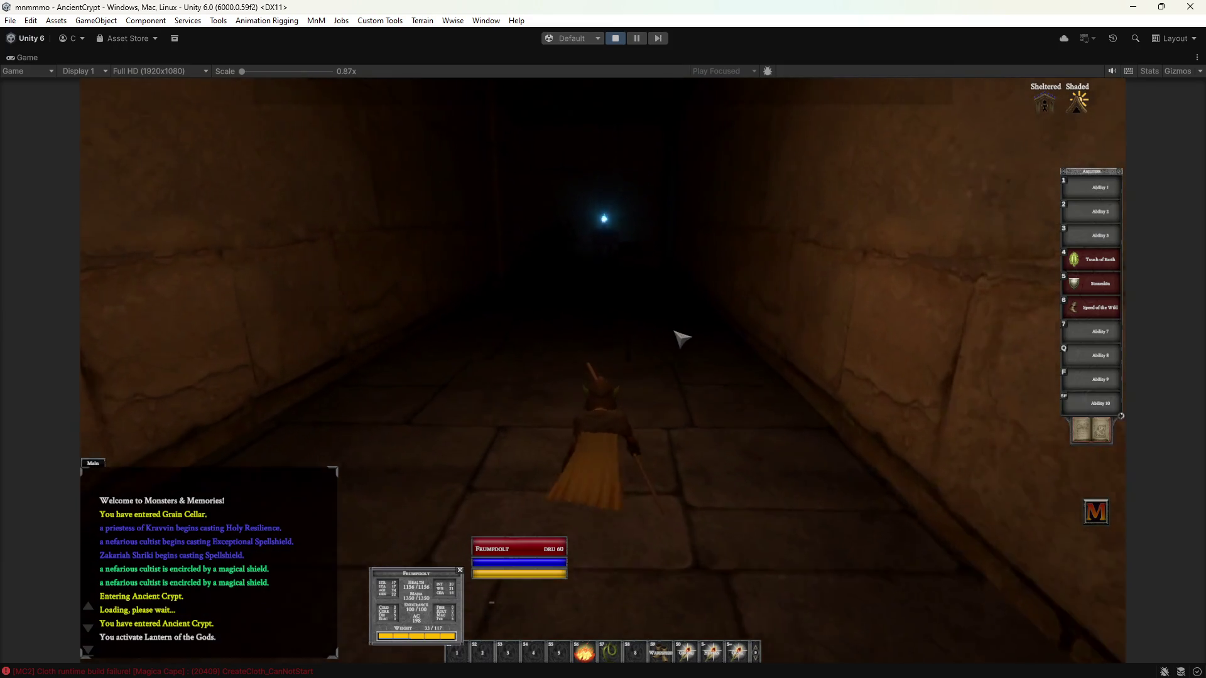
{"action": "key", "text": "w"}
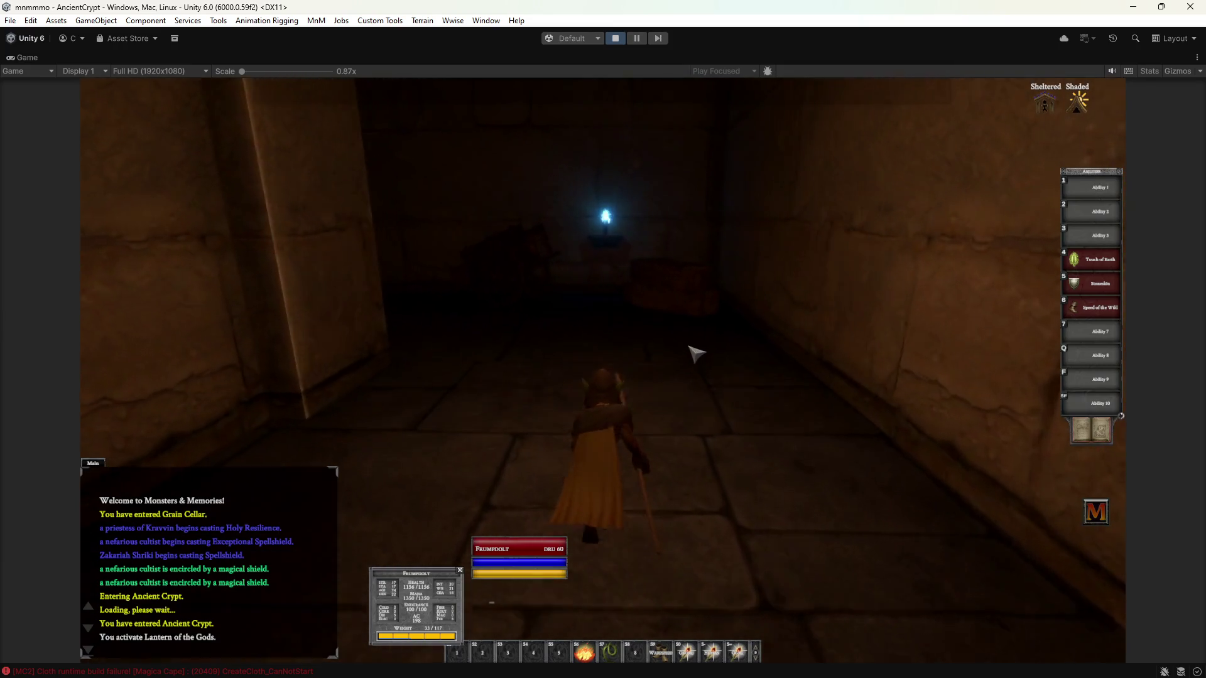
{"action": "key", "text": "w"}
{"action": "key", "text": "w"}
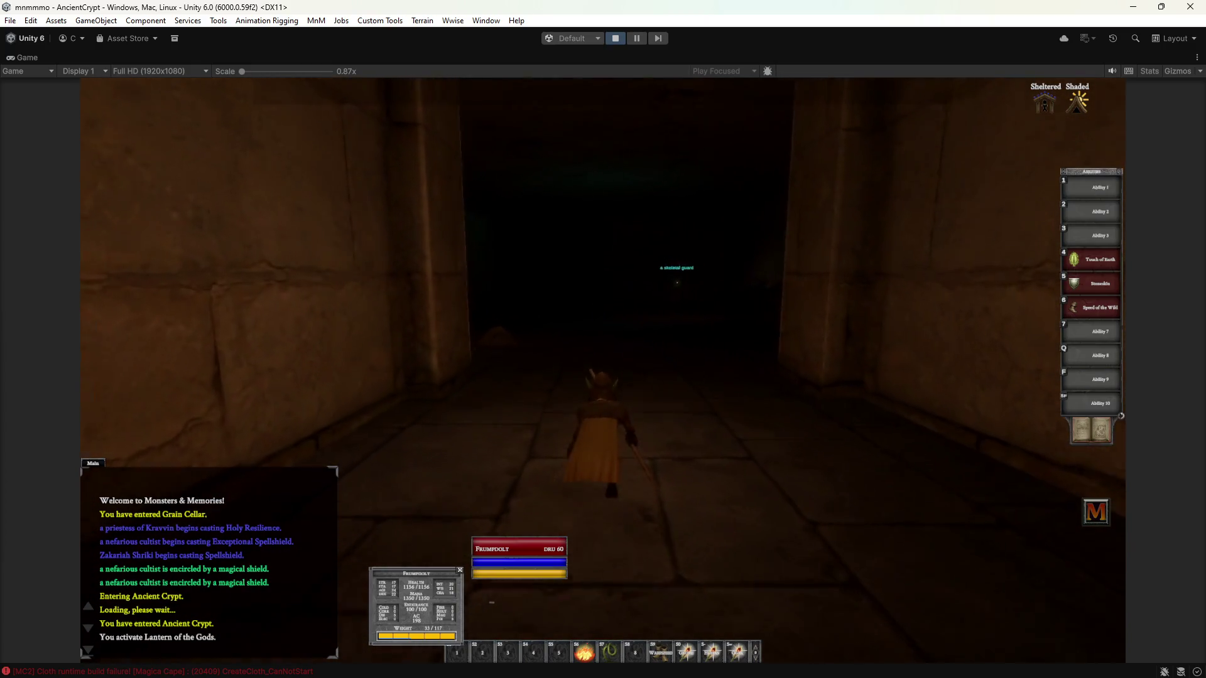
{"action": "key", "text": "w"}
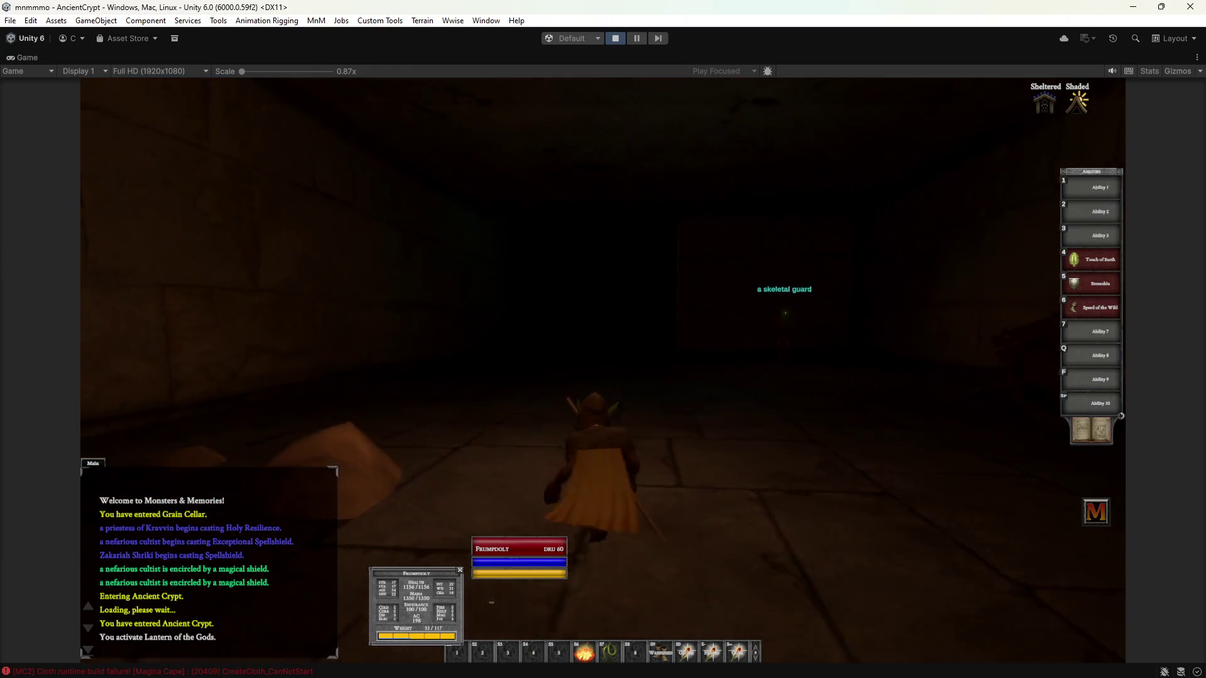
{"action": "key", "text": "a"}
{"action": "key", "text": "w"}
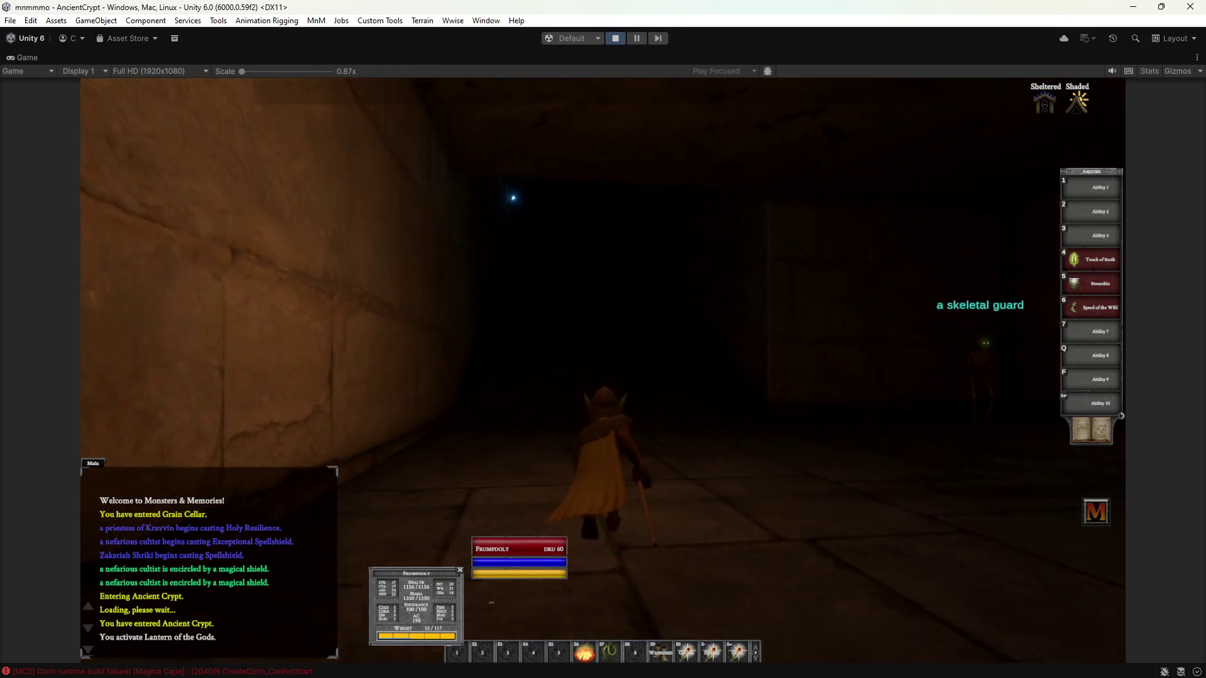
{"action": "key", "text": "d"}
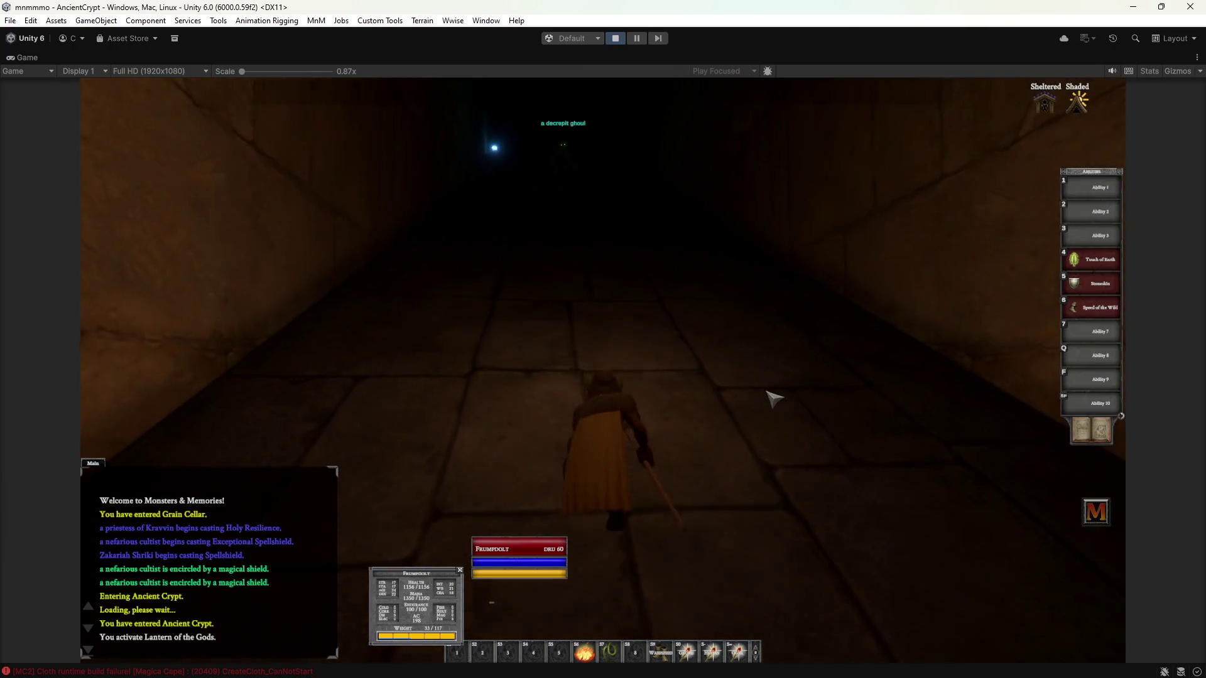
{"action": "key", "text": "w"}
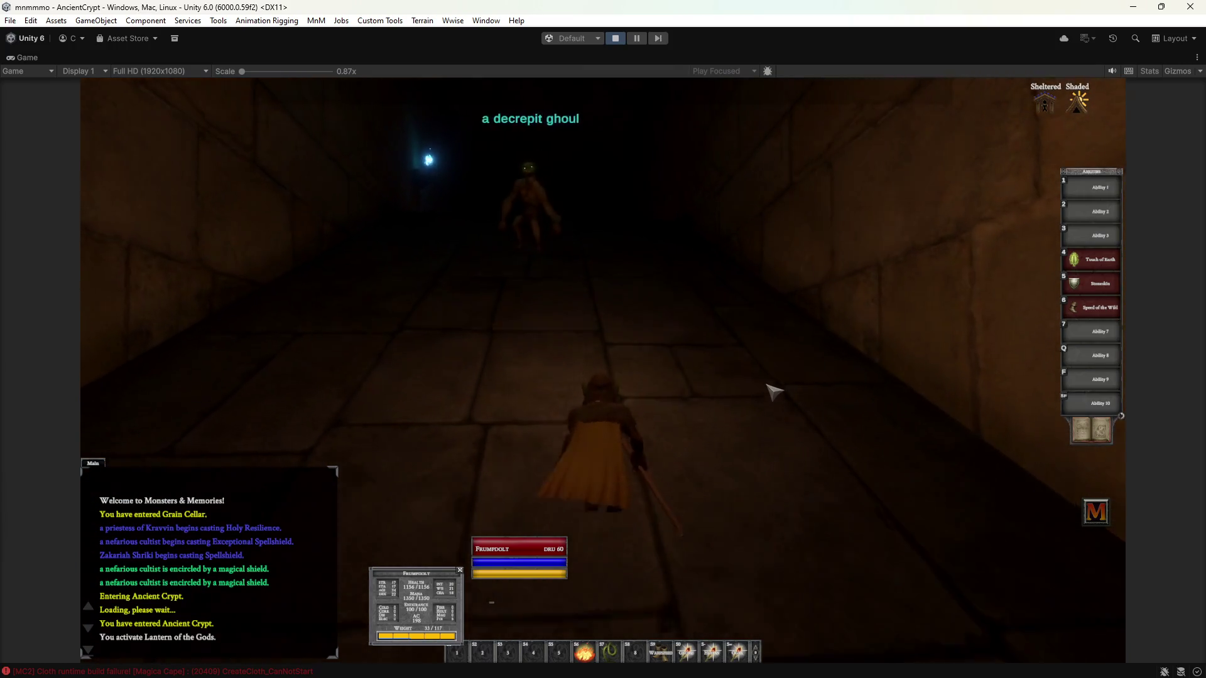
{"action": "key", "text": "d"}
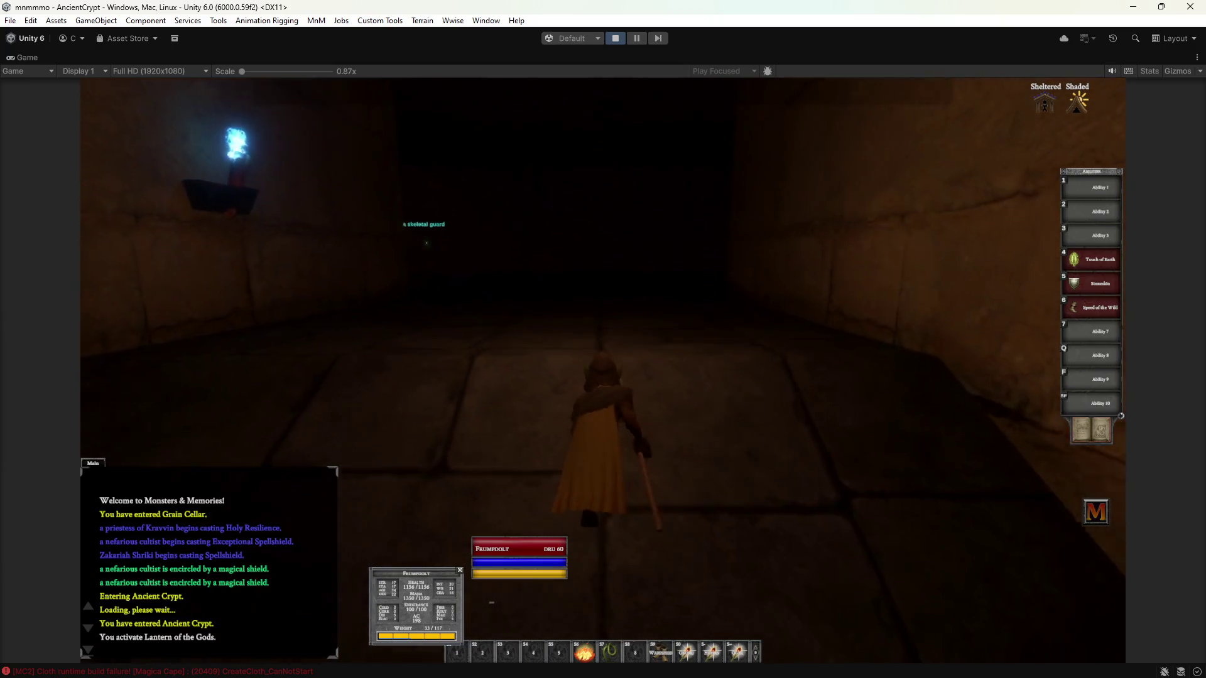
{"action": "key", "text": "d"}
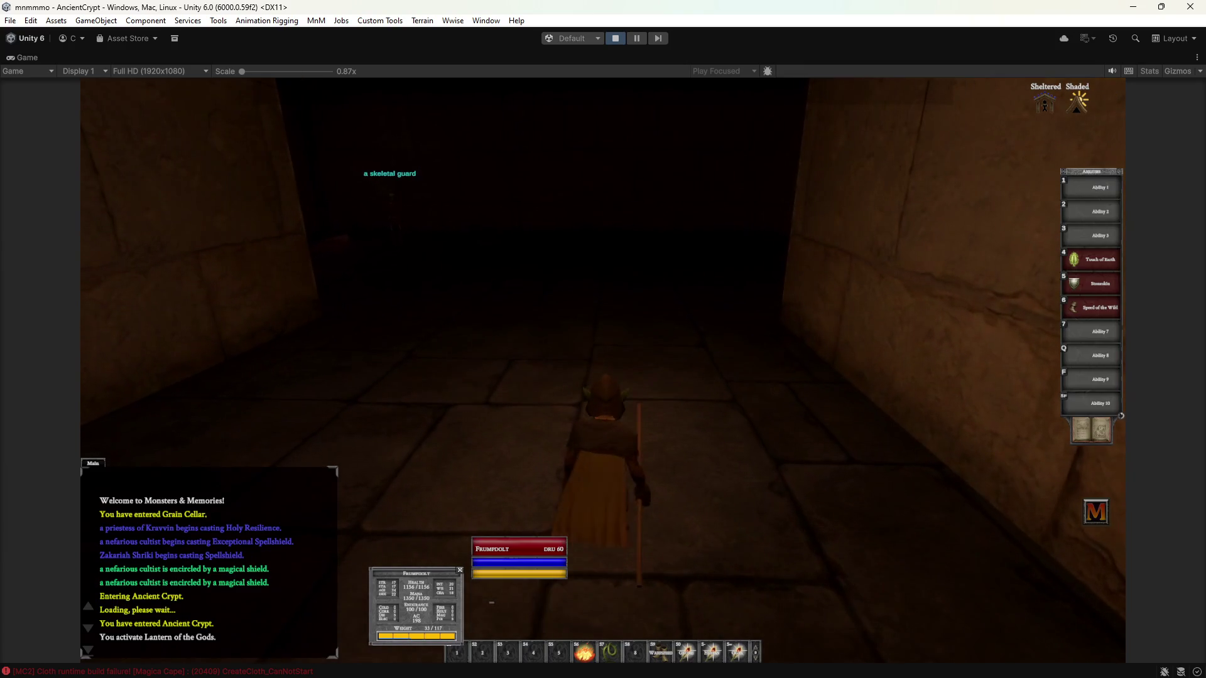
Step: Continue down the stone corridor past the skeletal guard, then switch the lantern off
{"action": "key", "text": "a"}
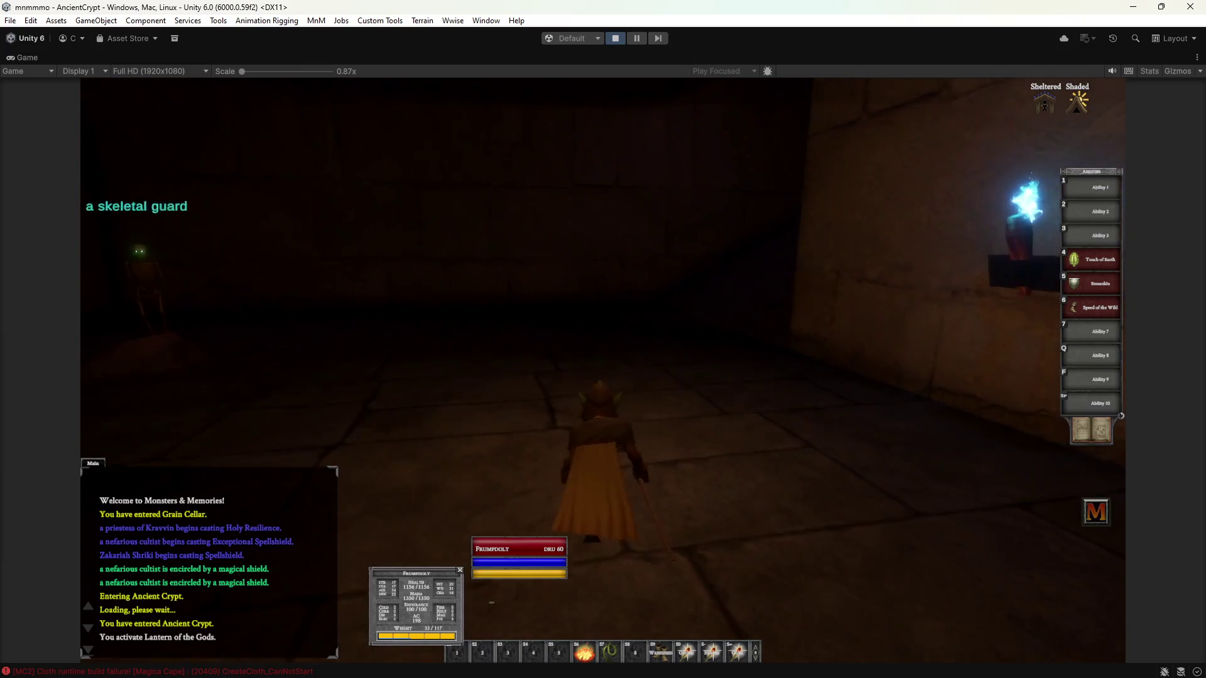
{"action": "key", "text": "d"}
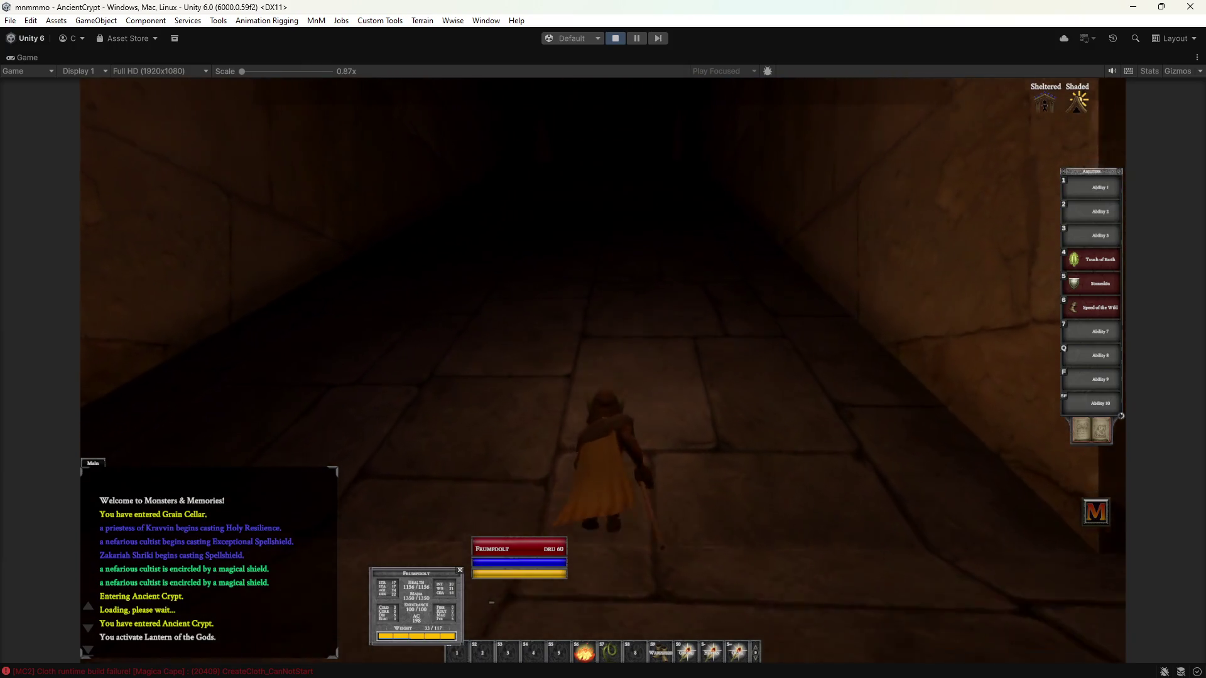
{"action": "key", "text": "w"}
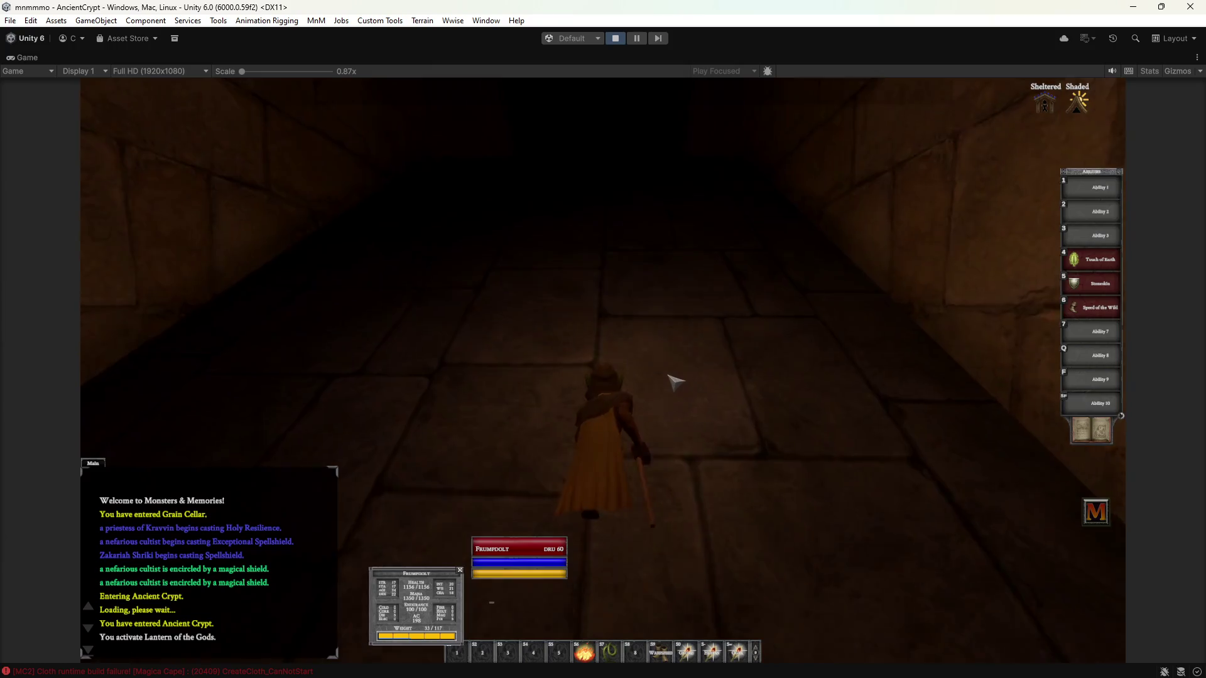
{"action": "key", "text": "w"}
{"action": "key", "text": "w"}
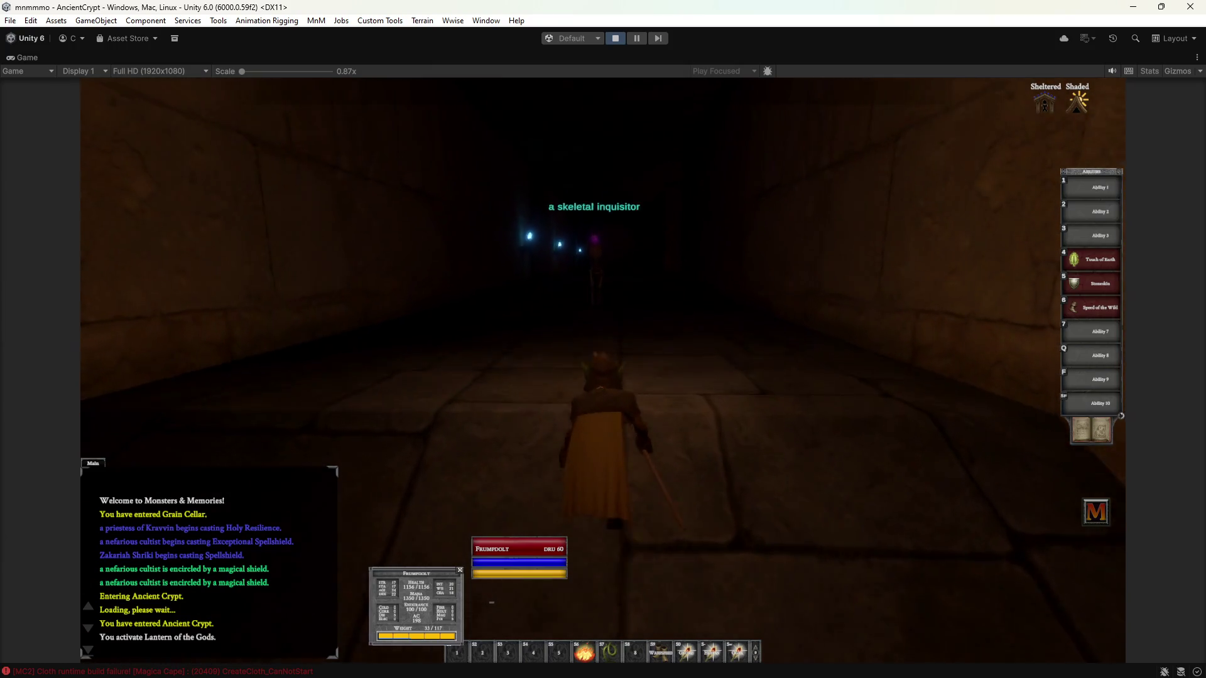
{"action": "key", "text": "d"}
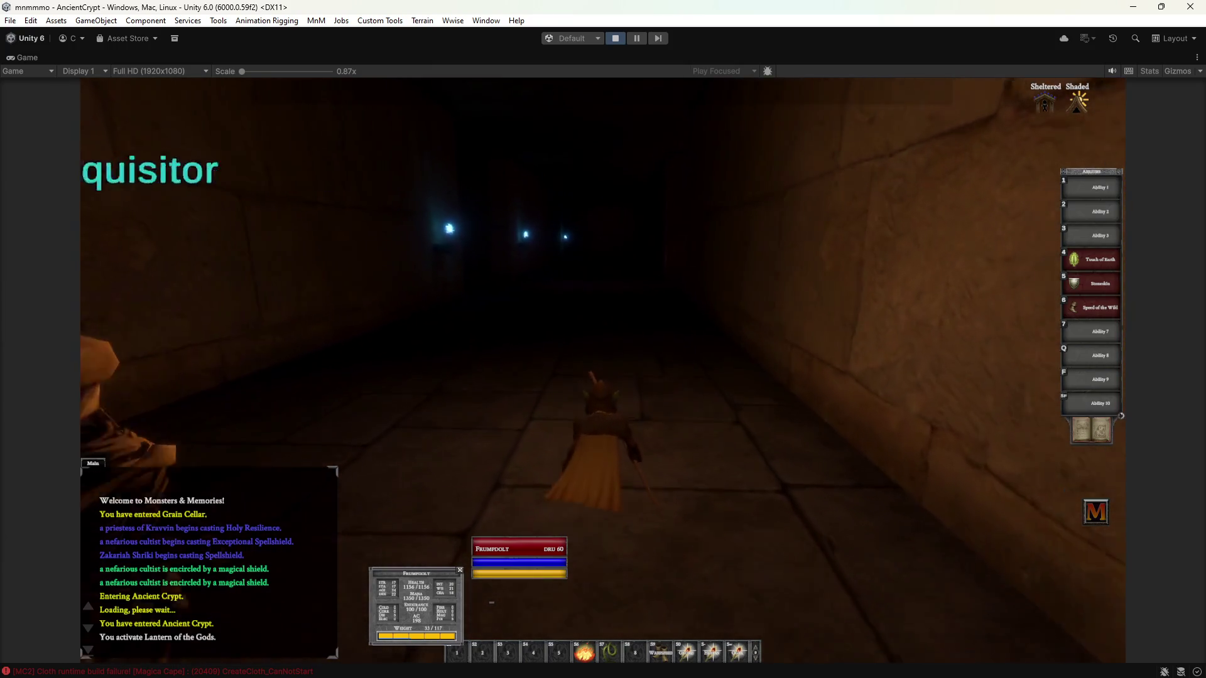
{"action": "key", "text": "d"}
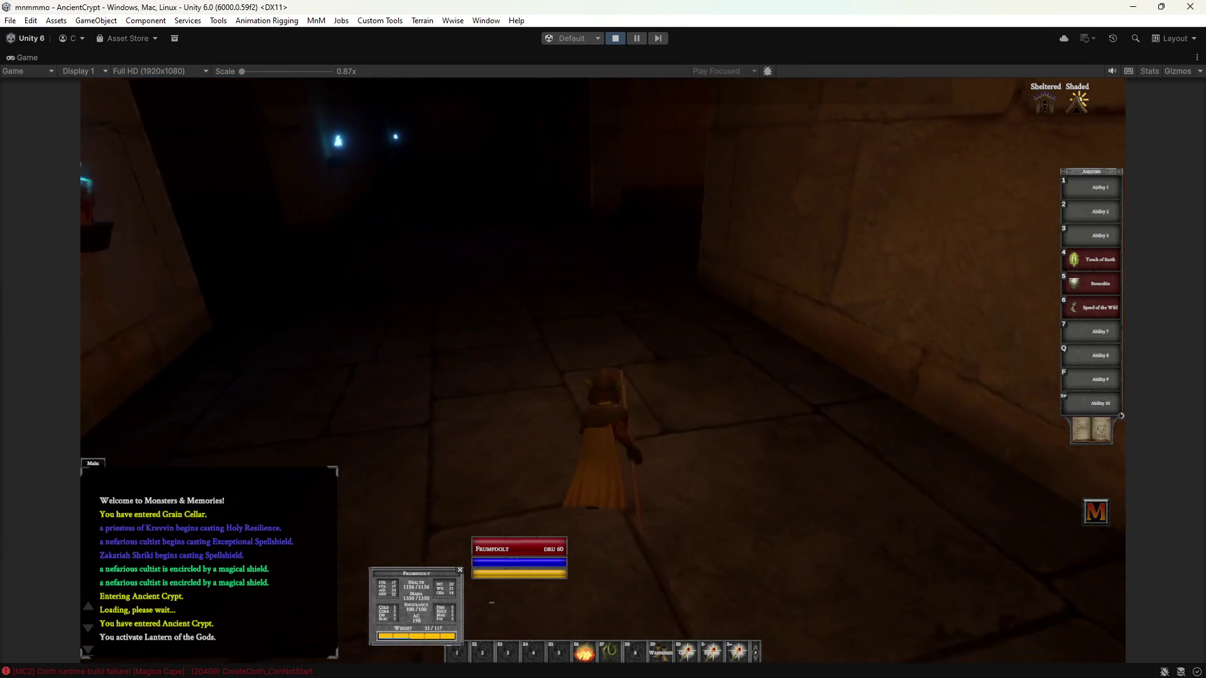
{"action": "key", "text": "w"}
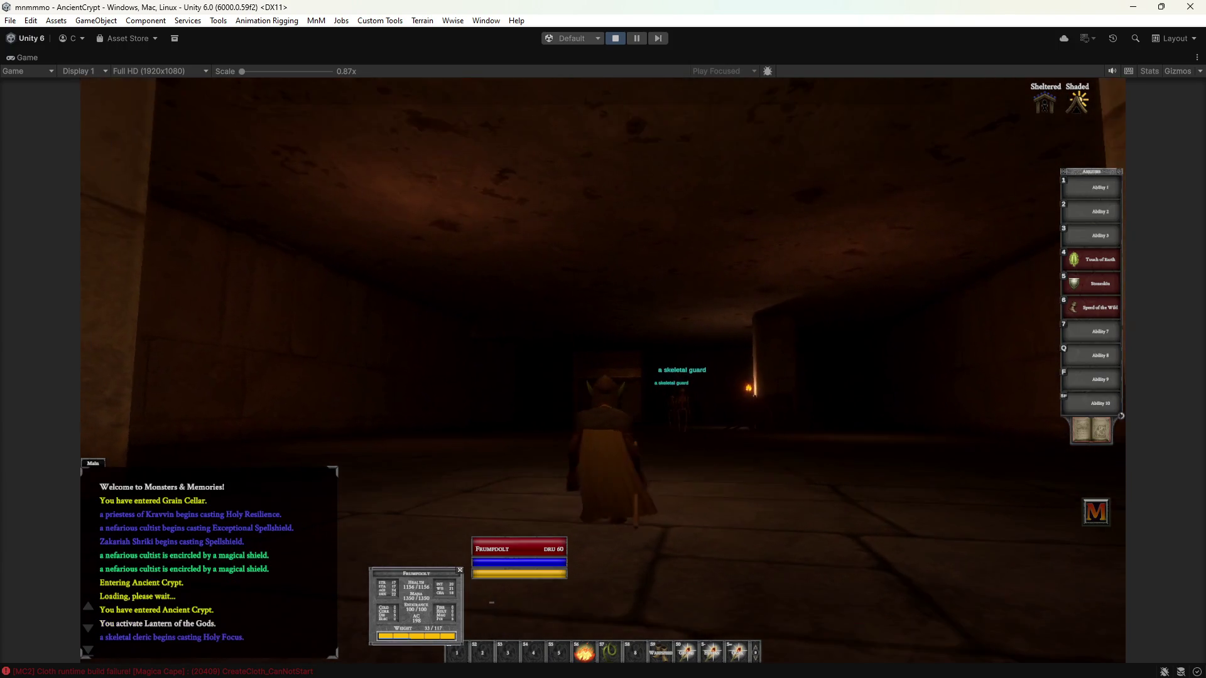
{"action": "key", "text": "a"}
{"action": "key", "text": "d"}
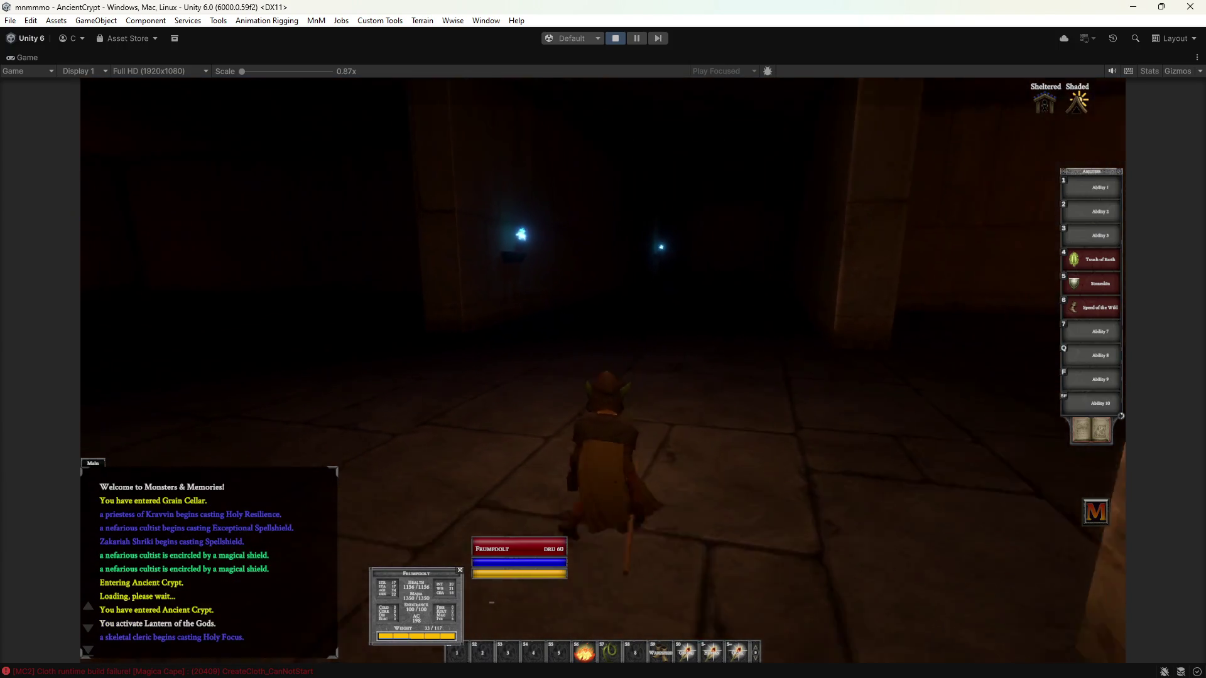
{"action": "key", "text": "i"}
{"action": "key", "text": "i"}
{"action": "key", "text": "l"}
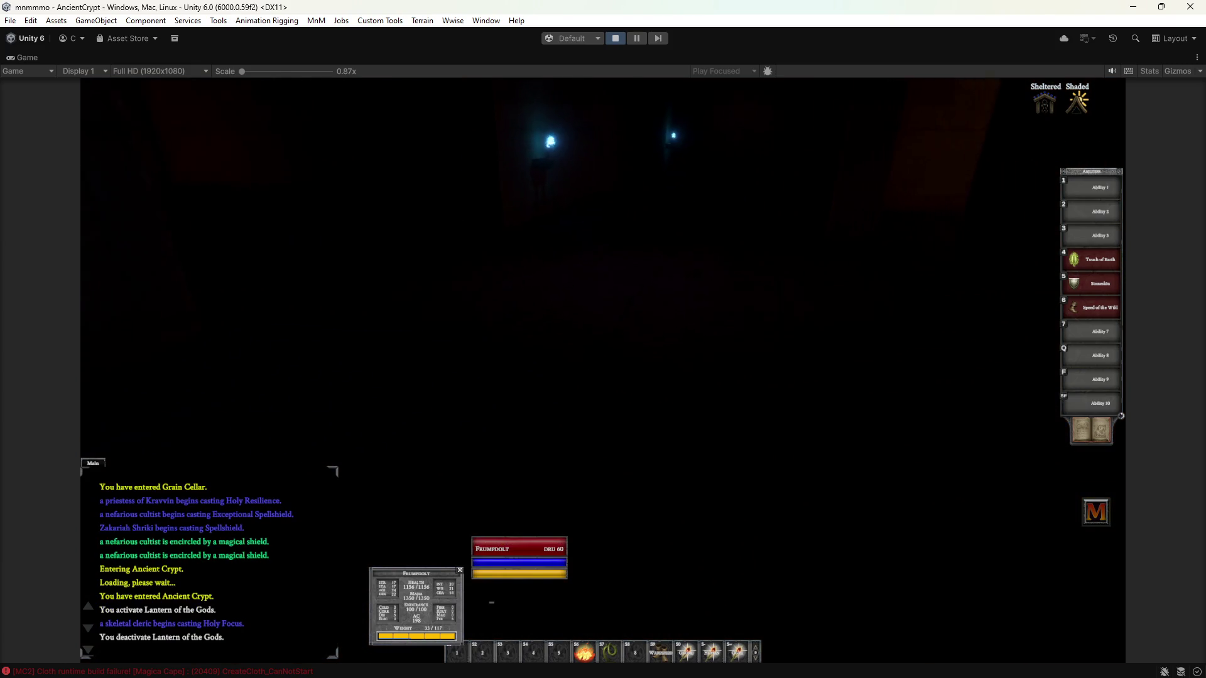
Step: Turn the character around the crypt room between the skeleton doorway and the guarded corridor
{"action": "key", "text": "a"}
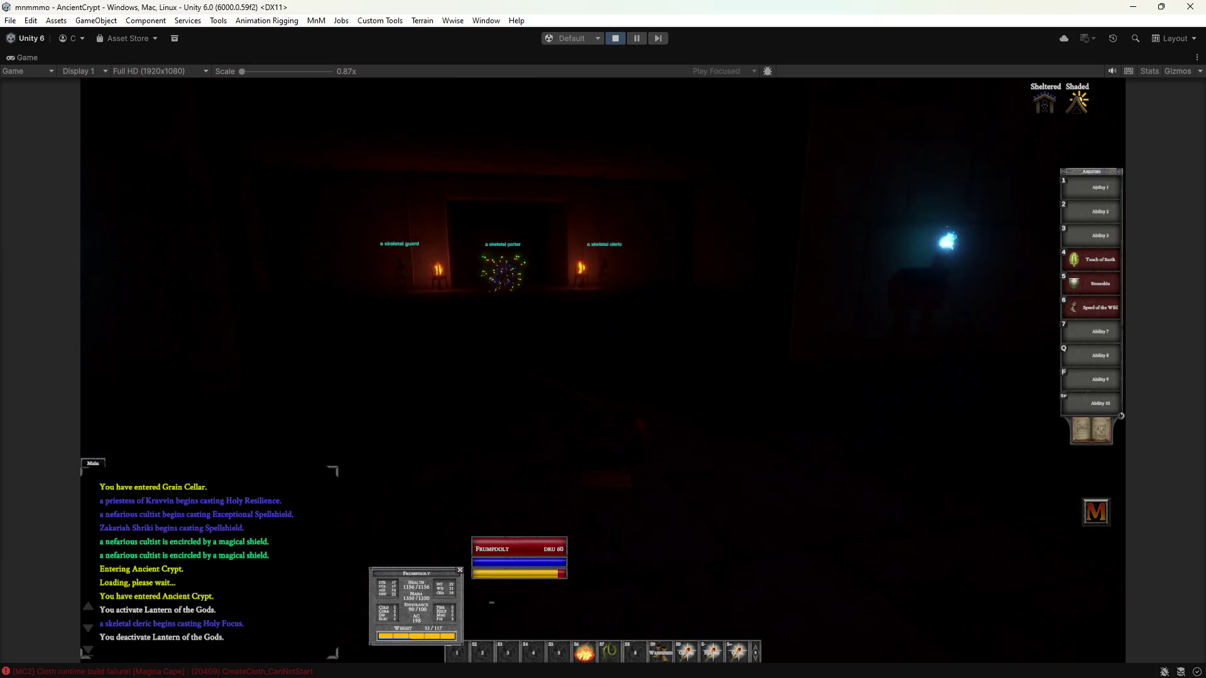
{"action": "key", "text": "d"}
{"action": "key", "text": "d"}
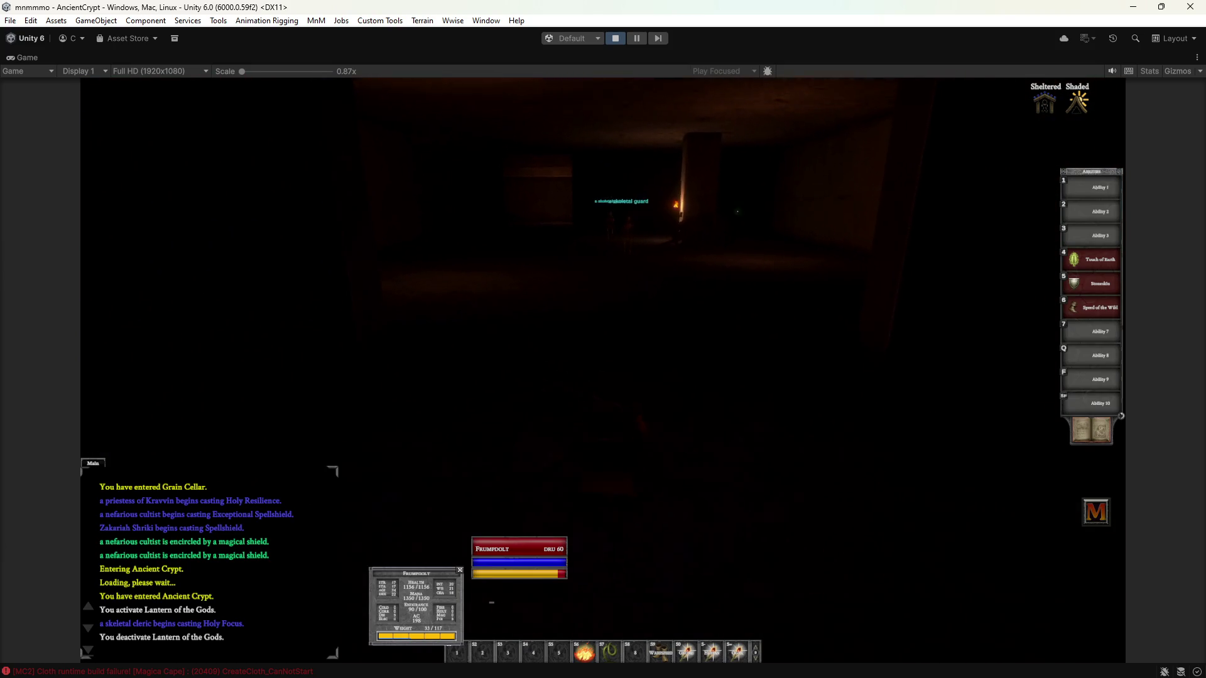
{"action": "key", "text": "a"}
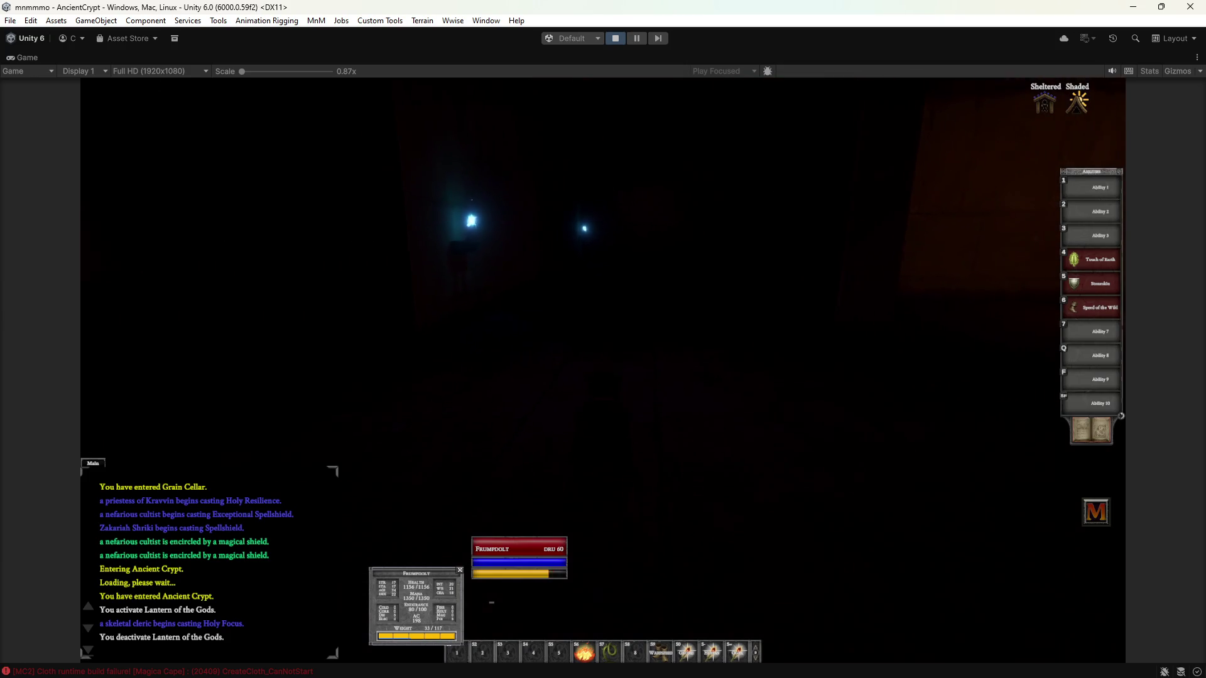
{"action": "key", "text": "a"}
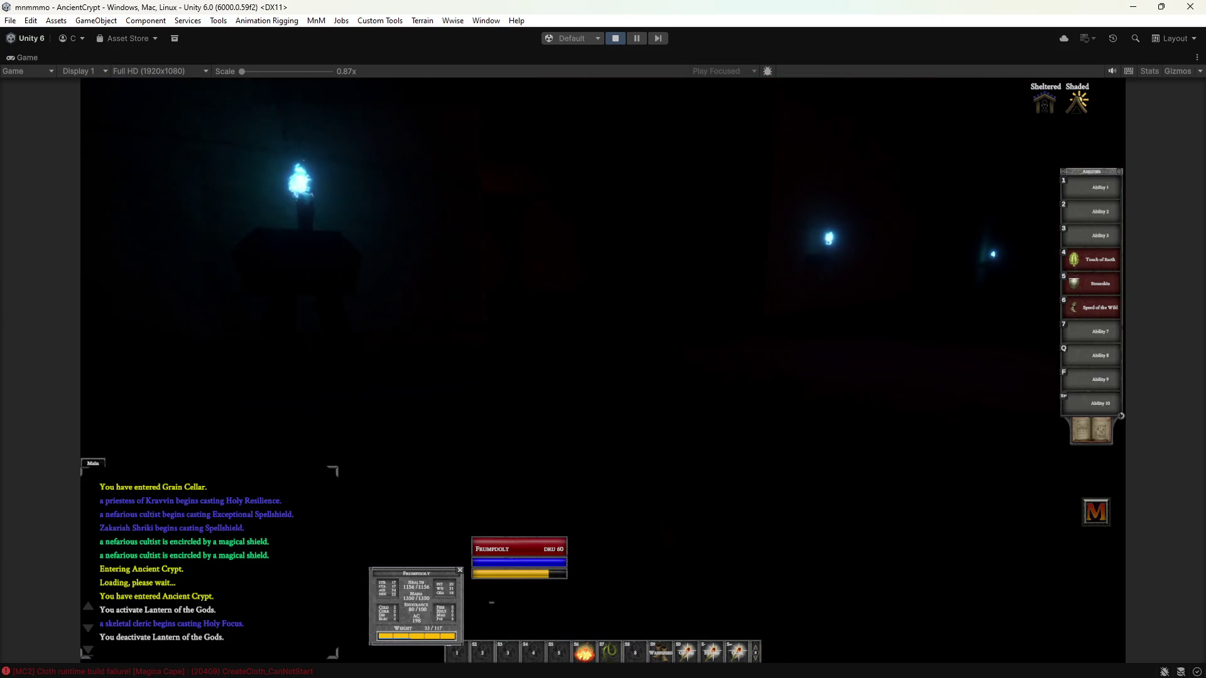
{"action": "key", "text": "a"}
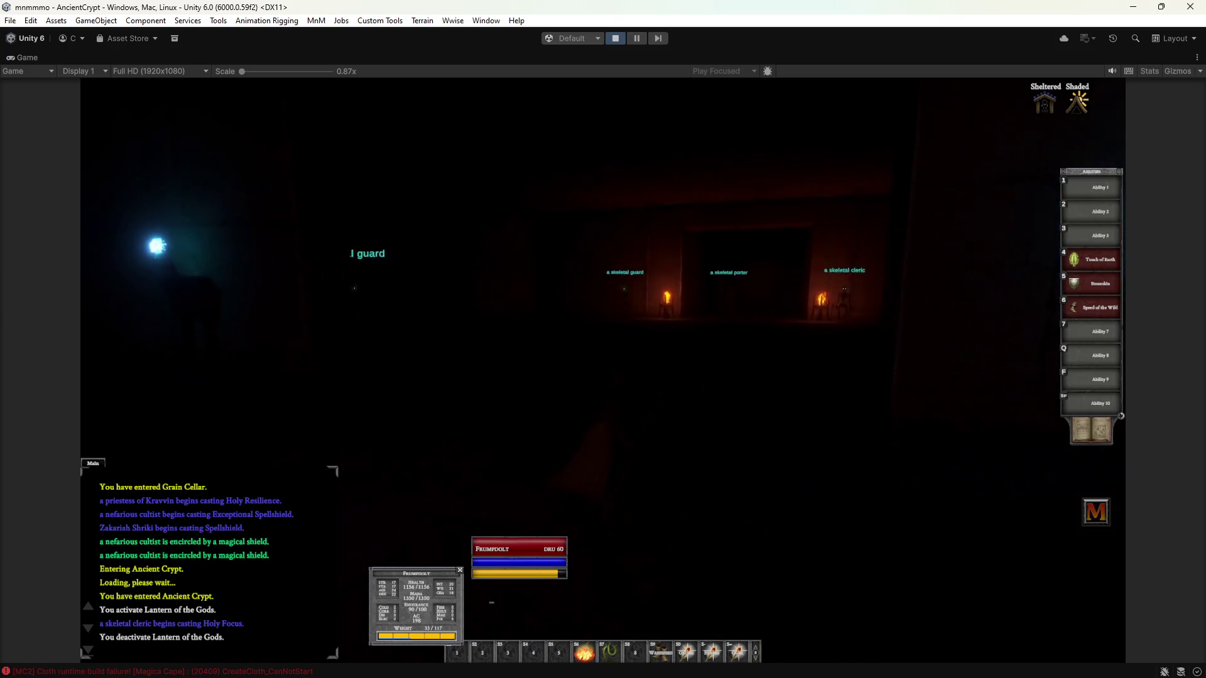
{"action": "key", "text": "a"}
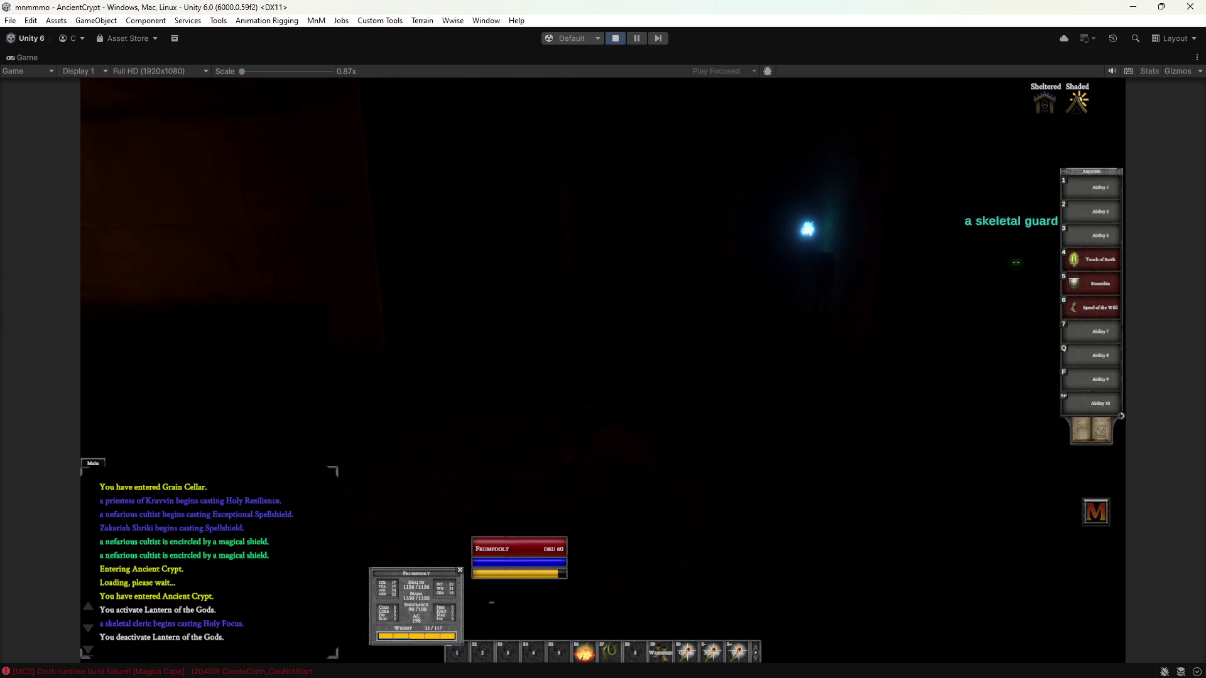
{"action": "key", "text": "d"}
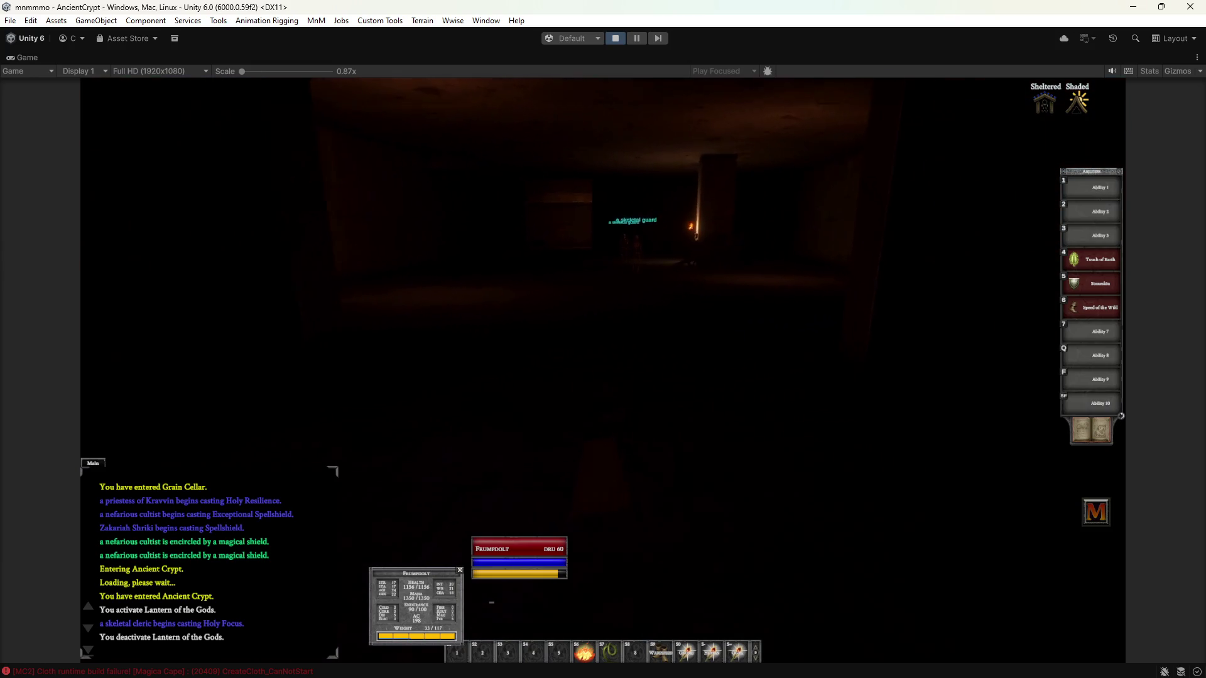
{"action": "key", "text": "d"}
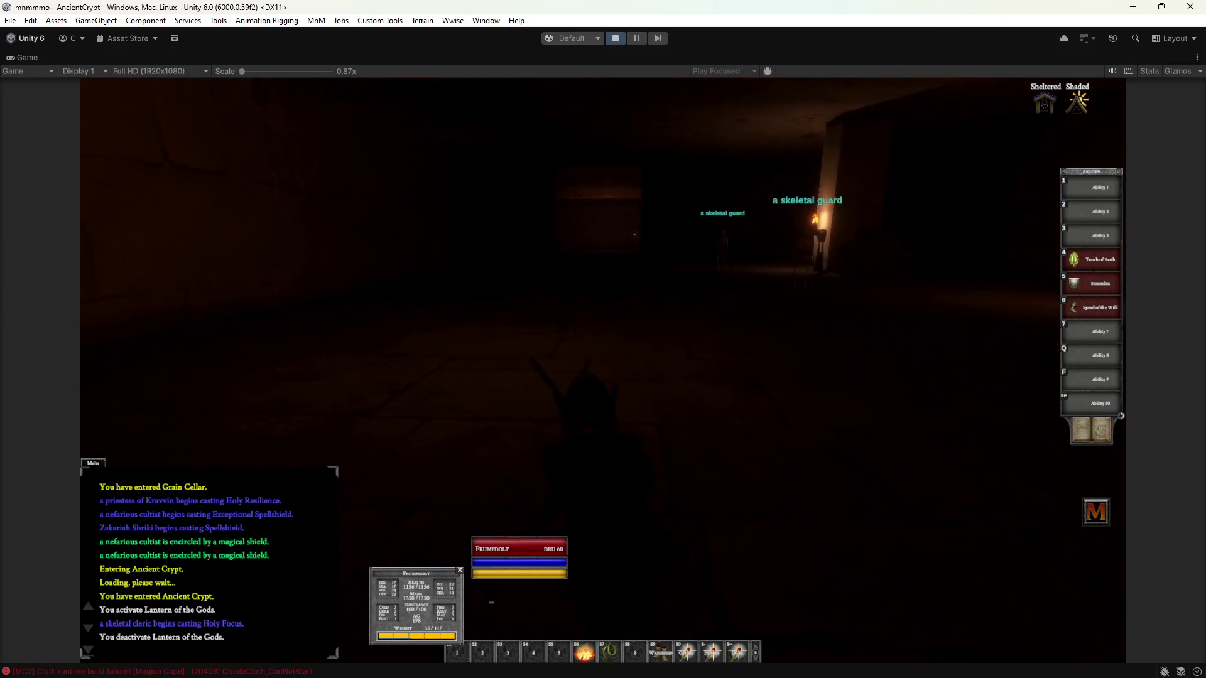
{"action": "key", "text": "d"}
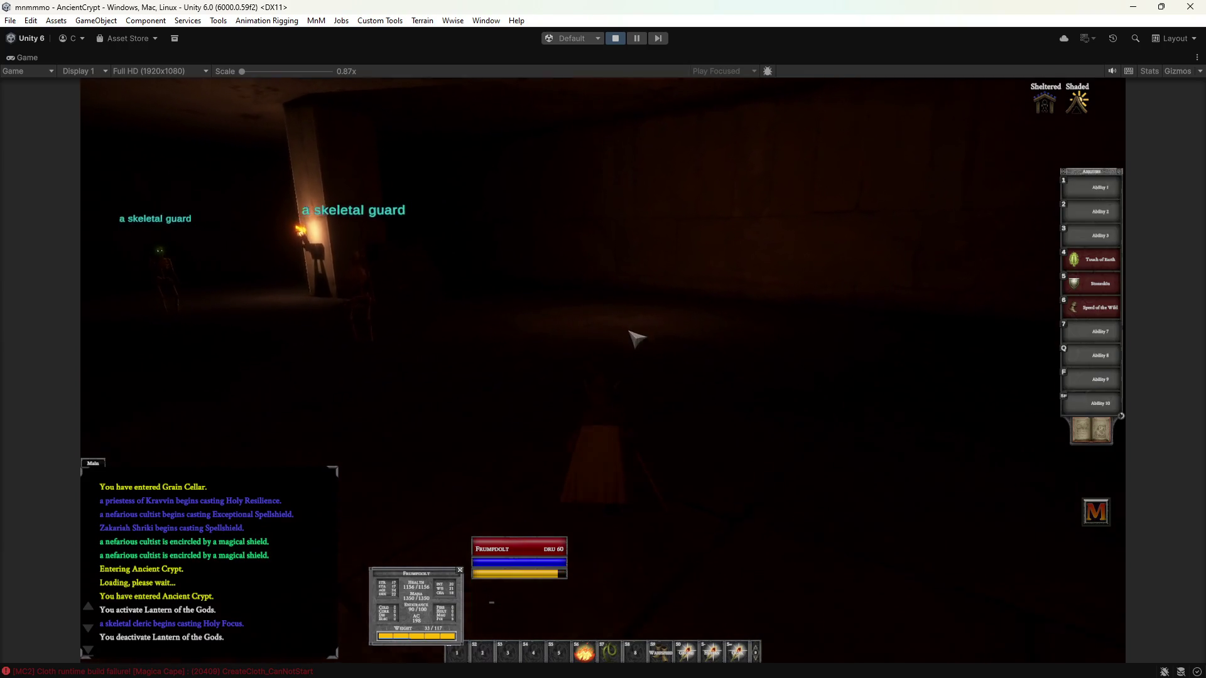
{"action": "key", "text": "d"}
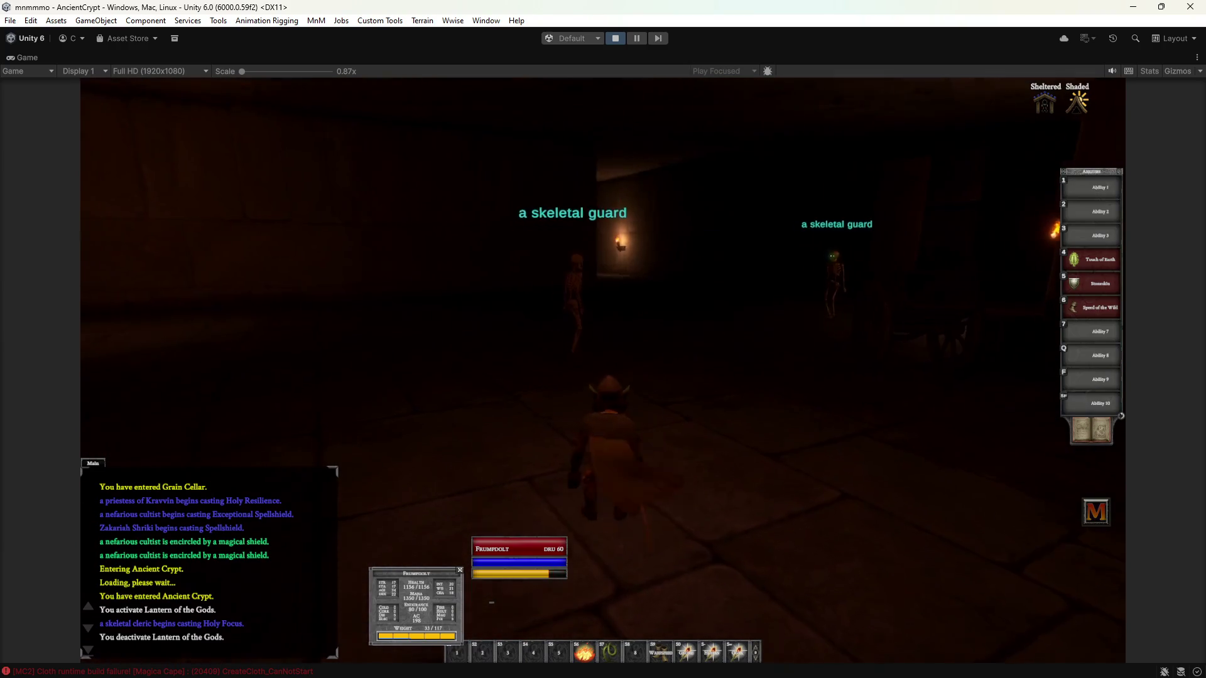
{"action": "key", "text": "a"}
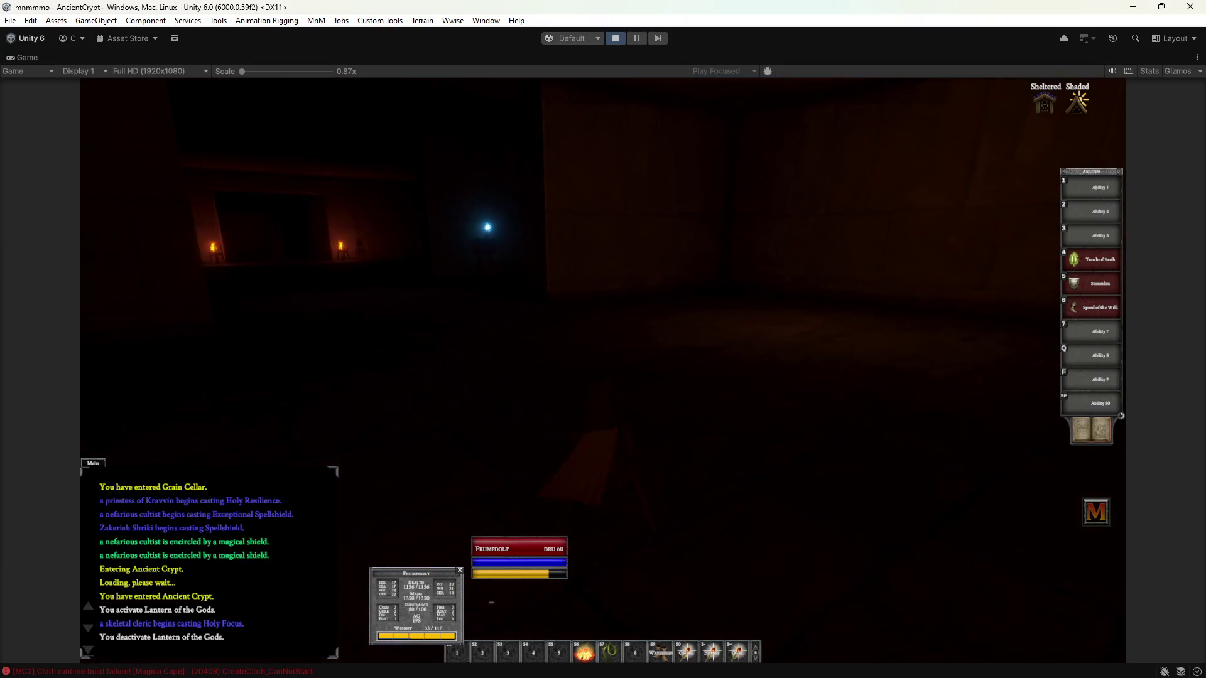
{"action": "key", "text": "a"}
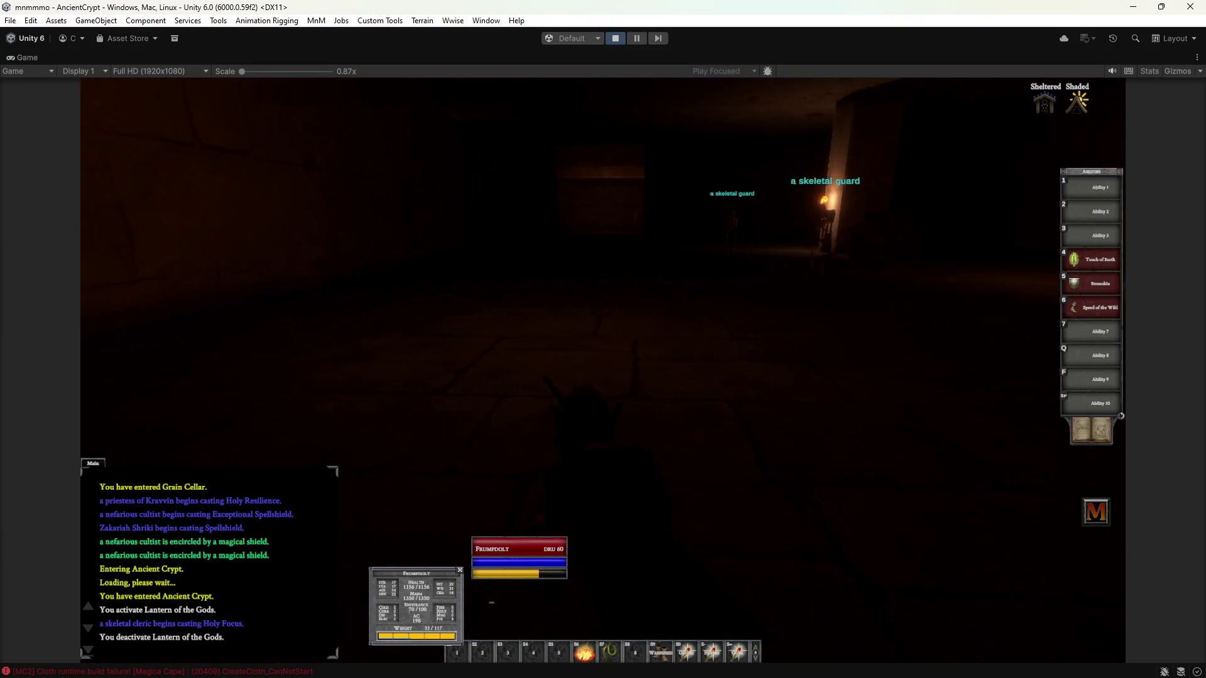
{"action": "key", "text": "a"}
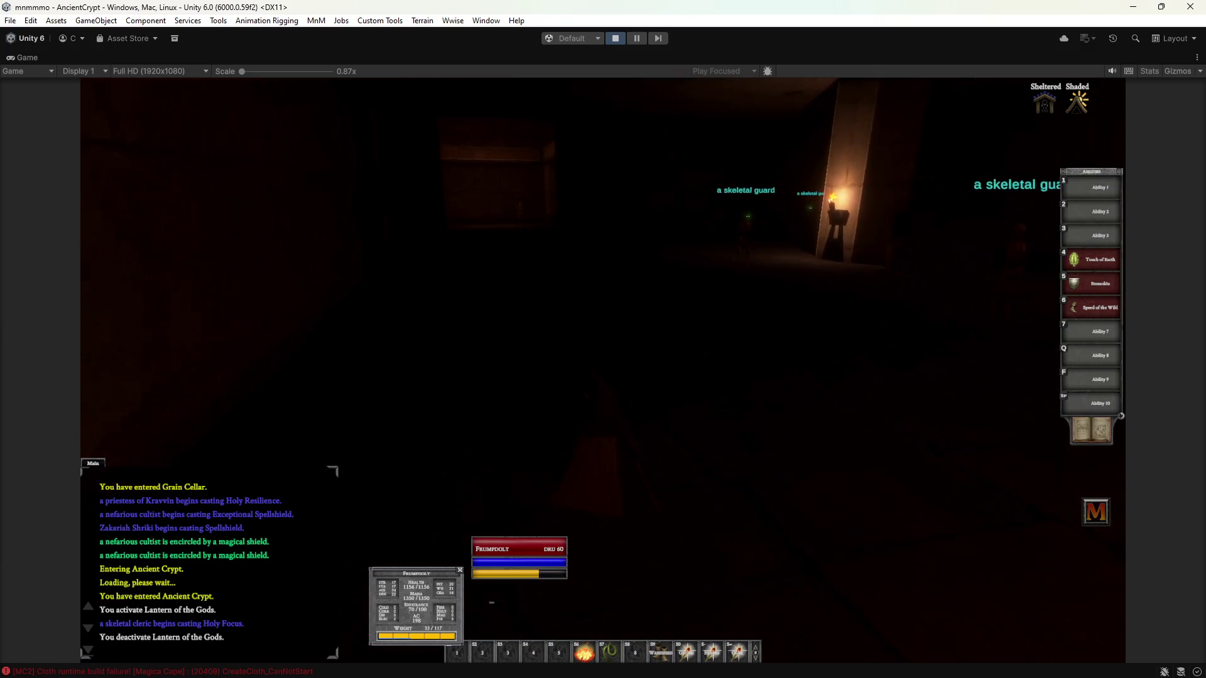
Step: Walk past the skeletal guards and wall torches into the torch-lit corridor
{"action": "key", "text": "w"}
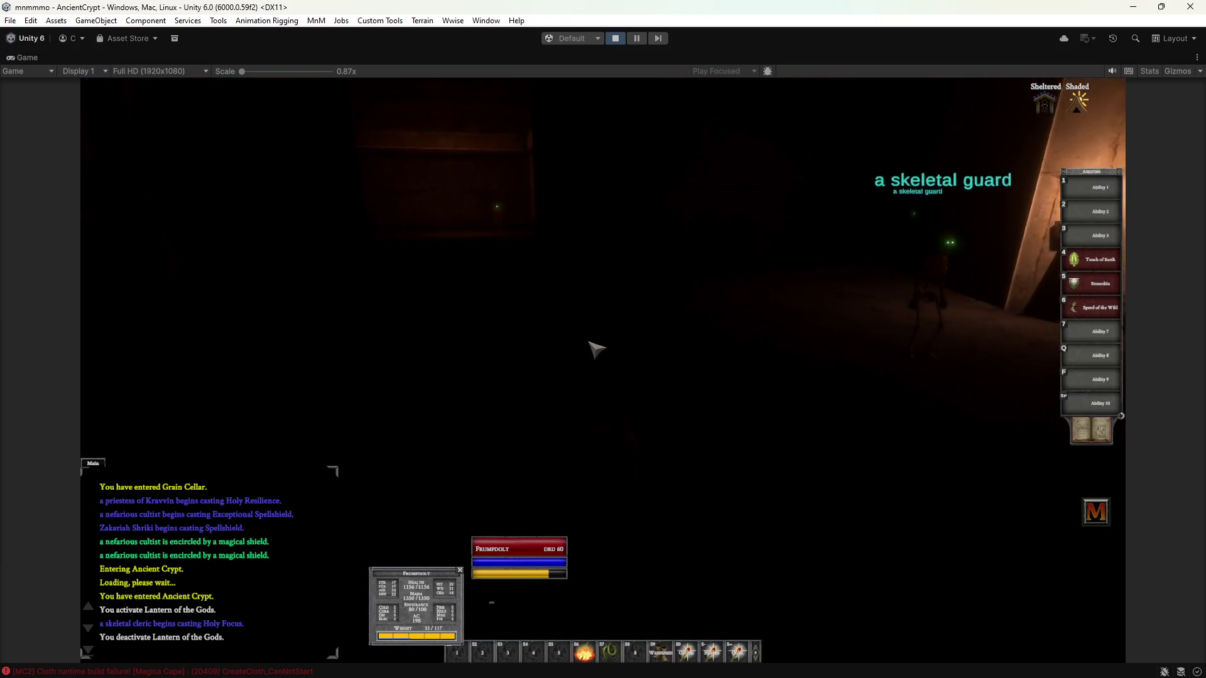
{"action": "key", "text": "d"}
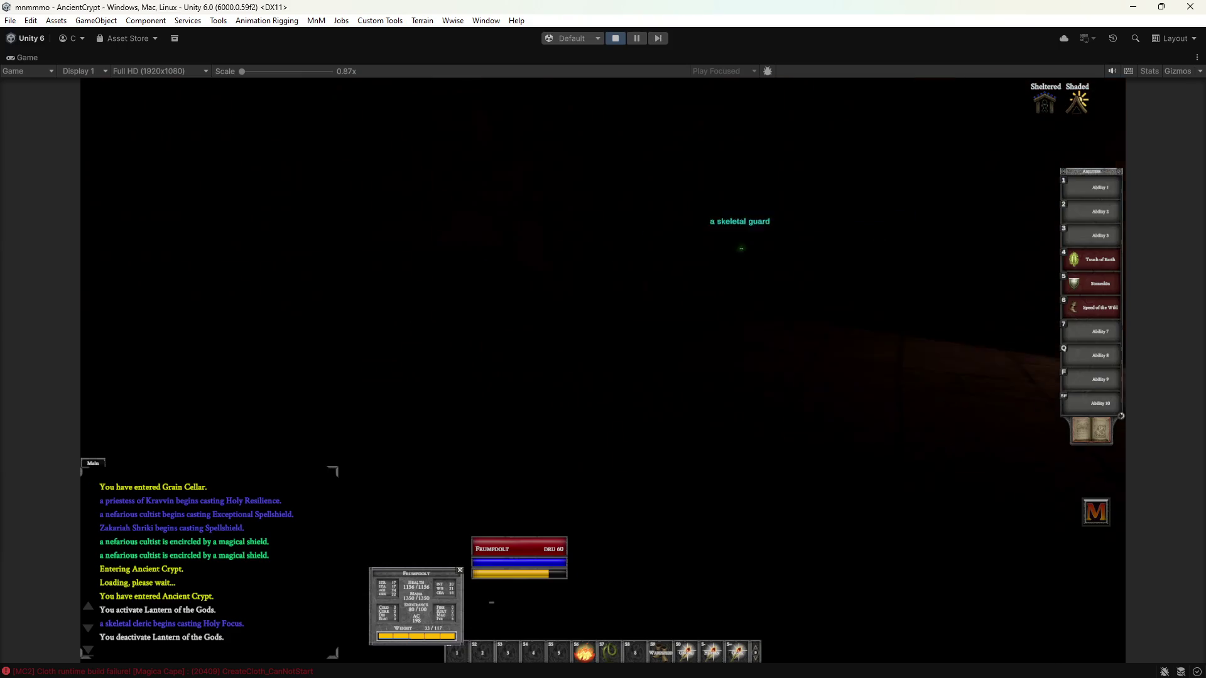
{"action": "key", "text": "a"}
{"action": "key", "text": "d"}
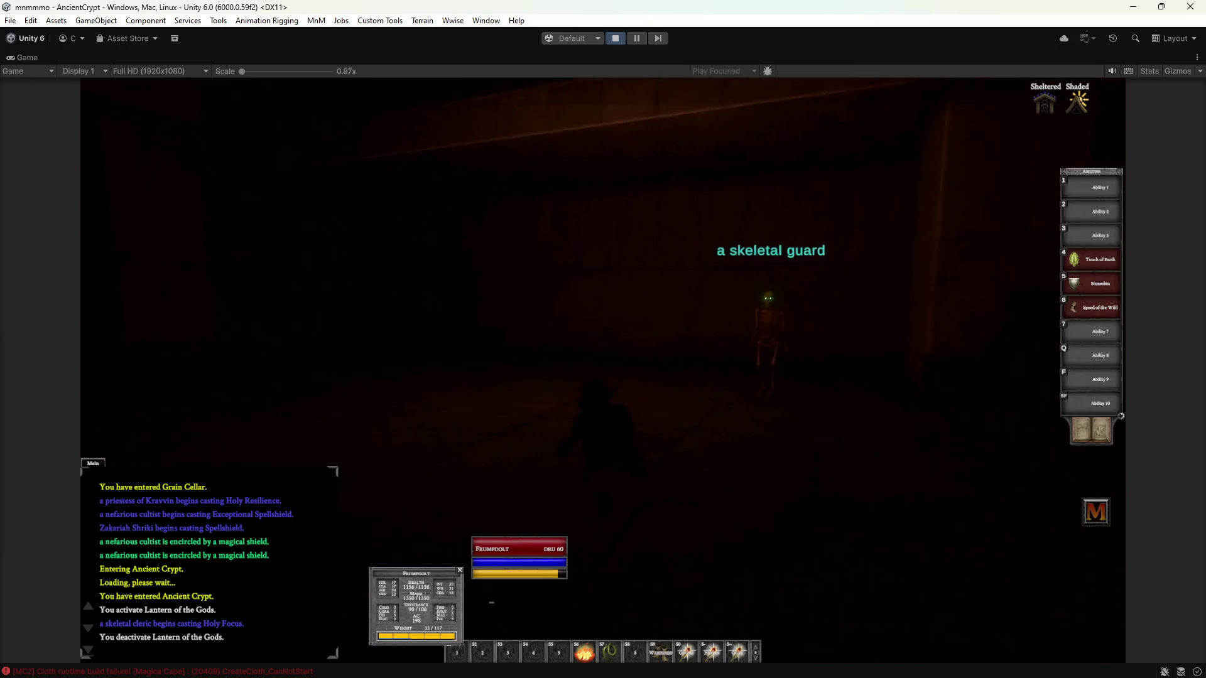
{"action": "key", "text": "a"}
{"action": "key", "text": "a"}
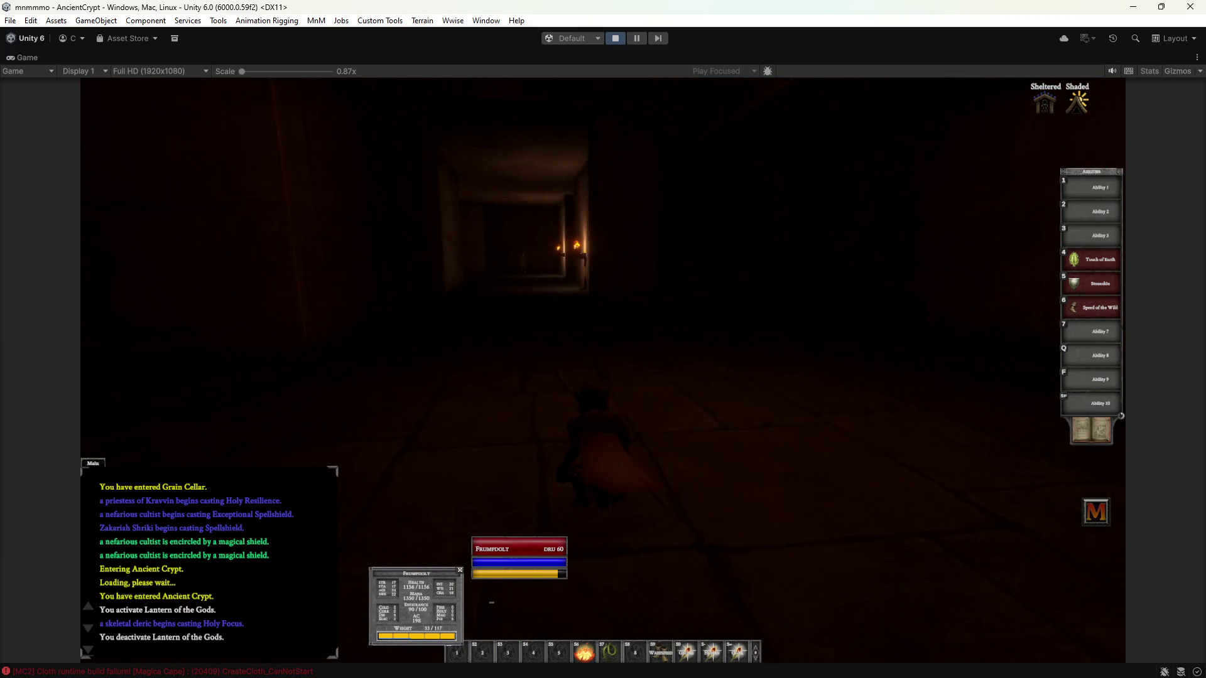
{"action": "key", "text": "a"}
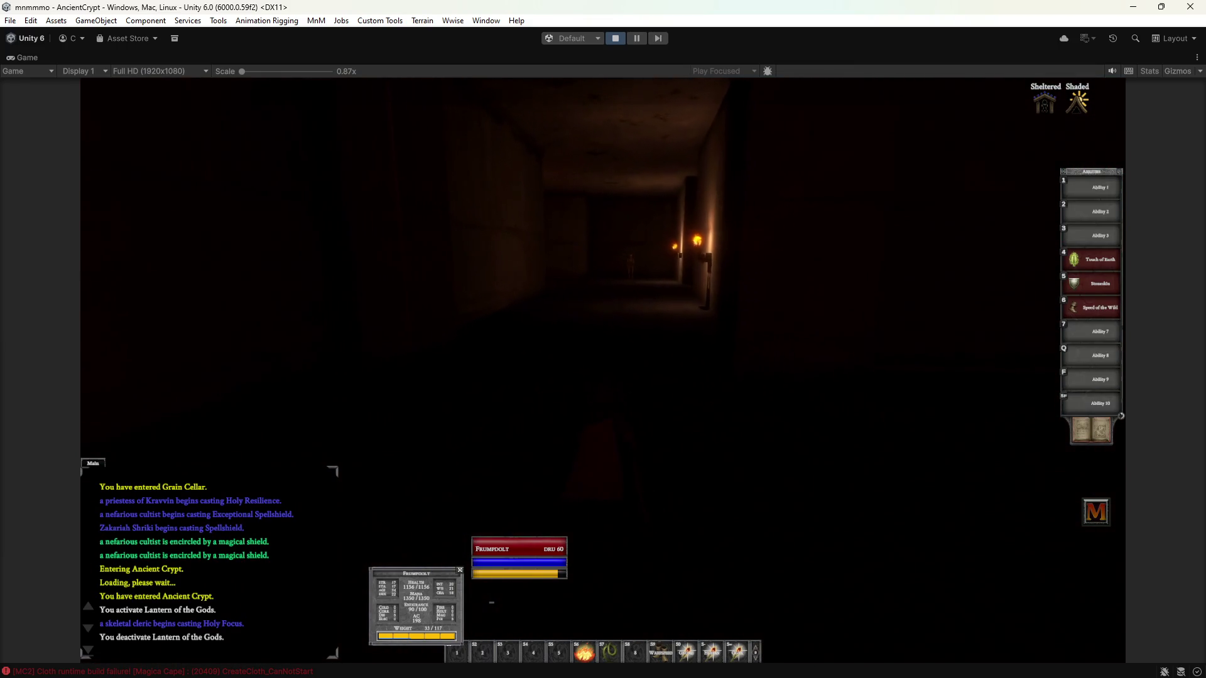
{"action": "key", "text": "w"}
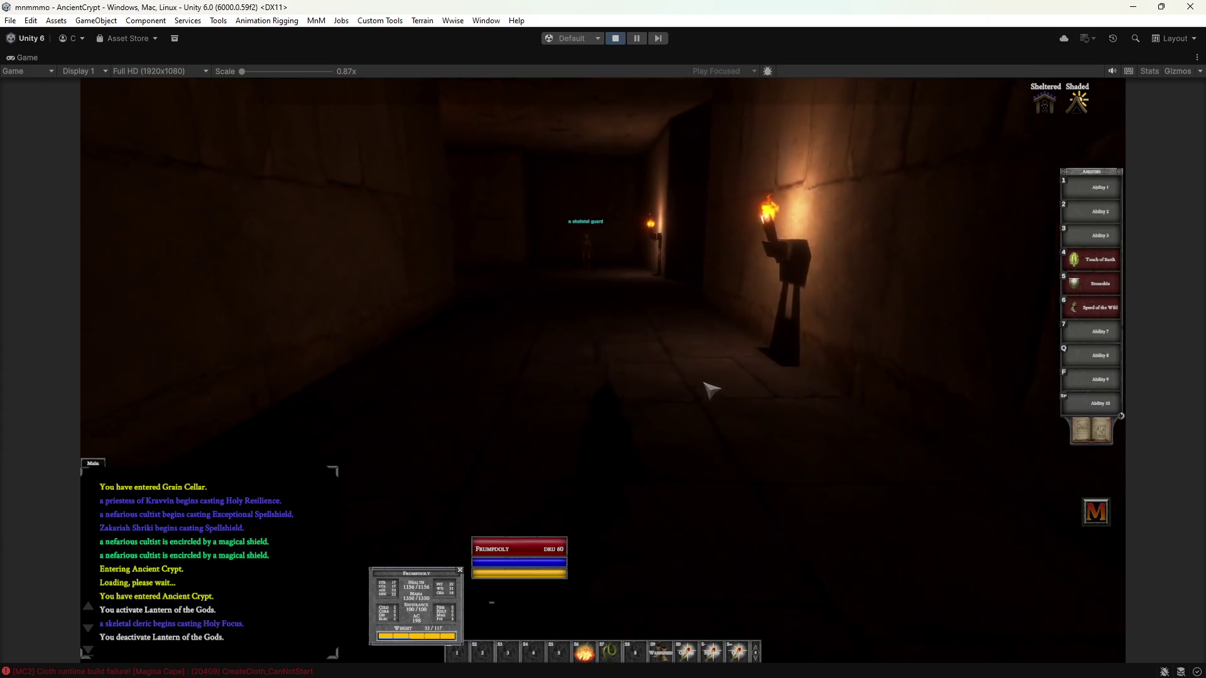
{"action": "scroll", "coordinate": [716, 402], "scroll_direction": "down", "scroll_amount": 3}
{"action": "key", "text": "a"}
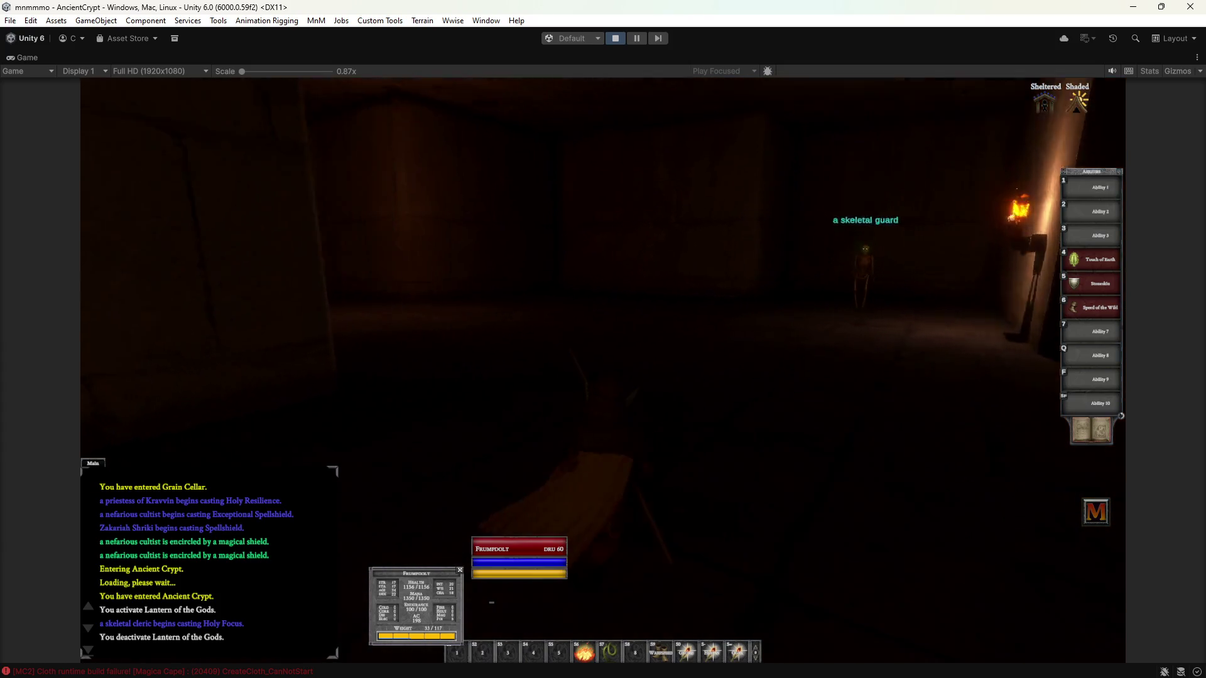
{"action": "key", "text": "d"}
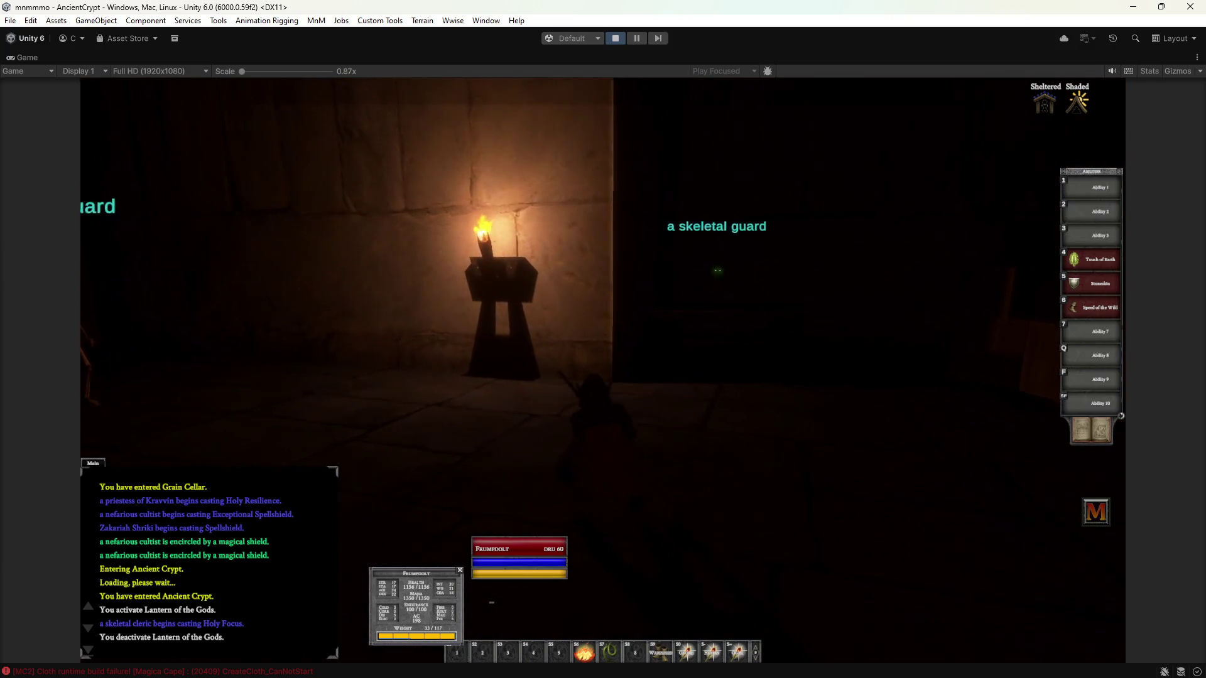
{"action": "key", "text": "a"}
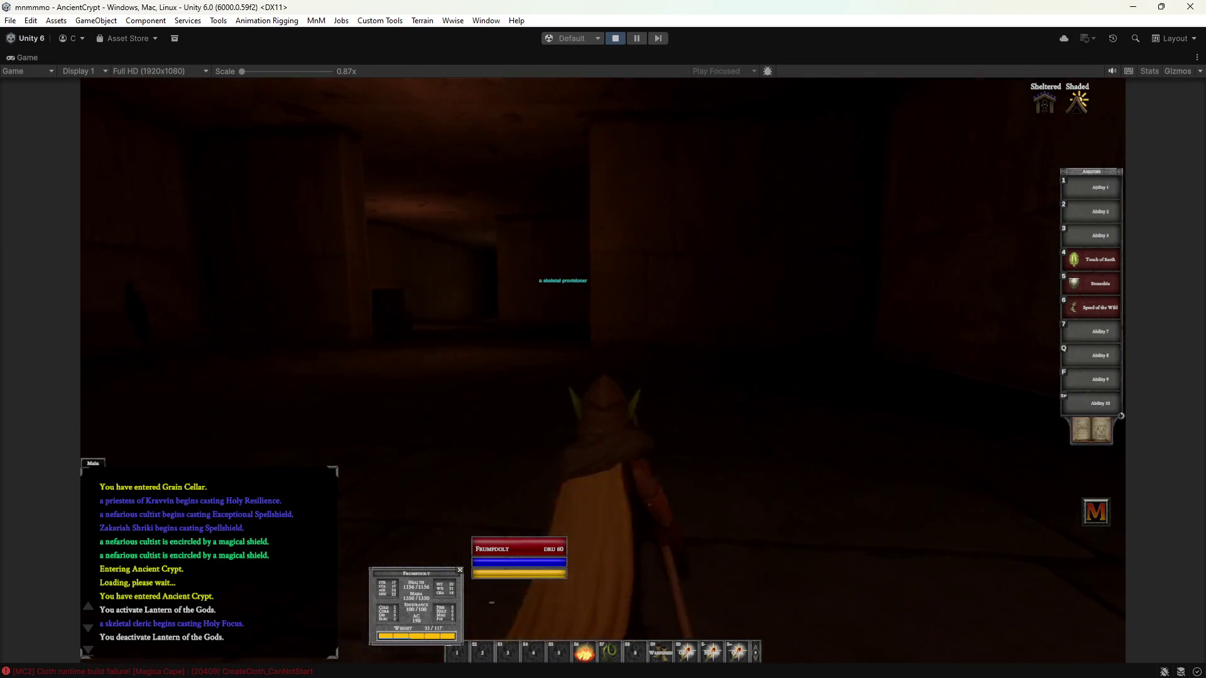
{"action": "key", "text": "a"}
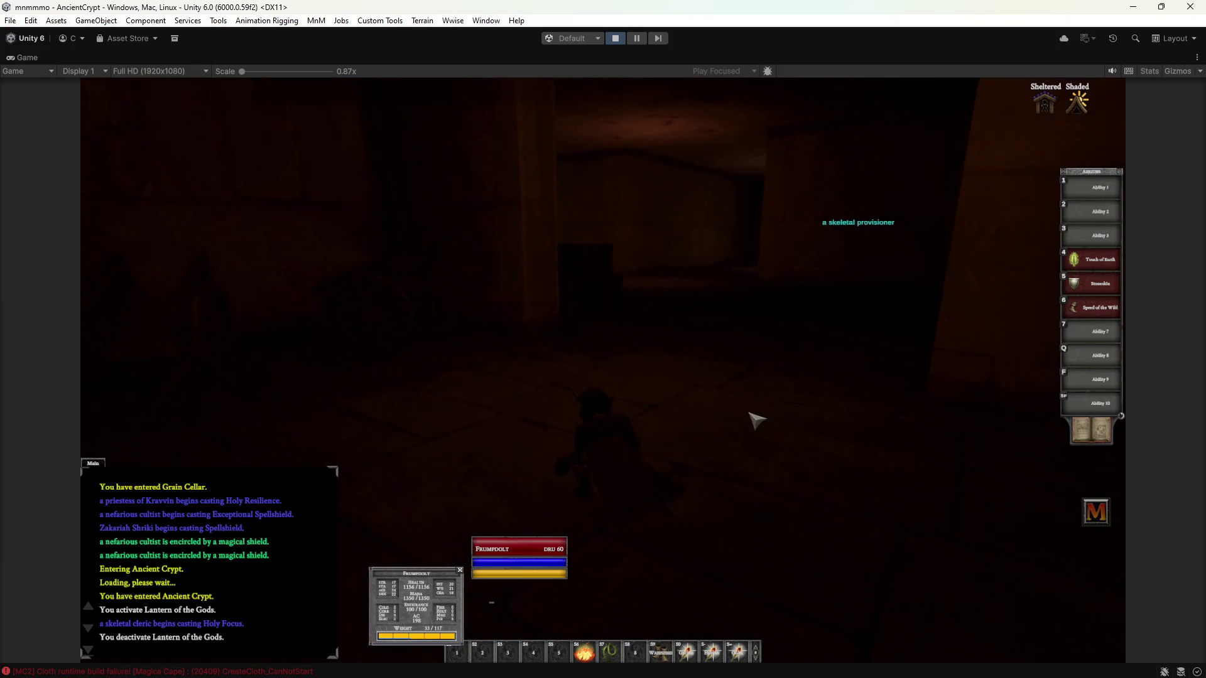
{"action": "key", "text": "a"}
{"action": "key", "text": "w"}
Step: Walk down the corridor, then send the chat command 'zone nightharbor' to travel to Night Harbor
{"action": "key", "text": "a"}
{"action": "key", "text": "w"}
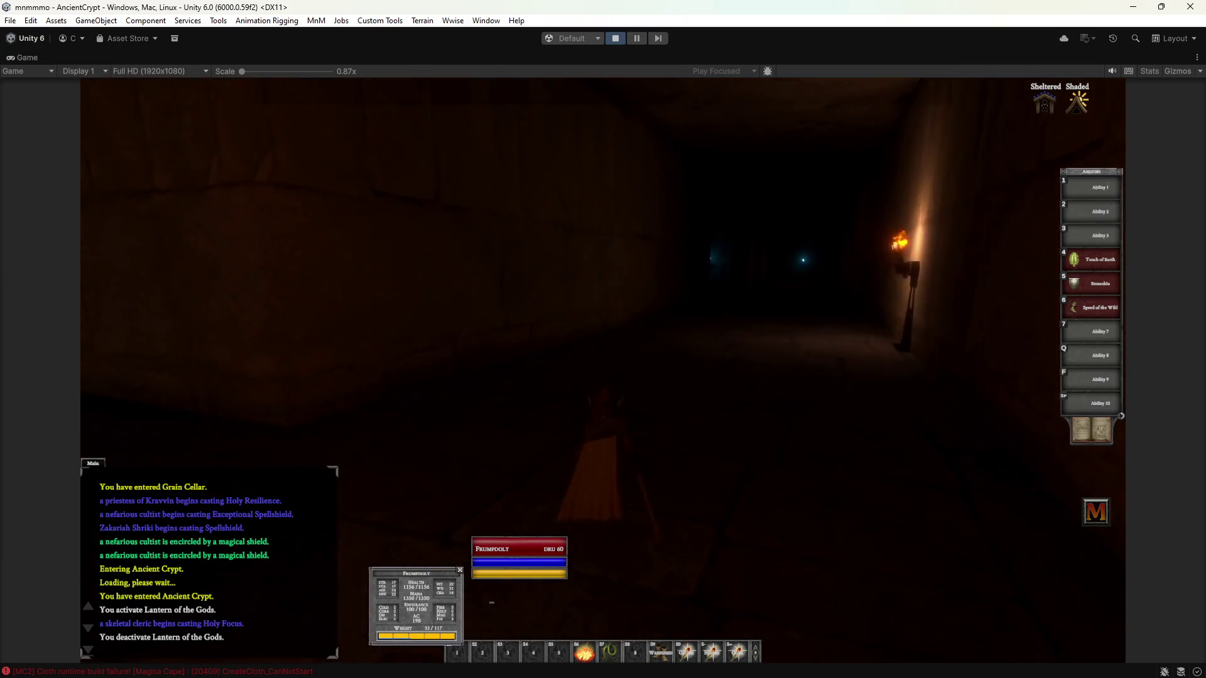
{"action": "key", "text": "w"}
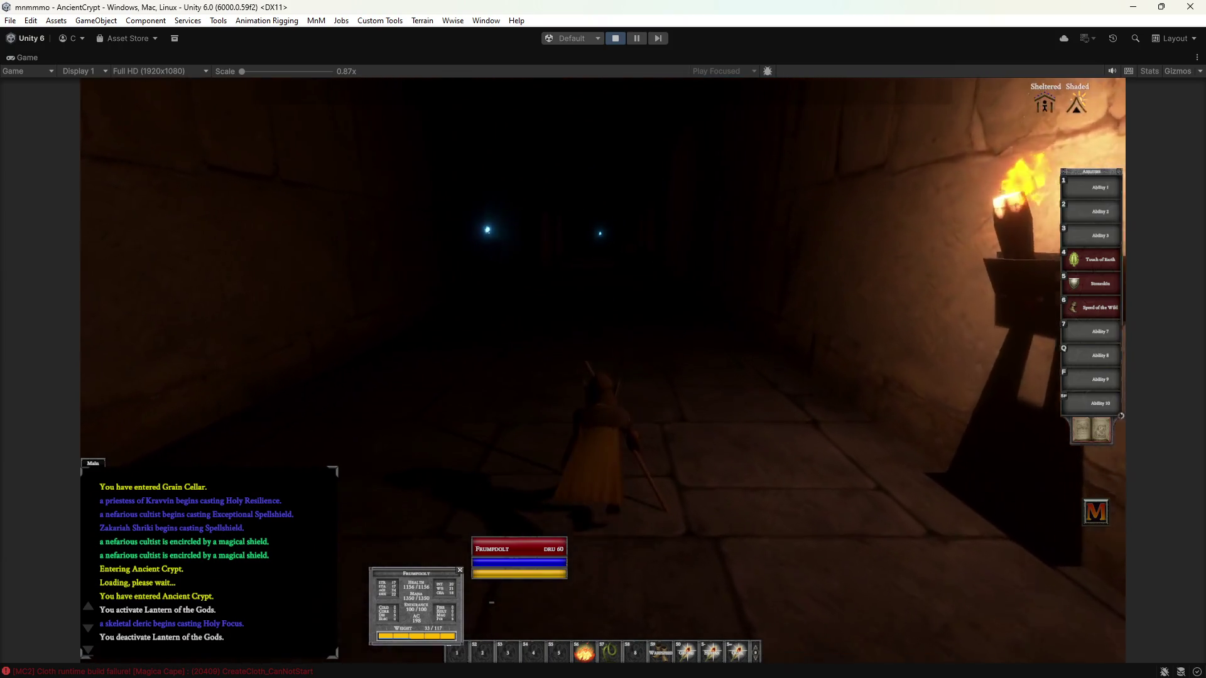
{"action": "key", "text": "a"}
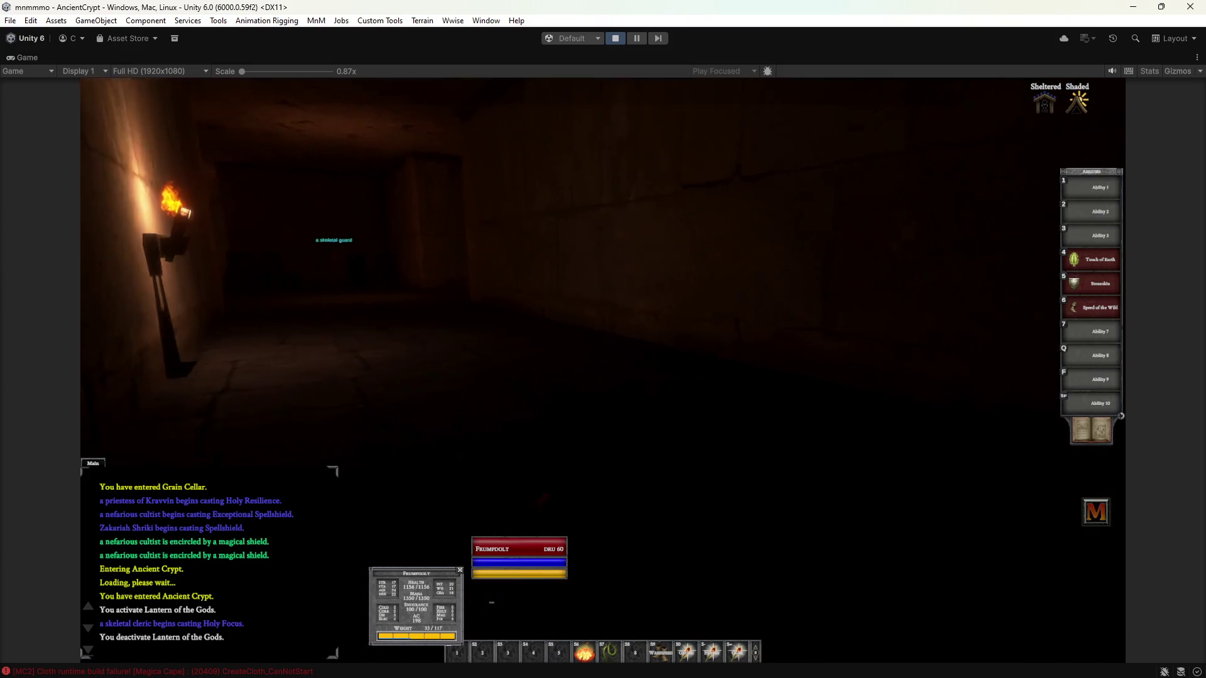
{"action": "key", "text": "w"}
{"action": "type", "text": "zone nightharbor"}
{"action": "key", "text": "Return"}
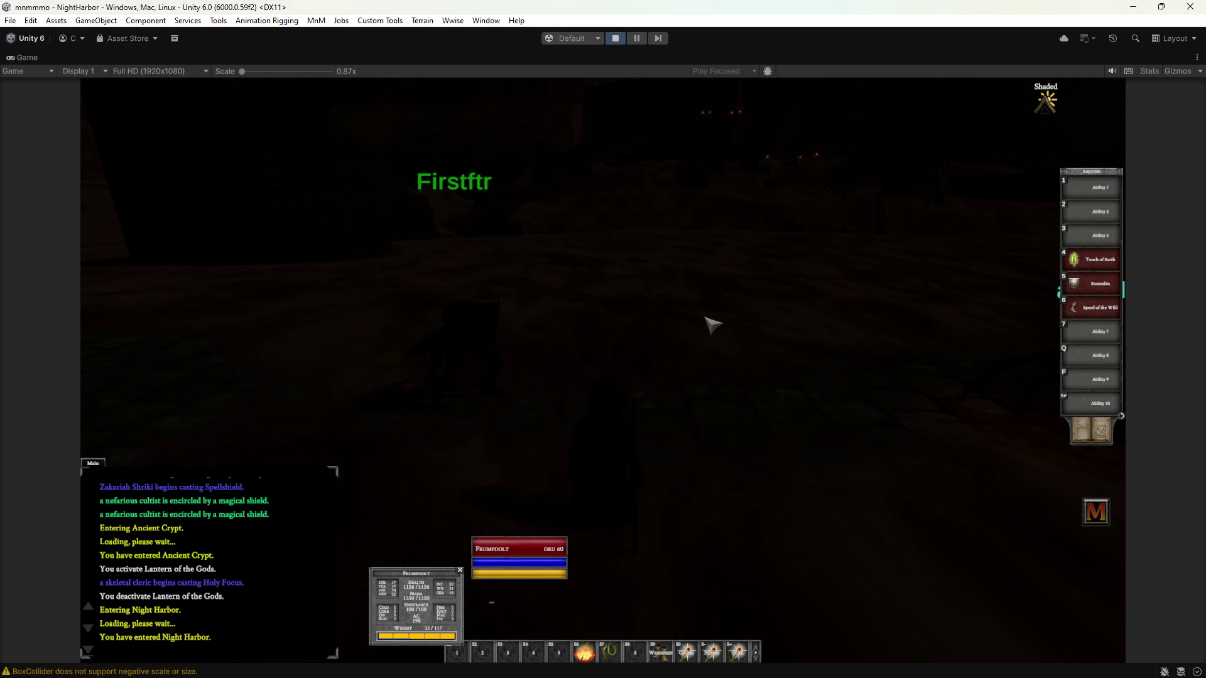
Step: Send the chat message 'careful,. it aint safe out here' and look across the harbor
{"action": "key", "text": "Return"}
{"action": "type", "text": "careful.. it aint safe"}
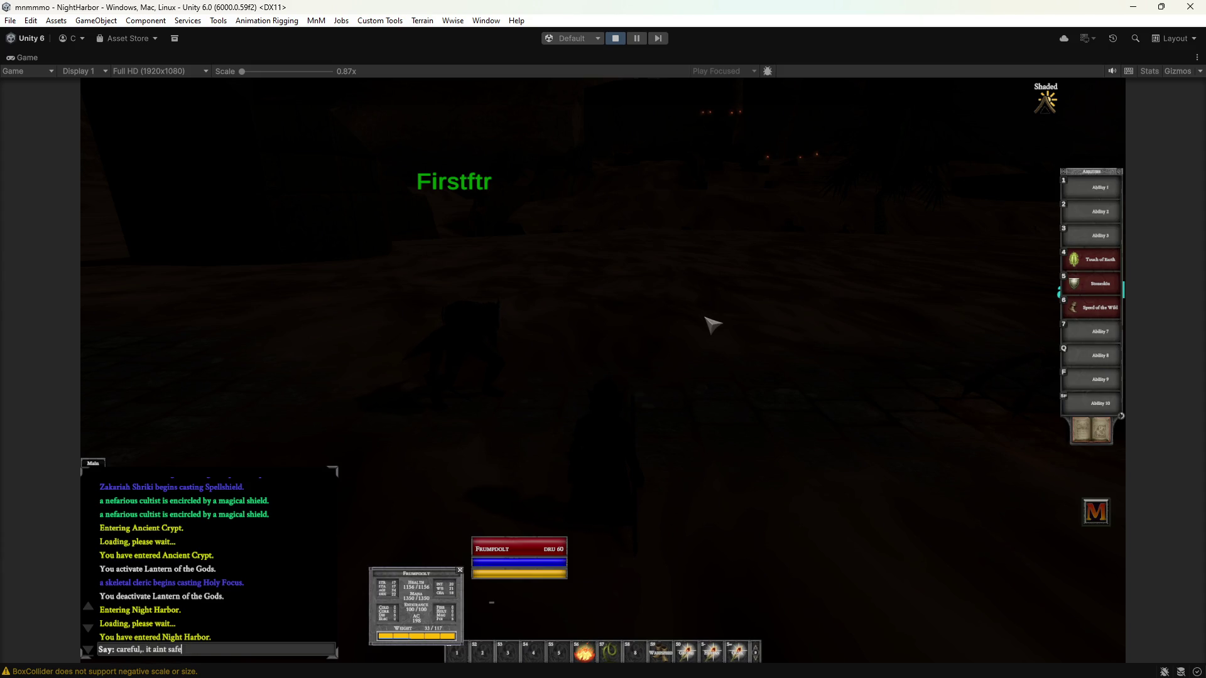
{"action": "type", "text": "out here"}
{"action": "key", "text": "Return"}
{"action": "right_click_drag", "start_coordinate": [691, 318], "coordinate": [691, 318]}
{"action": "right_click_drag", "start_coordinate": [533, 291], "coordinate": [624, 228]}
{"action": "right_click_drag", "start_coordinate": [574, 322], "coordinate": [547, 323]}
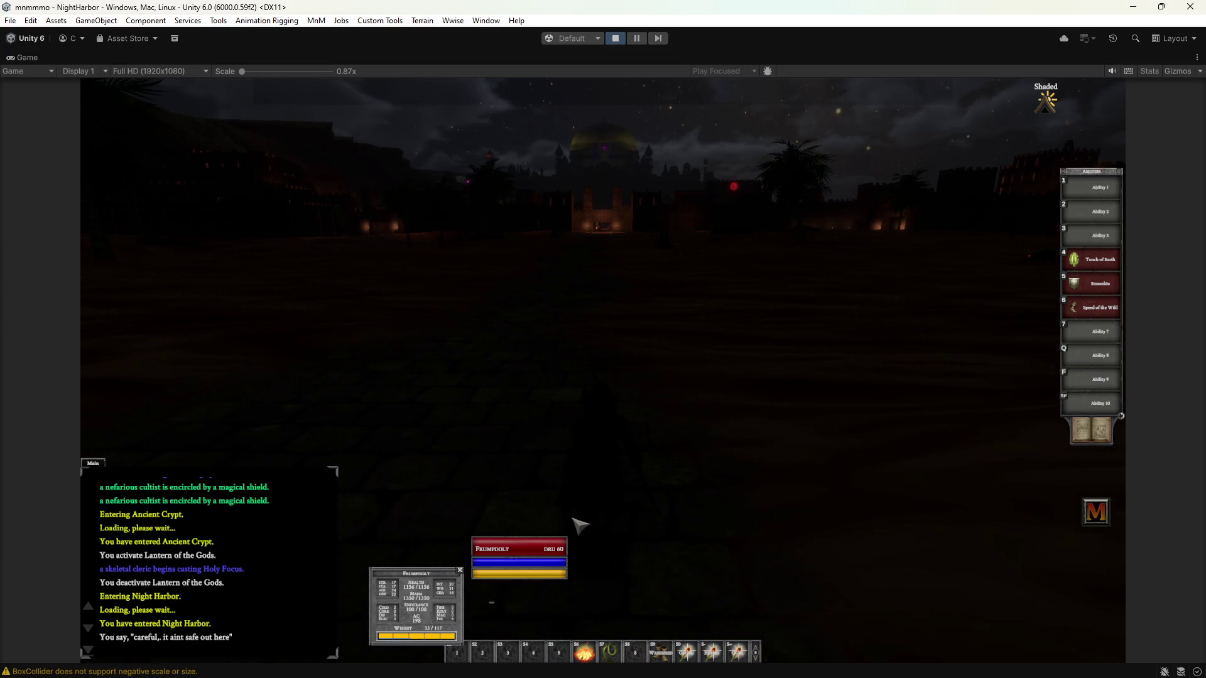
Step: In the inventory, move the Speed Gem from the Ammo slot into the bag while walking toward the gate
{"action": "key", "text": "i"}
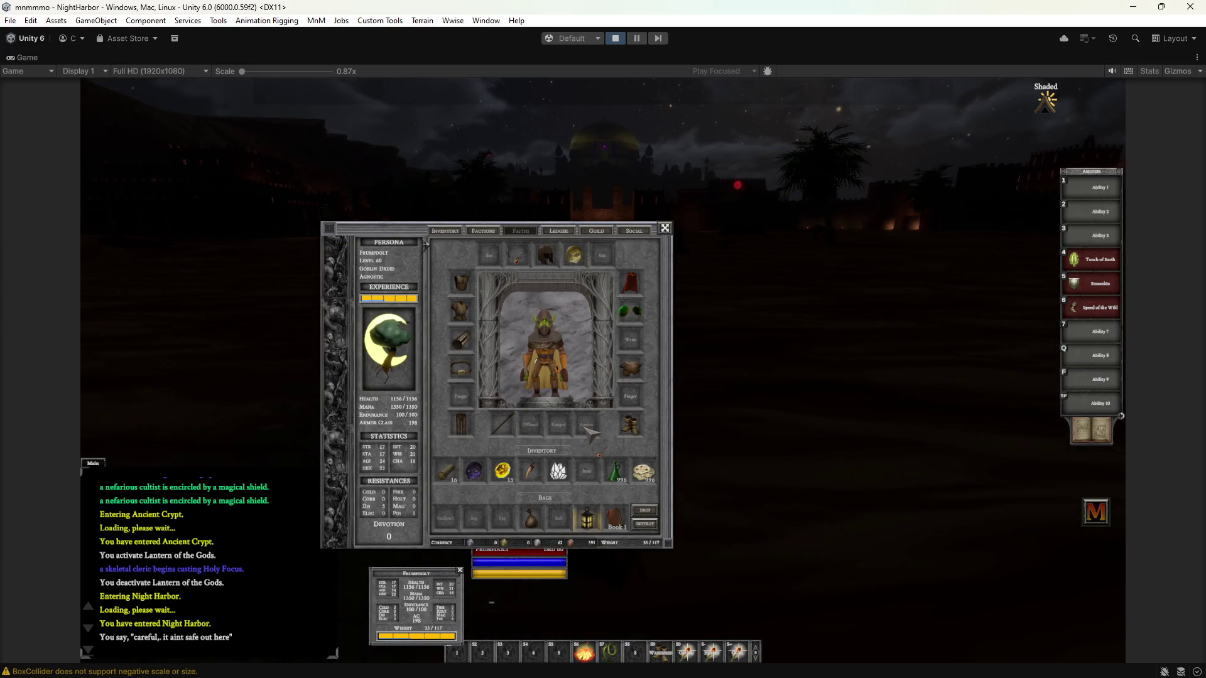
{"action": "left_click", "coordinate": [591, 432]}
{"action": "right_click_drag", "start_coordinate": [740, 431], "coordinate": [740, 431]}
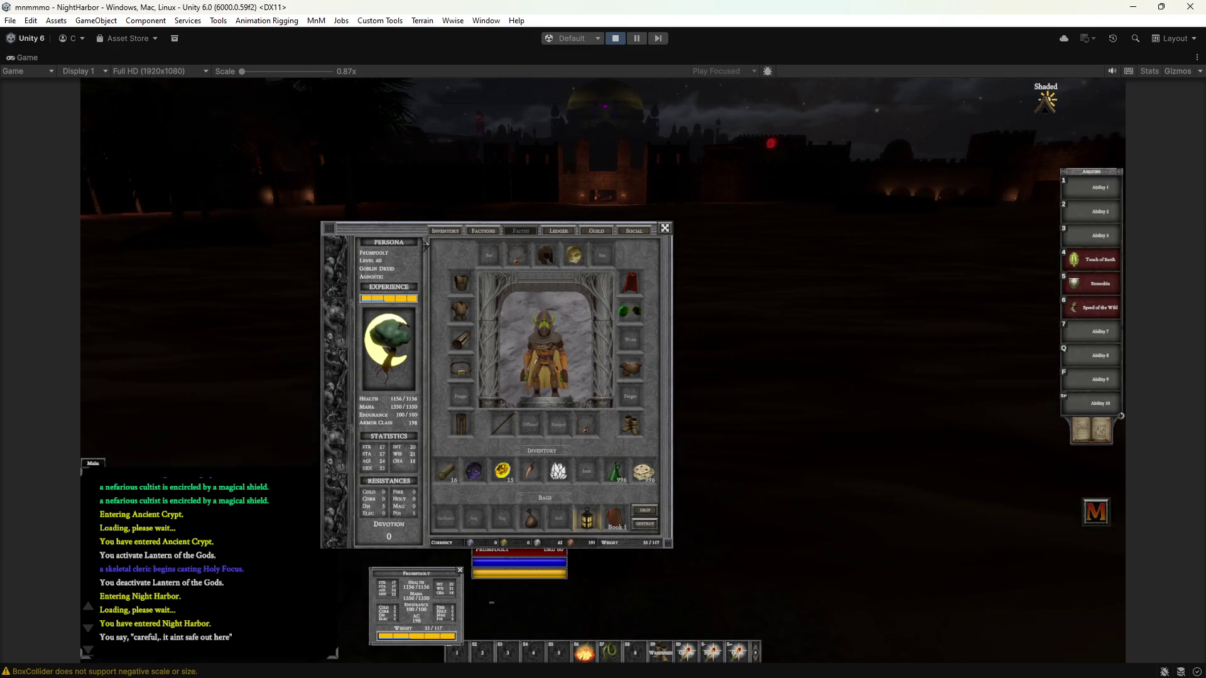
{"action": "right_click_drag", "start_coordinate": [660, 431], "coordinate": [659, 431]}
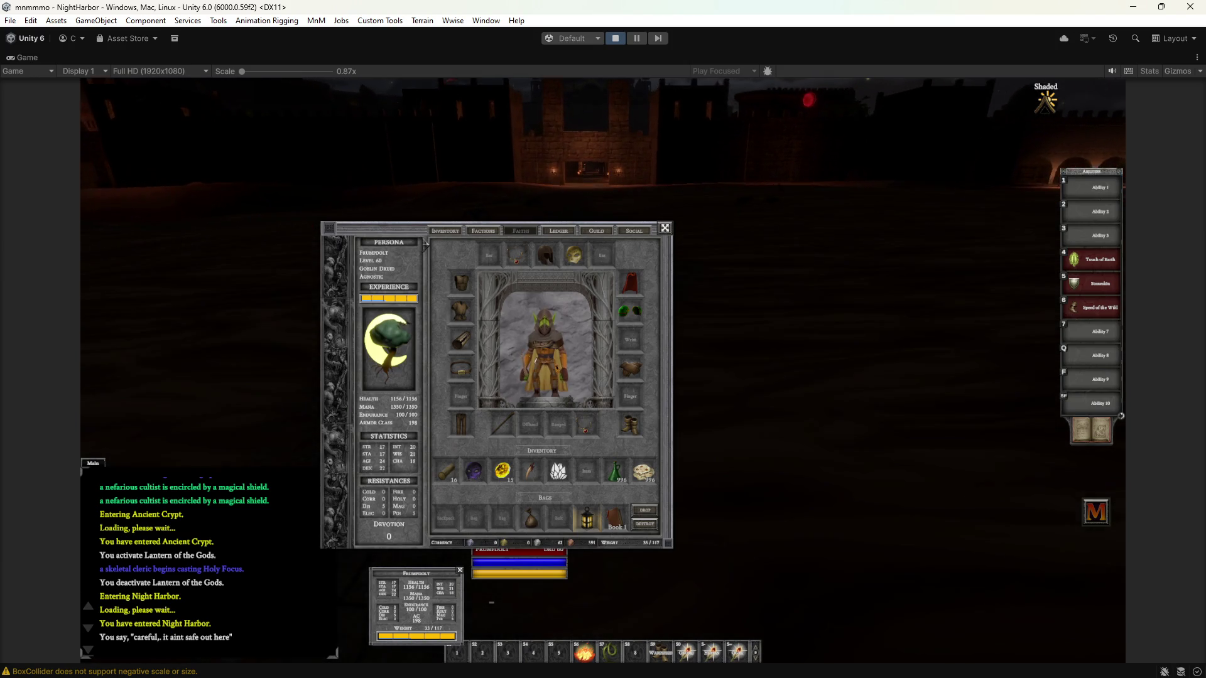
{"action": "key", "text": "w"}
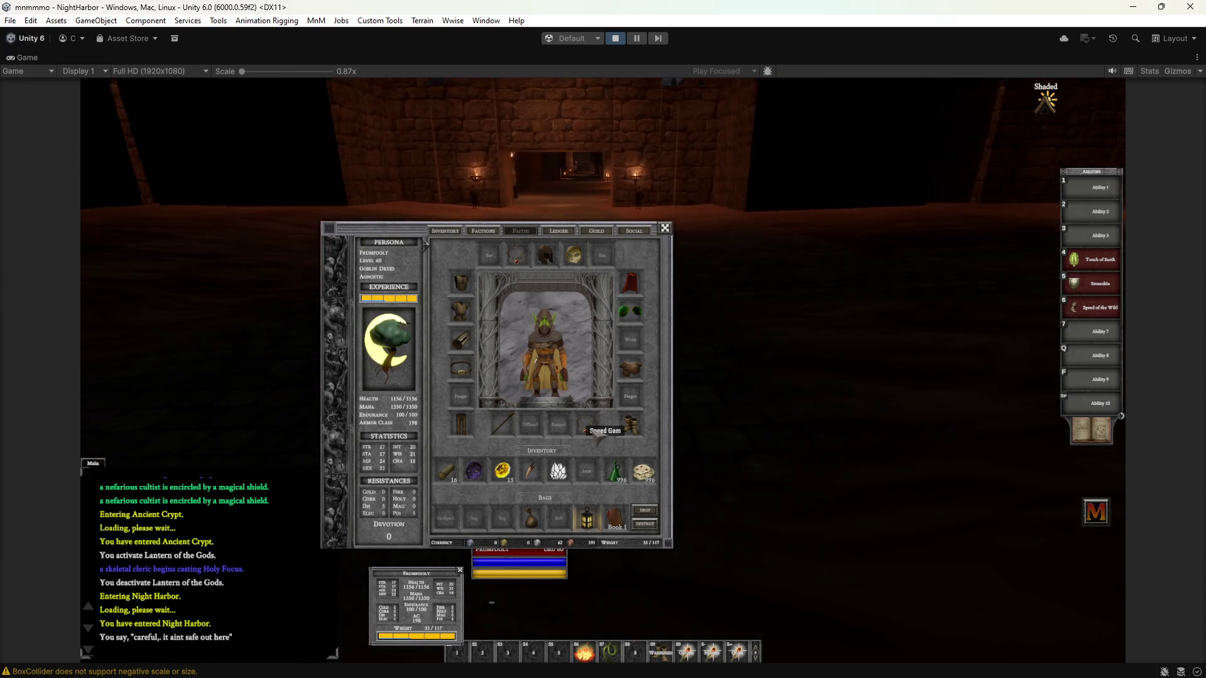
{"action": "key", "text": "w"}
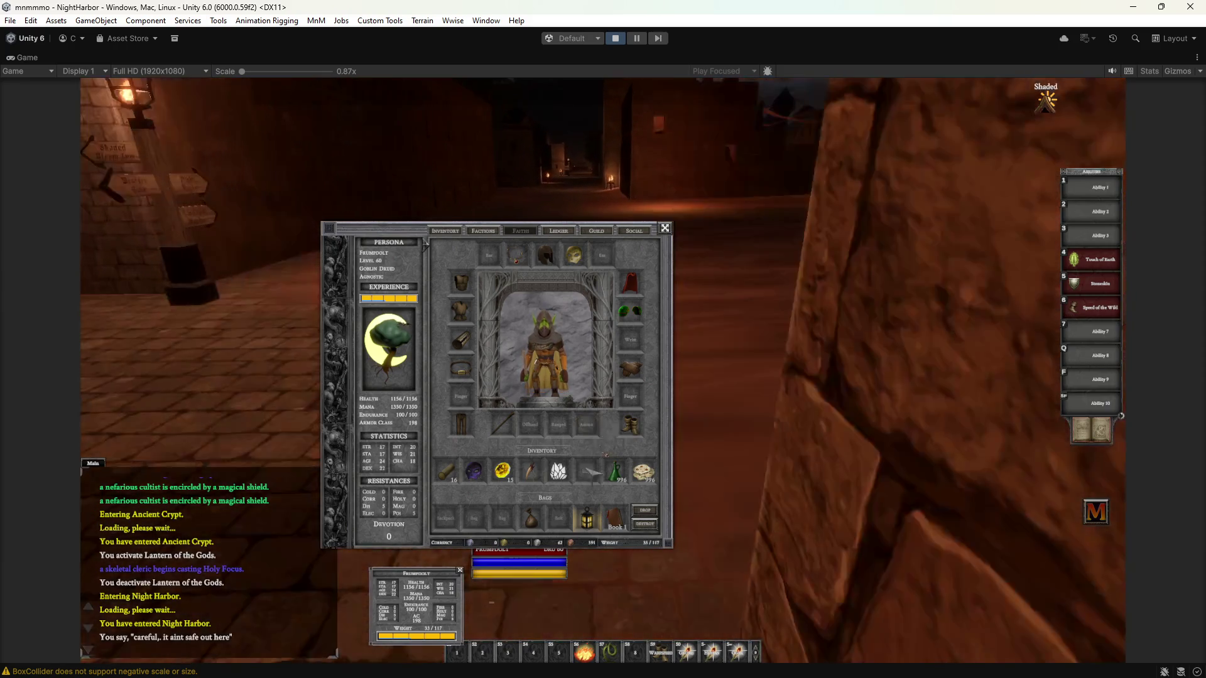
{"action": "left_click_drag", "start_coordinate": [595, 432], "coordinate": [587, 473]}
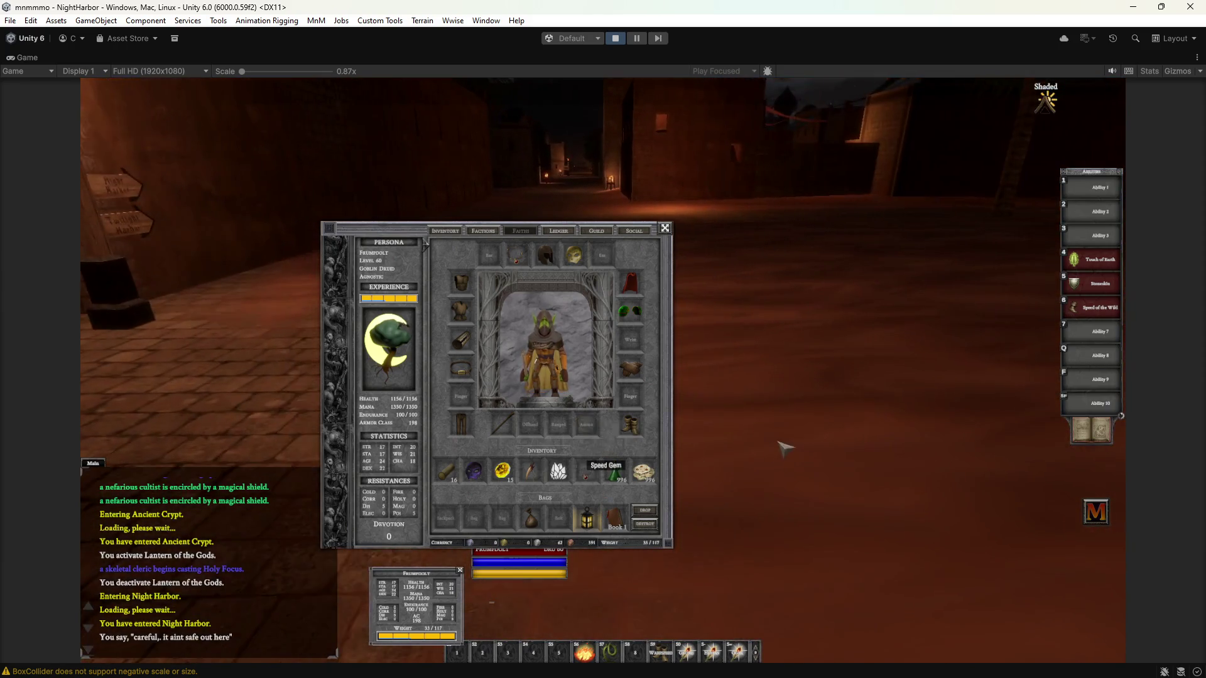
Step: Close the inventory and walk through Night Harbor's streets and plaza toward the watchman's alley
{"action": "key", "text": "i"}
{"action": "key", "text": "w"}
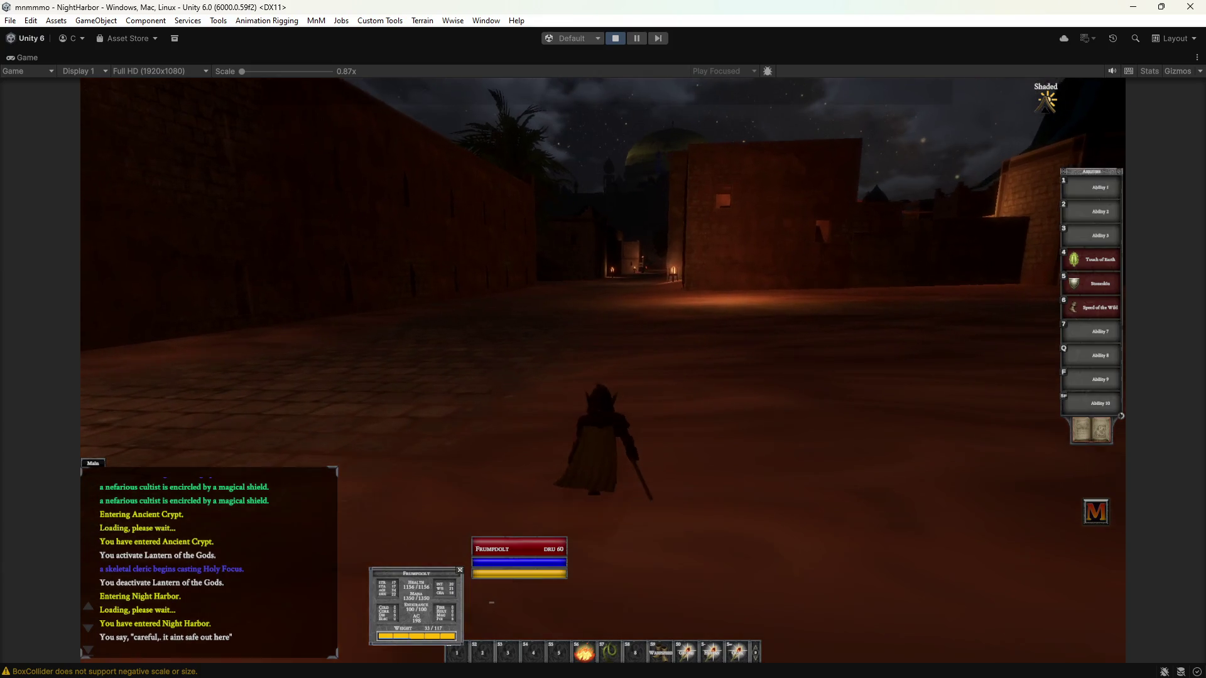
{"action": "key", "text": "a"}
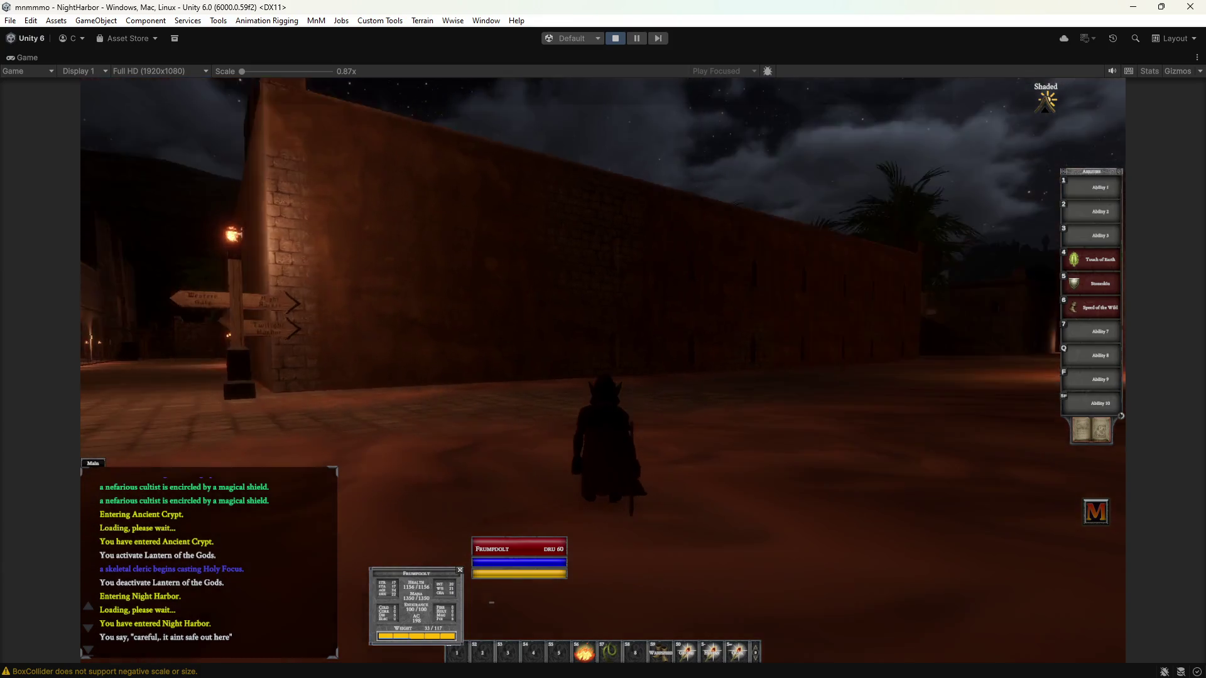
{"action": "key", "text": "a"}
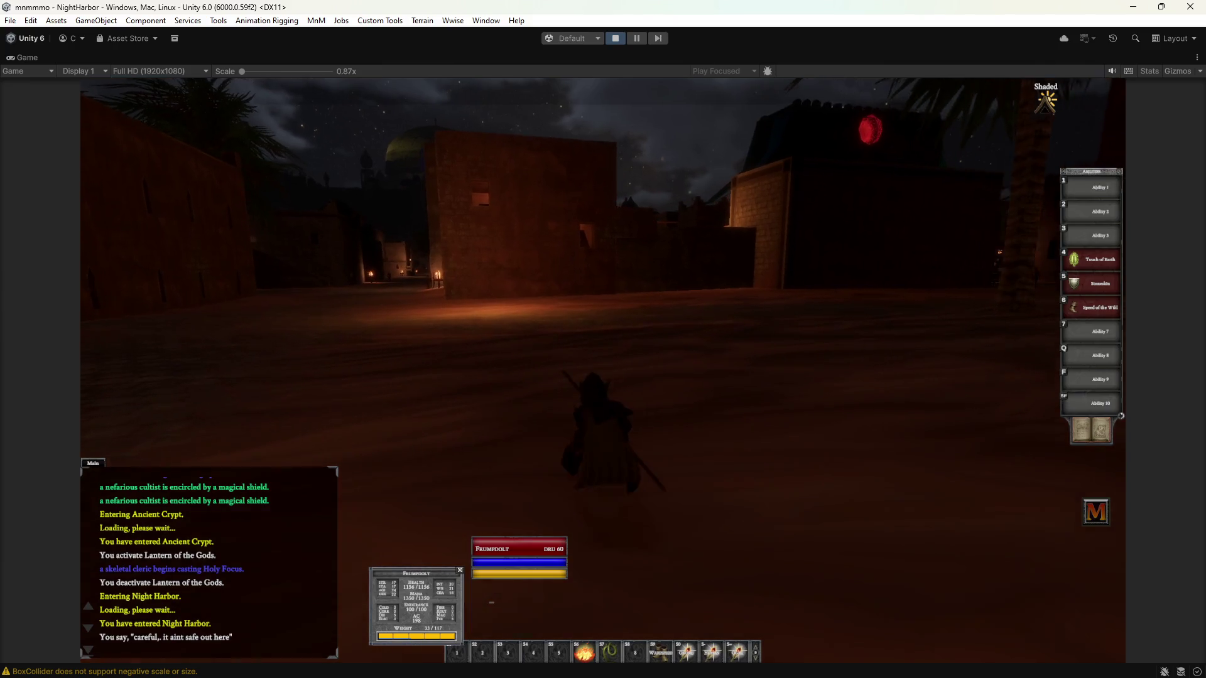
{"action": "key", "text": "a"}
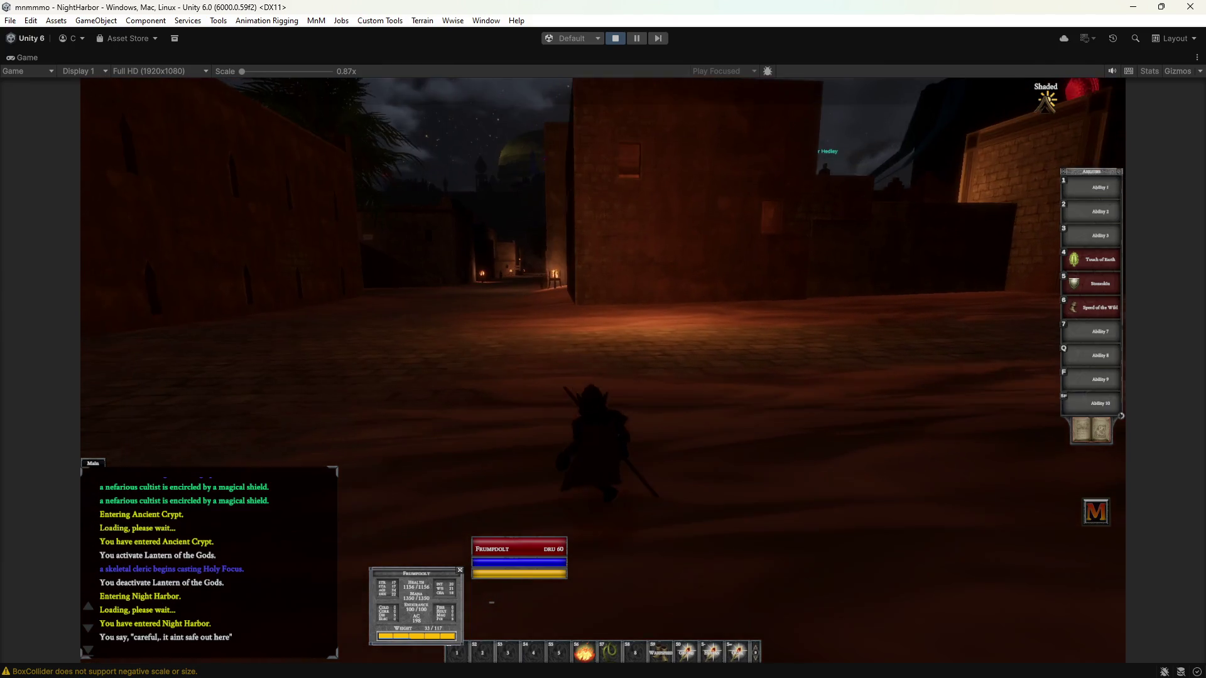
{"action": "key", "text": "a"}
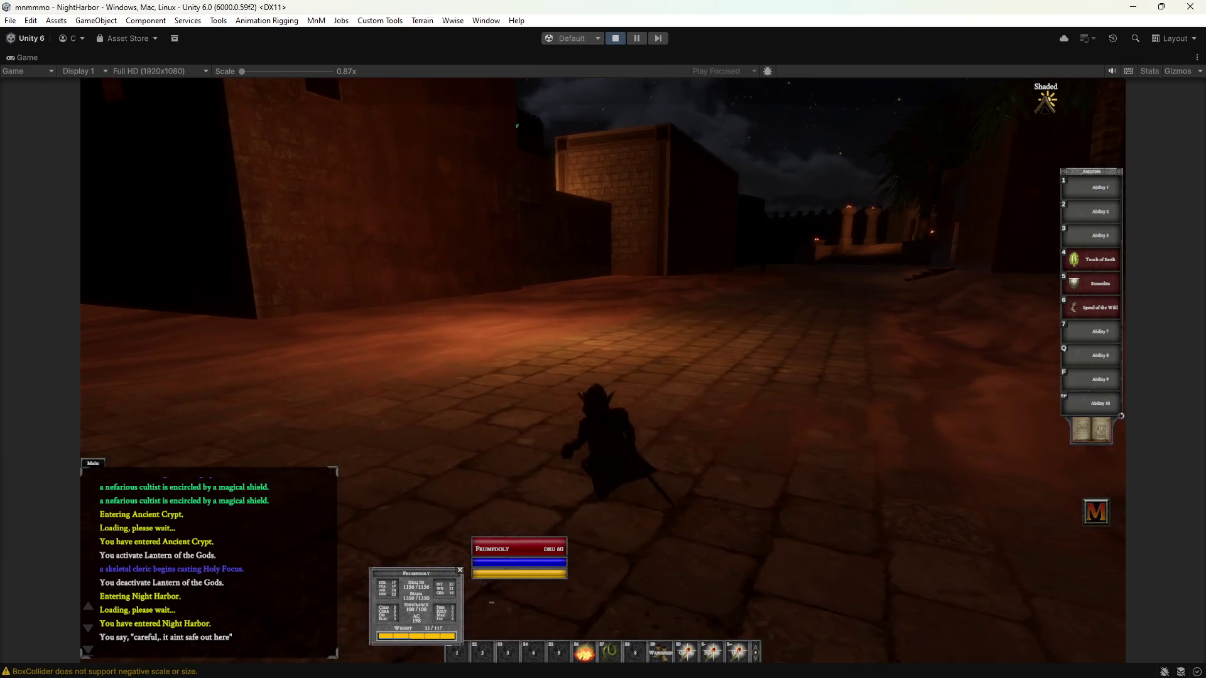
{"action": "key", "text": "a"}
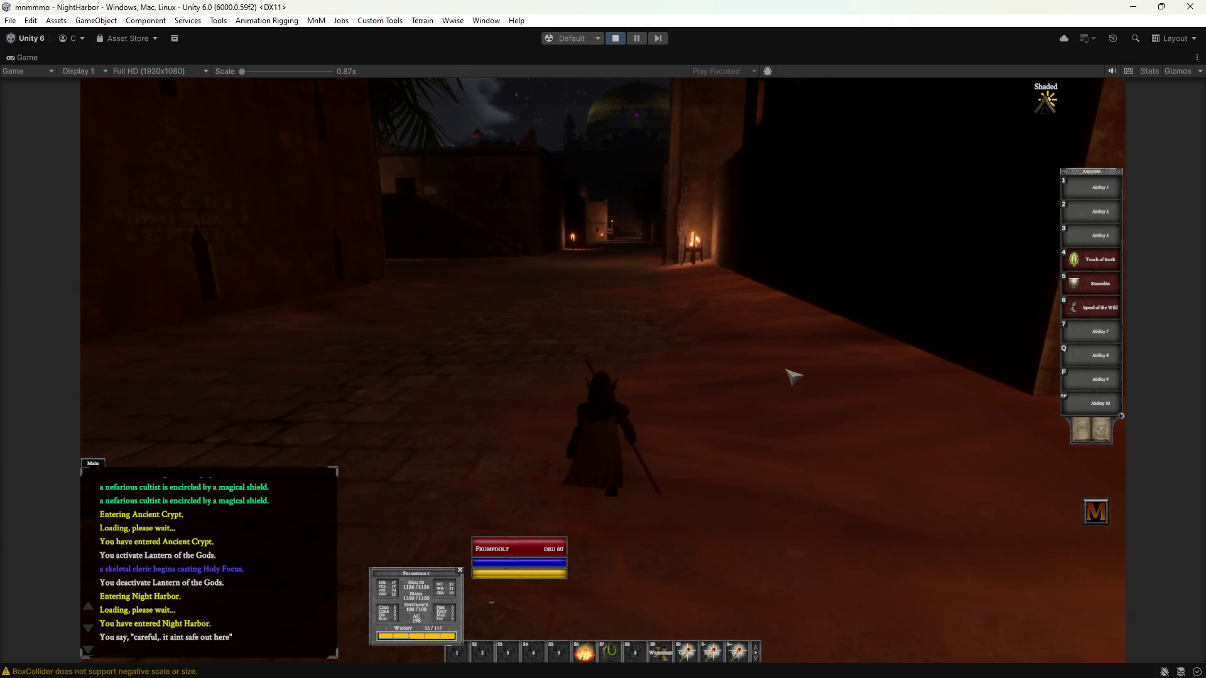
{"action": "key", "text": "a"}
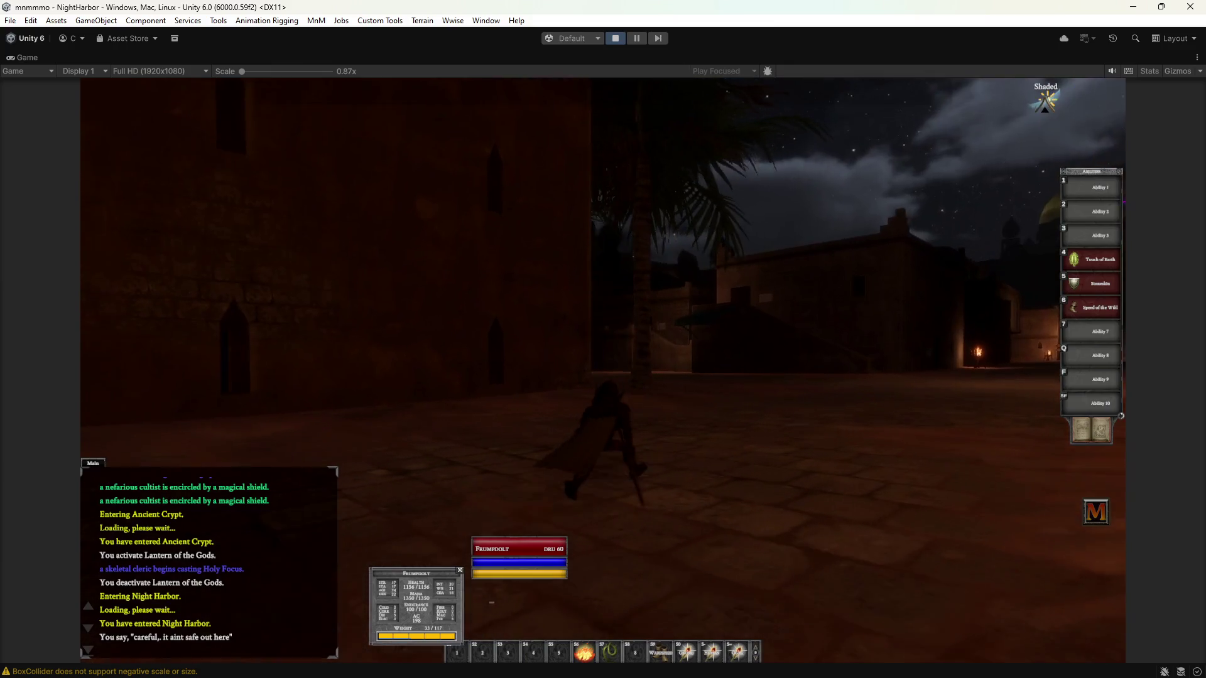
{"action": "key", "text": "w"}
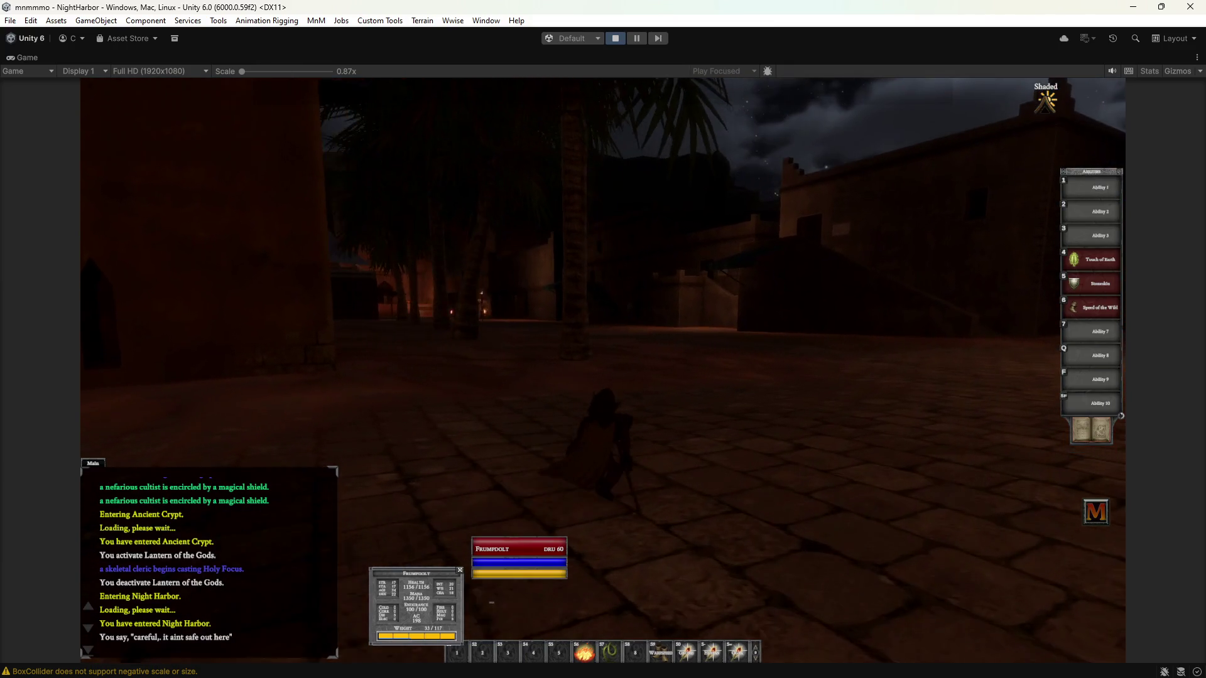
{"action": "key", "text": "d"}
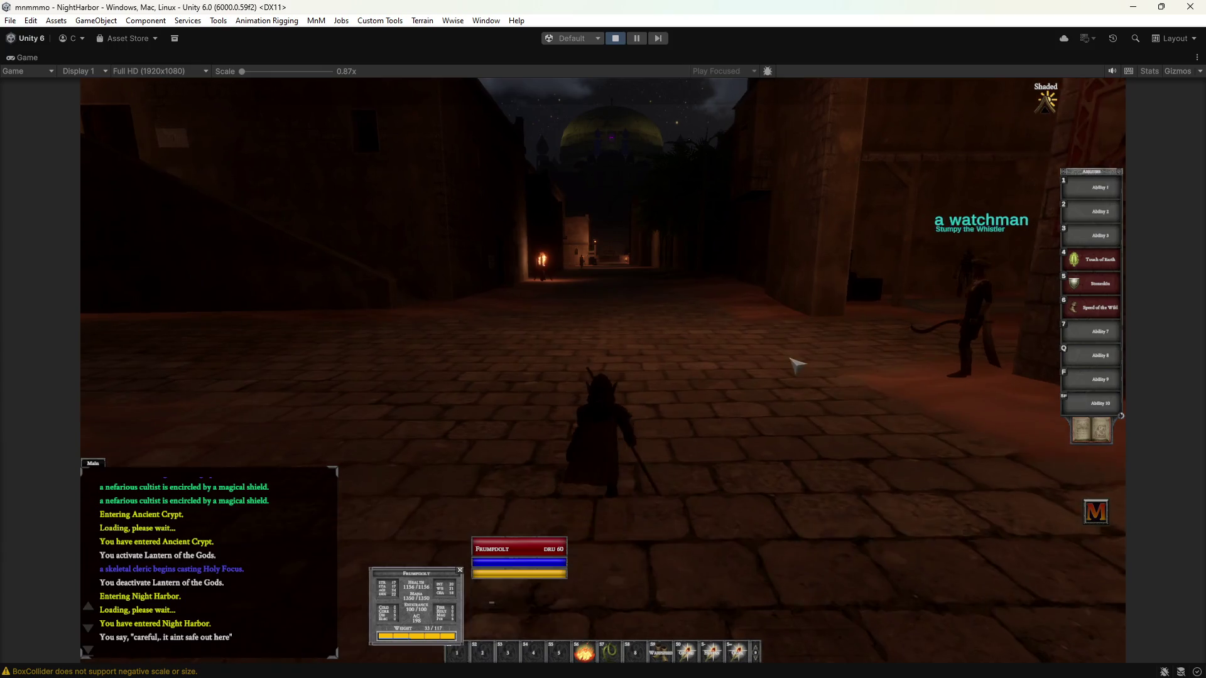
Step: Run through the covered building into the banner-hung street, then submit the /zone graincellar chat command
{"action": "key", "text": "w"}
{"action": "key", "text": "d"}
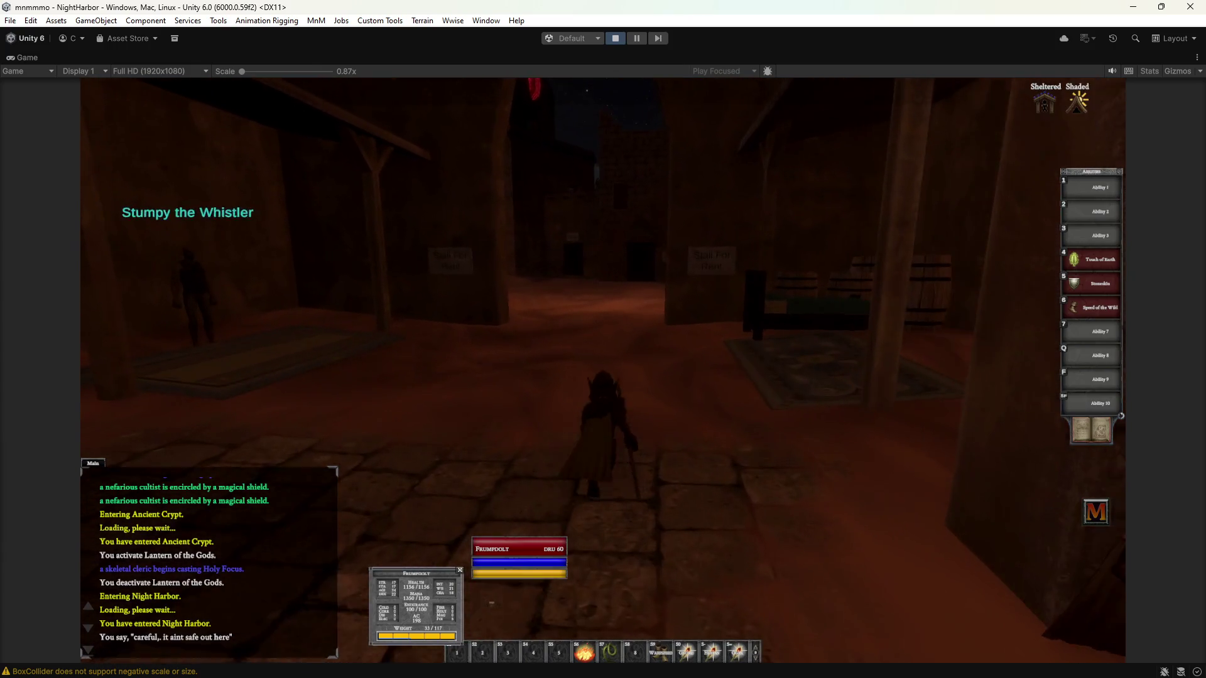
{"action": "key", "text": "w"}
{"action": "key", "text": "d"}
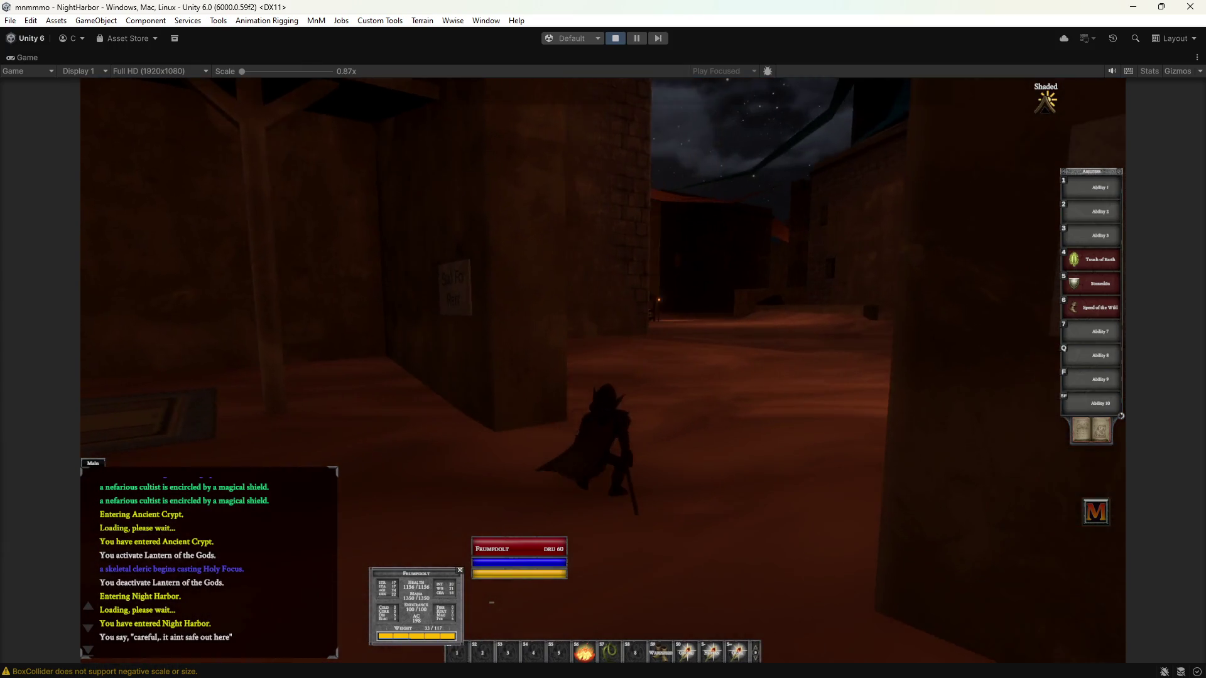
{"action": "key", "text": "d"}
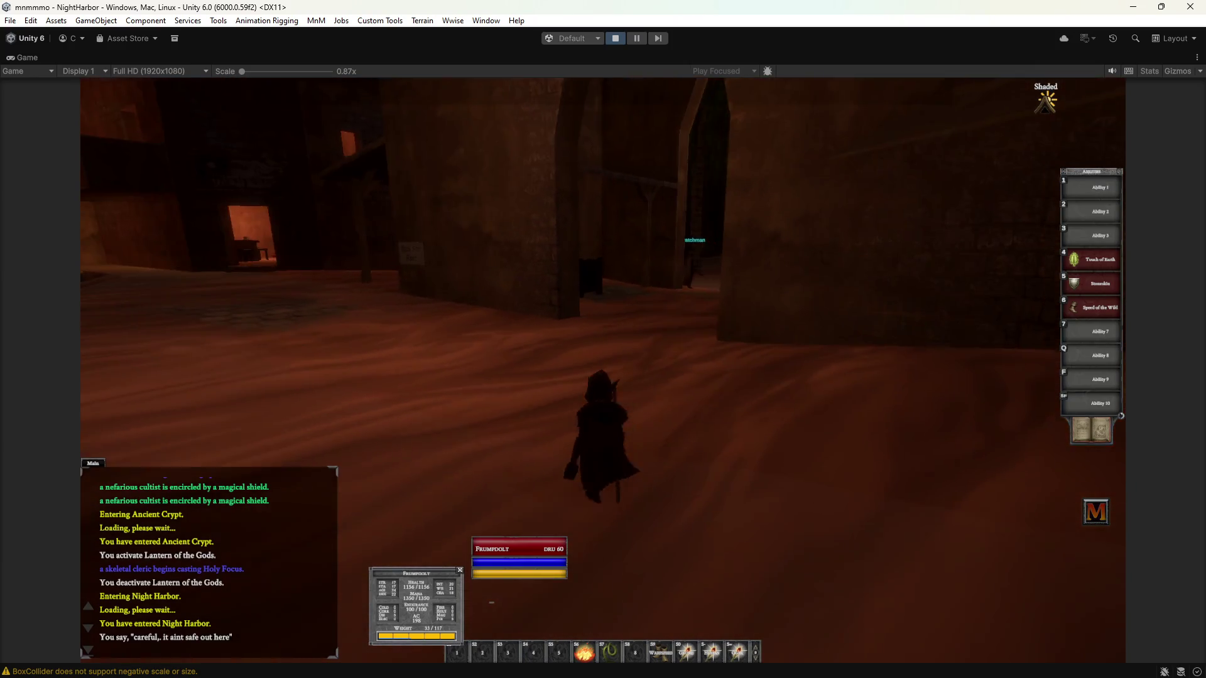
{"action": "key", "text": "a"}
{"action": "key", "text": "w"}
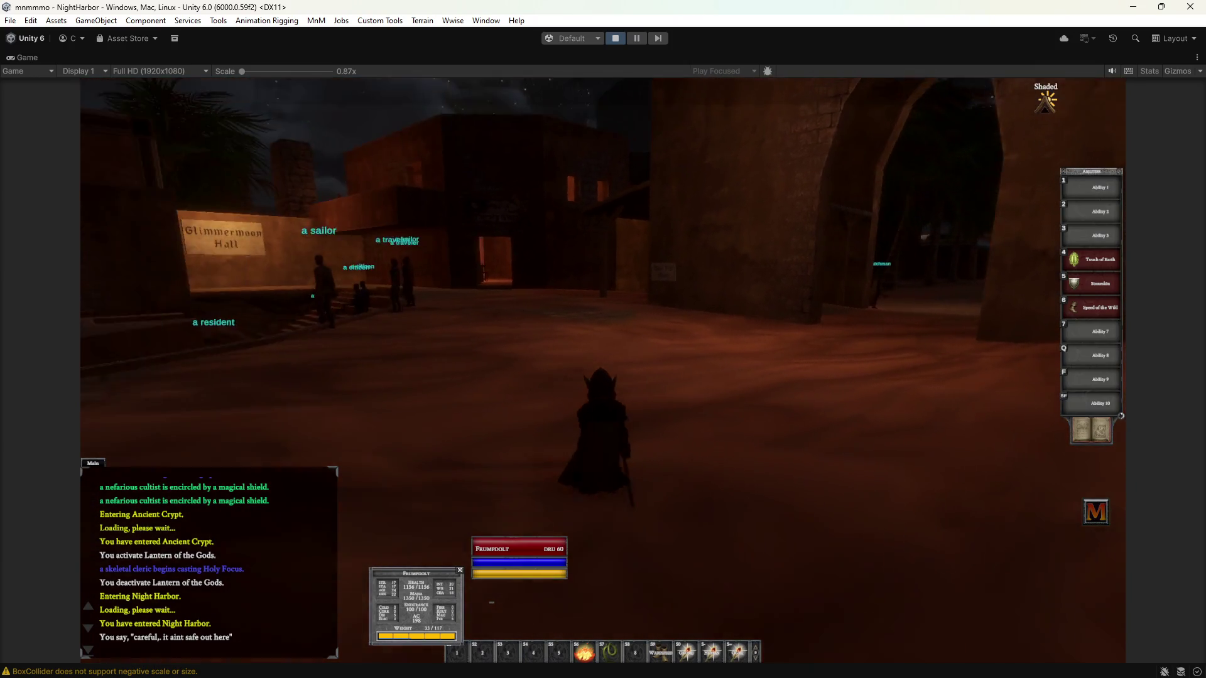
{"action": "key", "text": "d"}
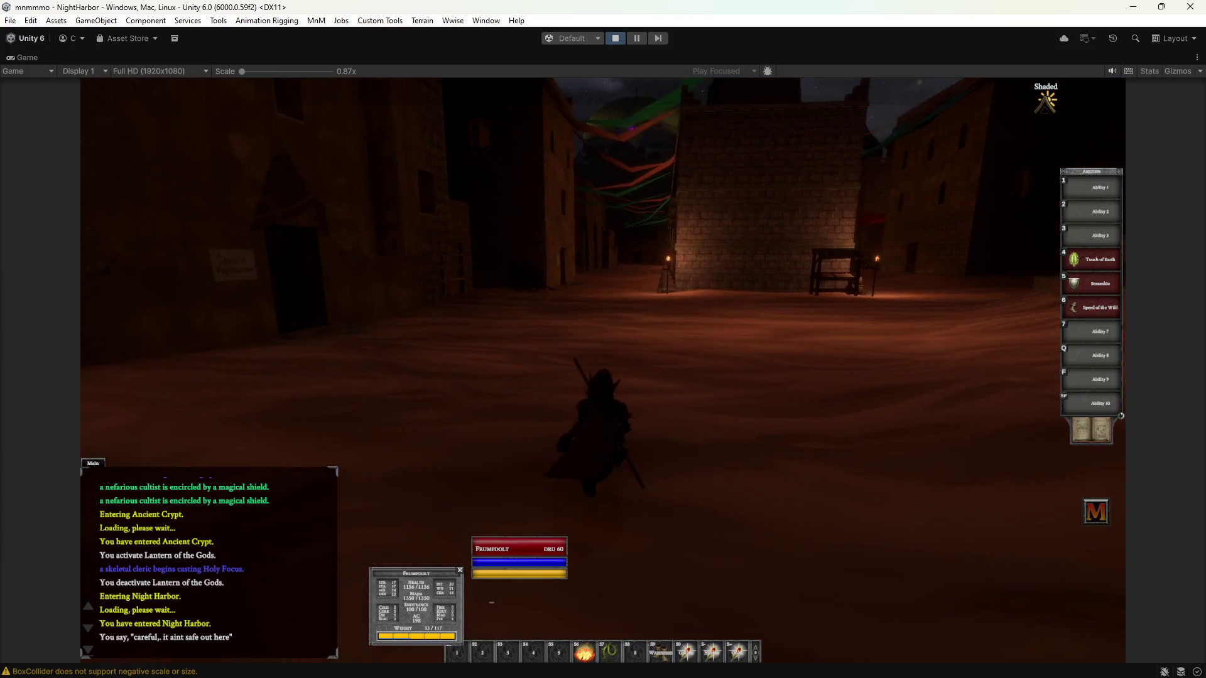
{"action": "key", "text": "d"}
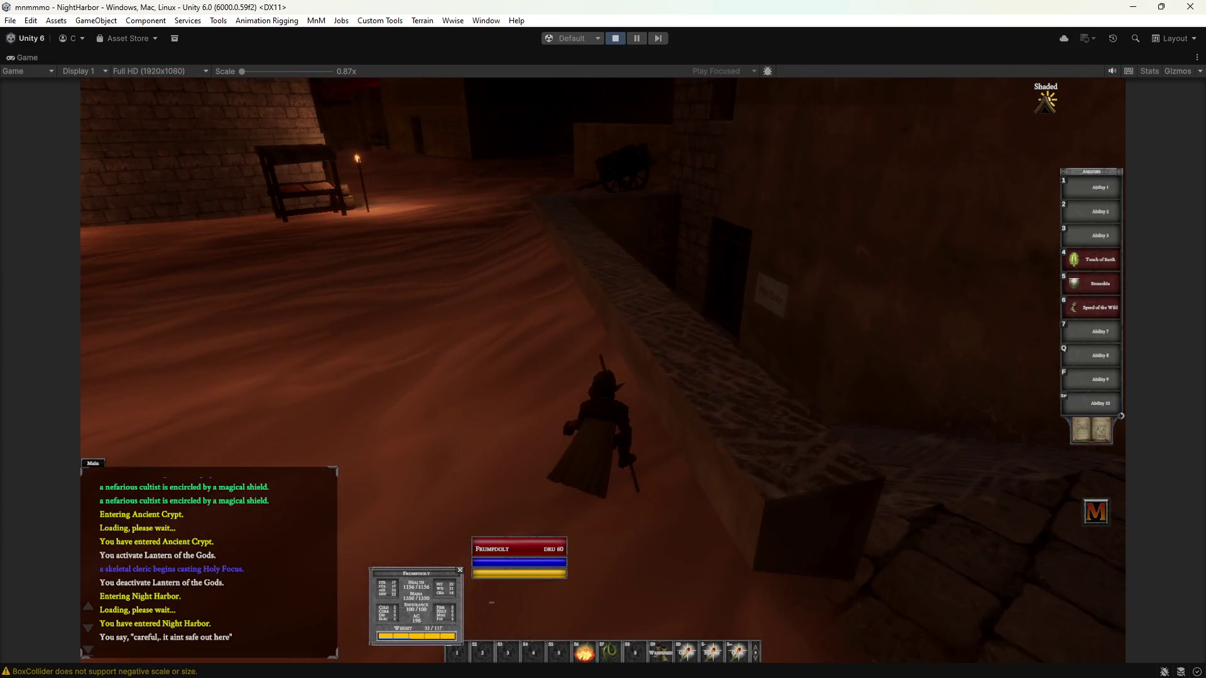
{"action": "key", "text": "a"}
{"action": "key", "text": "a"}
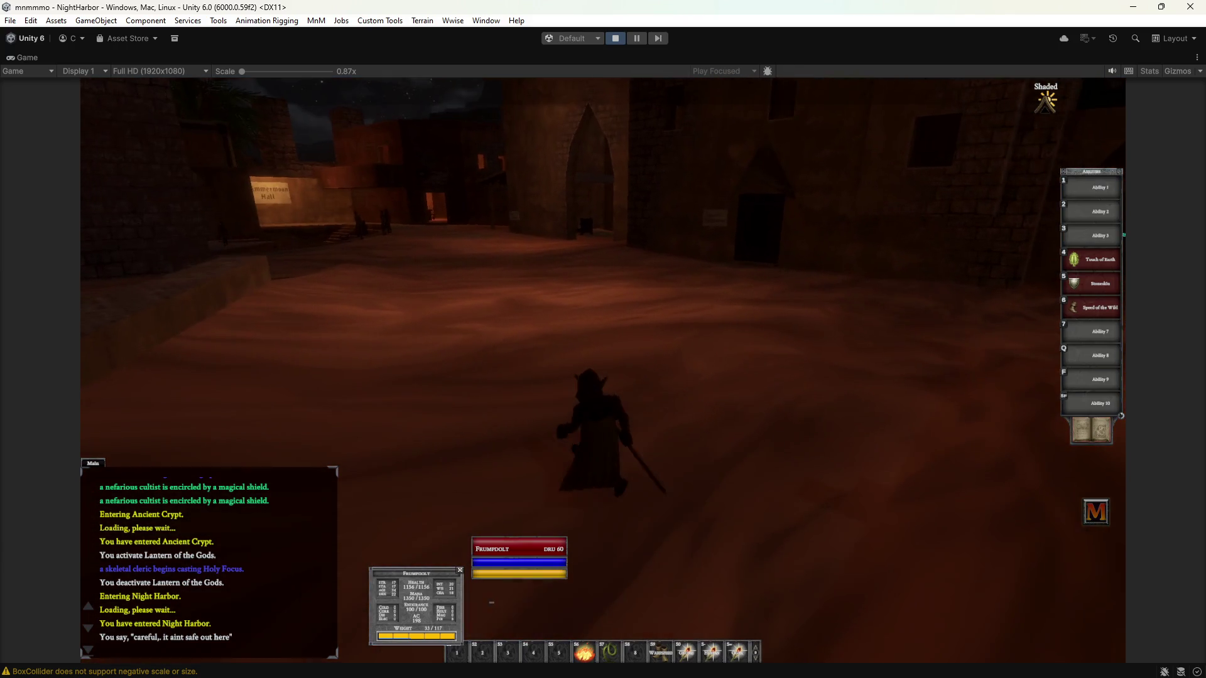
{"action": "type", "text": "/"}
{"action": "type", "text": "one g"}
{"action": "type", "text": "ellar"}
{"action": "key", "text": "Return"}
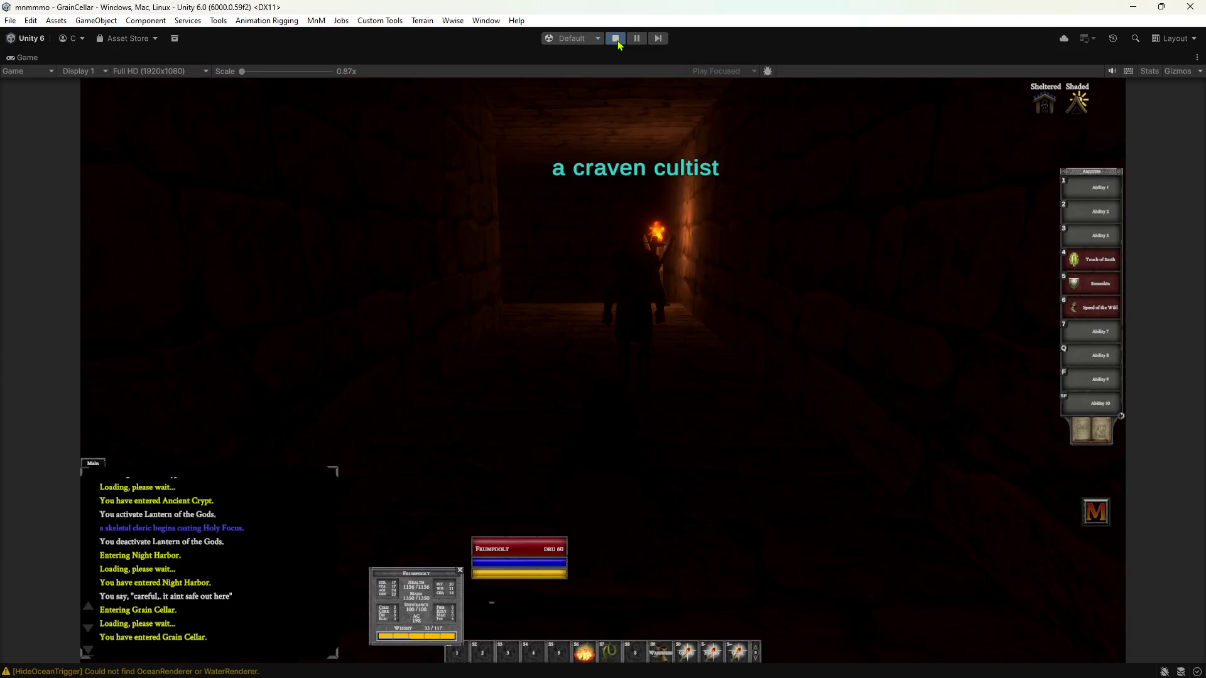
Step: Stop play mode and minimize Unity to bring Blender's DeepElfProps scene forward
{"action": "left_click", "coordinate": [617, 40]}
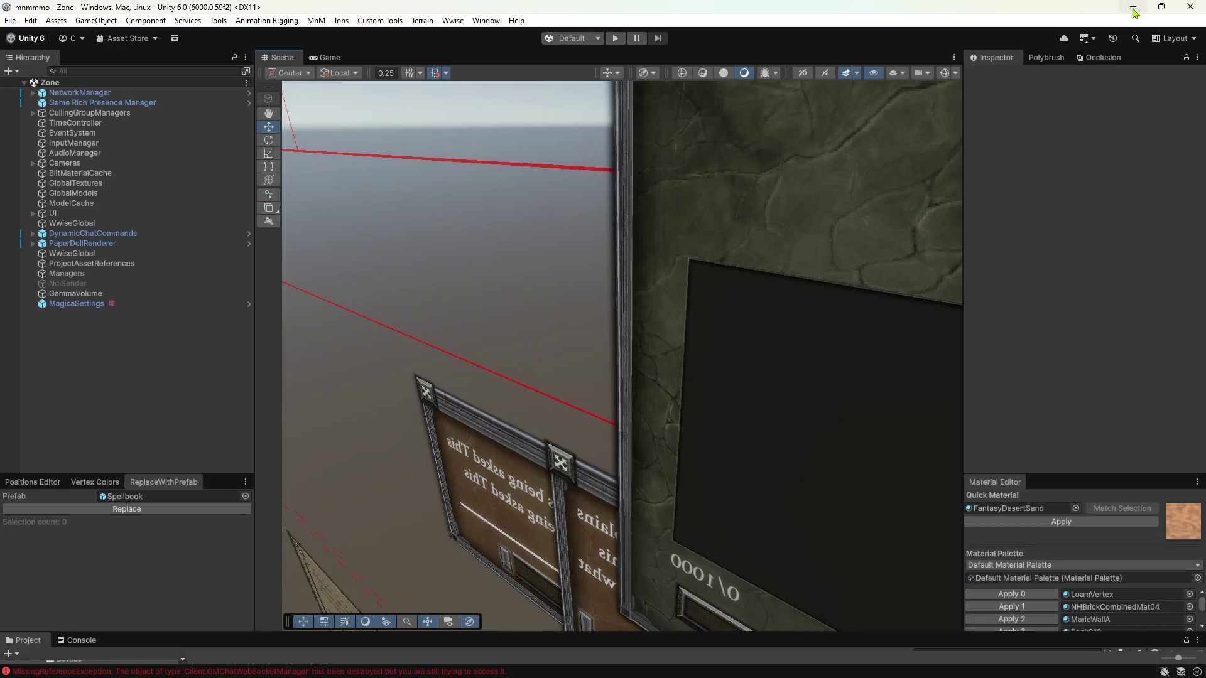
{"action": "left_click", "coordinate": [1134, 13]}
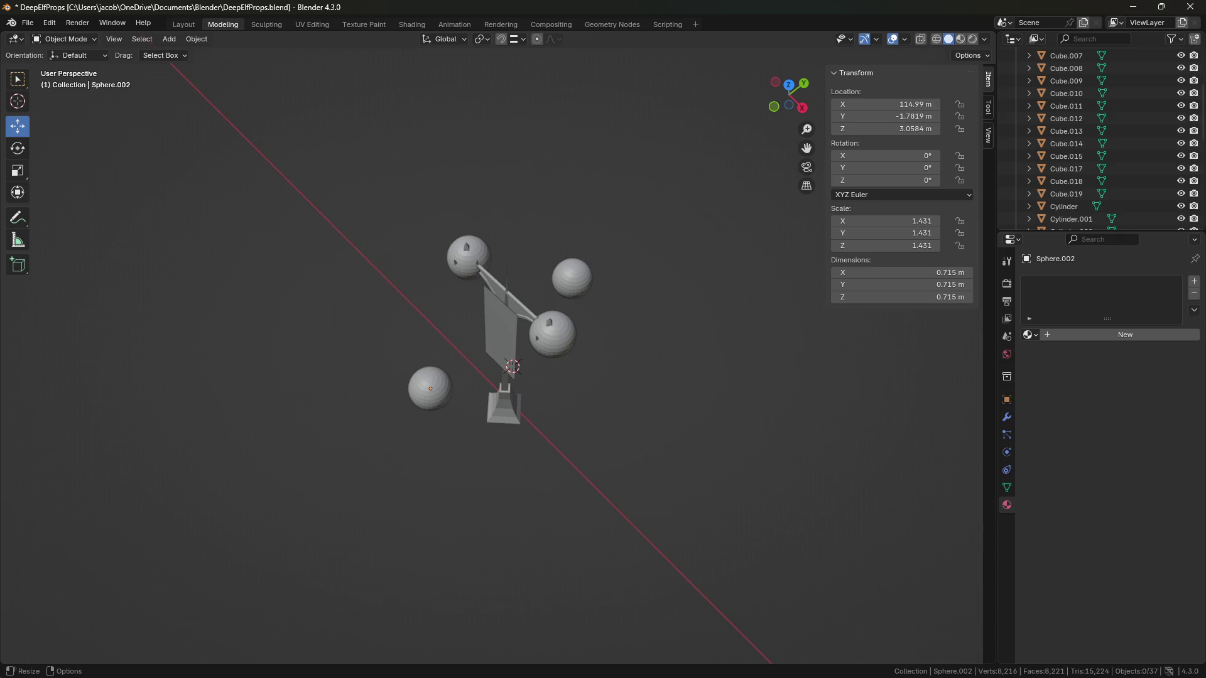
Step: Box-select the six objects of the sphere test model and delete them
{"action": "mouse_move", "coordinate": [541, 455]}
{"action": "middle_mouse_down"}
{"action": "mouse_move", "coordinate": [638, 452]}
{"action": "mouse_move", "coordinate": [563, 411]}
{"action": "mouse_move", "coordinate": [579, 462]}
{"action": "middle_mouse_up"}
{"action": "scroll", "coordinate": [565, 418], "scroll_direction": "up", "scroll_amount": 3}
{"action": "scroll", "coordinate": [578, 462], "scroll_direction": "down", "scroll_amount": 6}
{"action": "left_click_drag", "start_coordinate": [644, 474], "coordinate": [386, 273]}
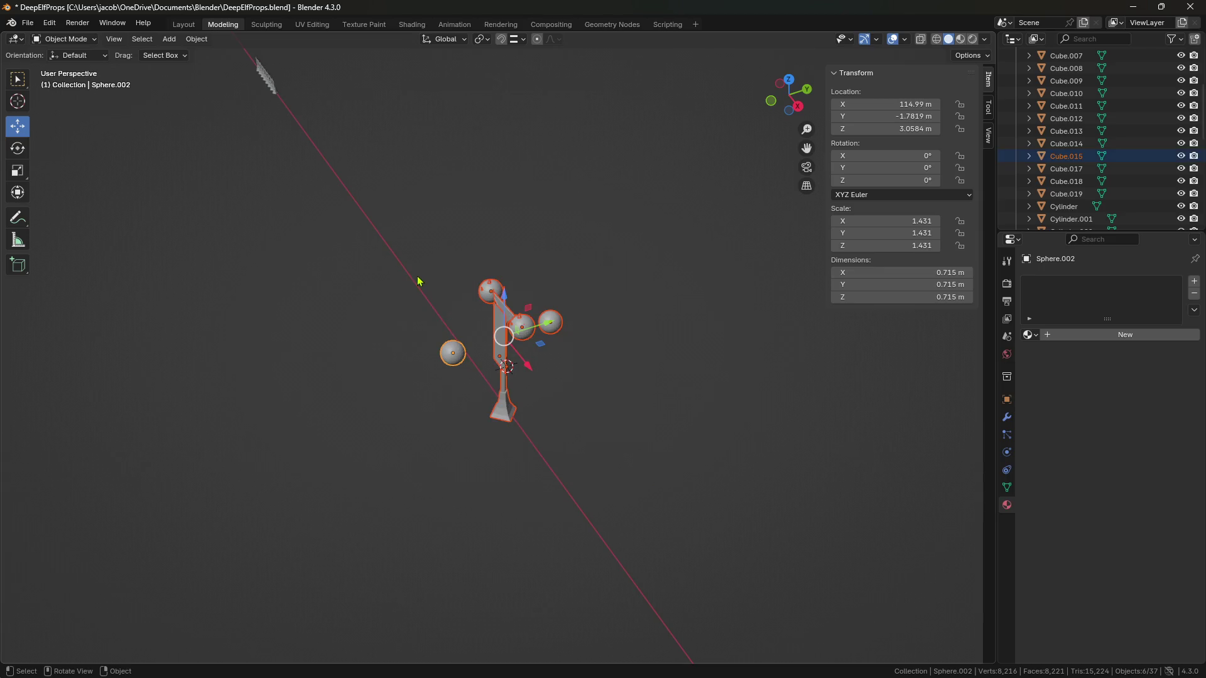
{"action": "key", "text": "Delete"}
Step: Select and frame the hanging sign, then orbit around the lamp posts
{"action": "mouse_move", "coordinate": [380, 331]}
{"action": "middle_mouse_down"}
{"action": "mouse_move", "coordinate": [466, 342]}
{"action": "mouse_move", "coordinate": [712, 332]}
{"action": "mouse_move", "coordinate": [447, 339]}
{"action": "middle_mouse_up"}
{"action": "scroll", "coordinate": [740, 350], "scroll_direction": "down", "scroll_amount": 3}
{"action": "scroll", "coordinate": [748, 371], "scroll_direction": "up", "scroll_amount": 5}
{"action": "scroll", "coordinate": [586, 390], "scroll_direction": "up", "scroll_amount": 5}
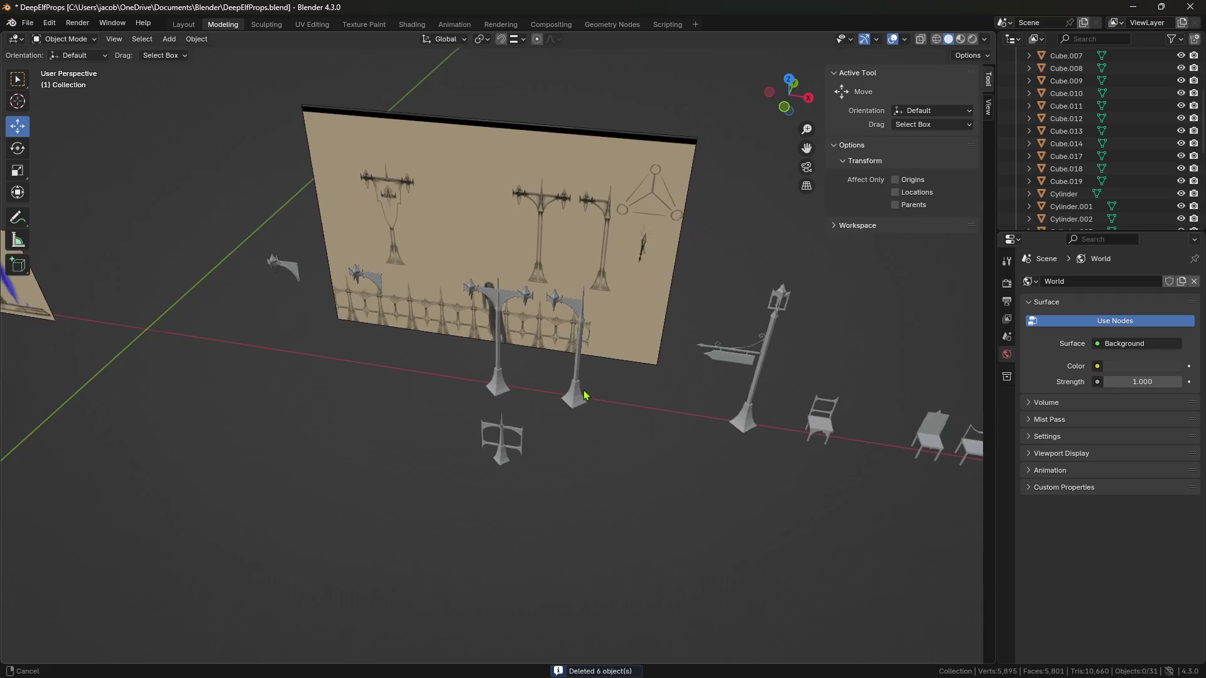
{"action": "left_click", "coordinate": [683, 378]}
{"action": "key", "text": "KP_Decimal"}
{"action": "scroll", "coordinate": [694, 389], "scroll_direction": "down", "scroll_amount": 5}
{"action": "left_click", "coordinate": [689, 393]}
{"action": "middle_click_drag", "start_coordinate": [689, 393], "coordinate": [628, 398]}
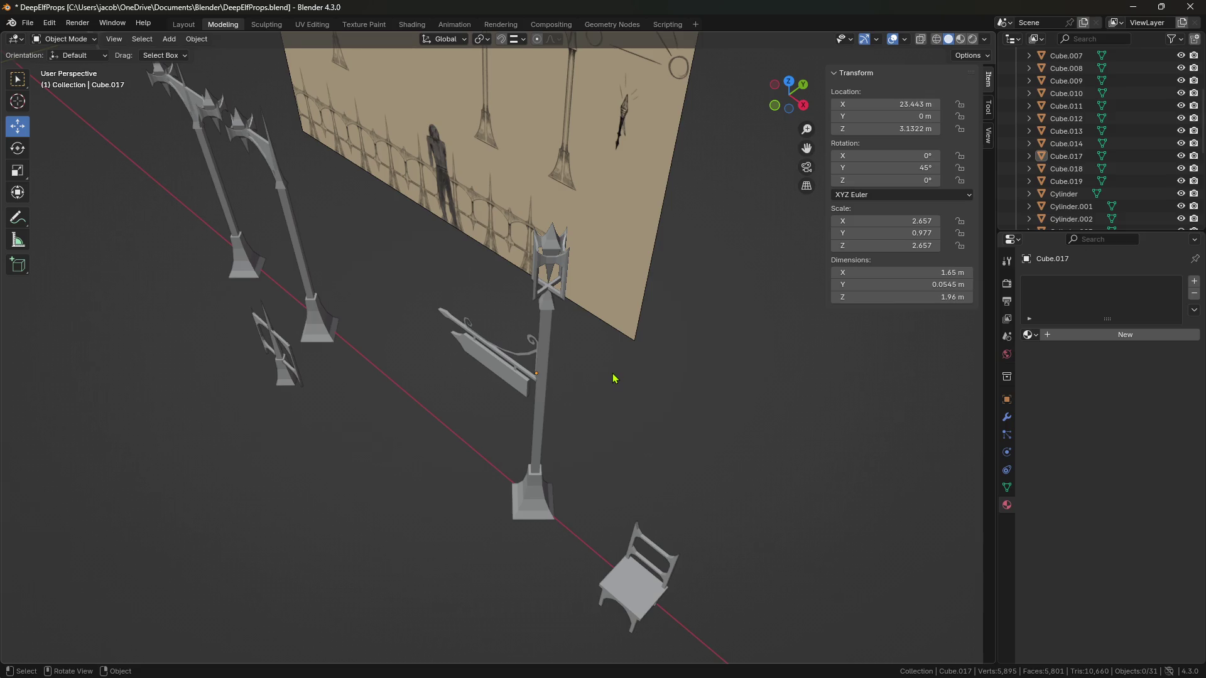
{"action": "middle_click_drag", "start_coordinate": [614, 379], "coordinate": [636, 376]}
Step: Select lamp post Cube.012 and orbit around it to inspect it
{"action": "left_click", "coordinate": [564, 343]}
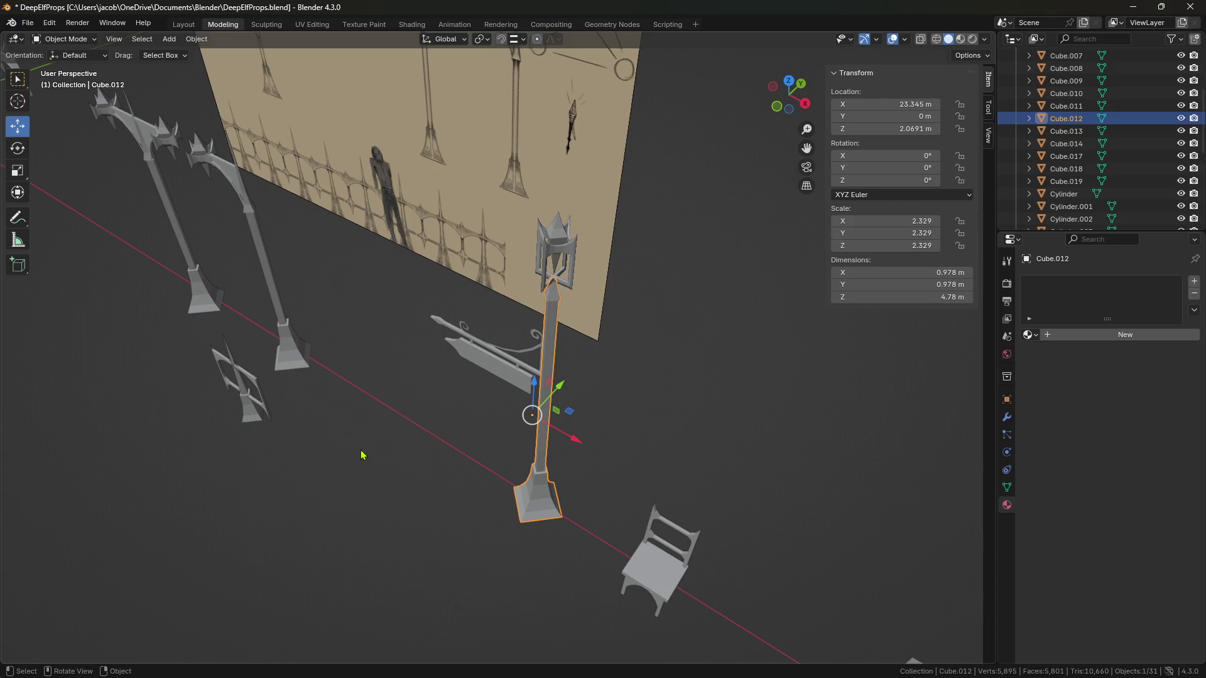
{"action": "mouse_move", "coordinate": [447, 503]}
{"action": "middle_mouse_down"}
{"action": "mouse_move", "coordinate": [423, 463]}
{"action": "mouse_move", "coordinate": [377, 450]}
{"action": "mouse_move", "coordinate": [467, 471]}
{"action": "mouse_move", "coordinate": [463, 484]}
{"action": "mouse_move", "coordinate": [578, 506]}
{"action": "mouse_move", "coordinate": [414, 514]}
{"action": "mouse_move", "coordinate": [498, 445]}
{"action": "mouse_move", "coordinate": [641, 503]}
{"action": "mouse_move", "coordinate": [482, 491]}
{"action": "mouse_move", "coordinate": [510, 496]}
{"action": "middle_mouse_up"}
{"action": "scroll", "coordinate": [584, 523], "scroll_direction": "up", "scroll_amount": 4}
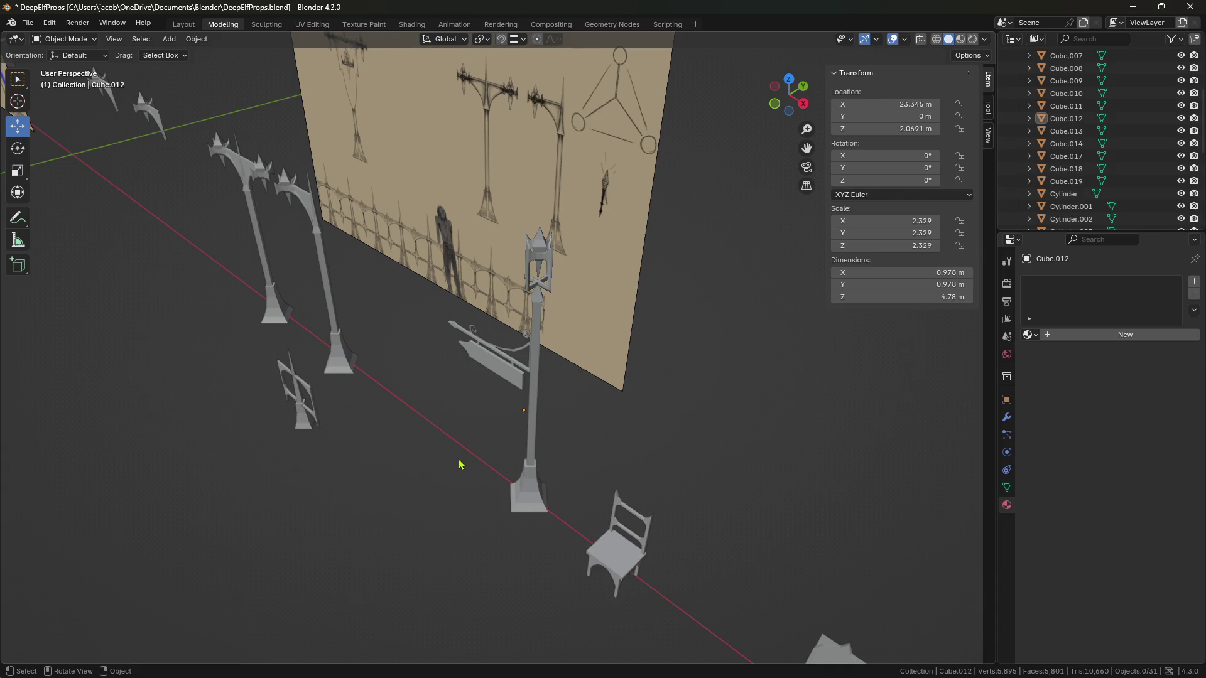
{"action": "right_click", "coordinate": [428, 349]}
{"action": "left_click", "coordinate": [526, 484]}
{"action": "mouse_move", "coordinate": [631, 460]}
{"action": "middle_mouse_down"}
{"action": "mouse_move", "coordinate": [686, 452]}
{"action": "mouse_move", "coordinate": [605, 442]}
{"action": "middle_mouse_up"}
{"action": "left_click", "coordinate": [606, 443]}
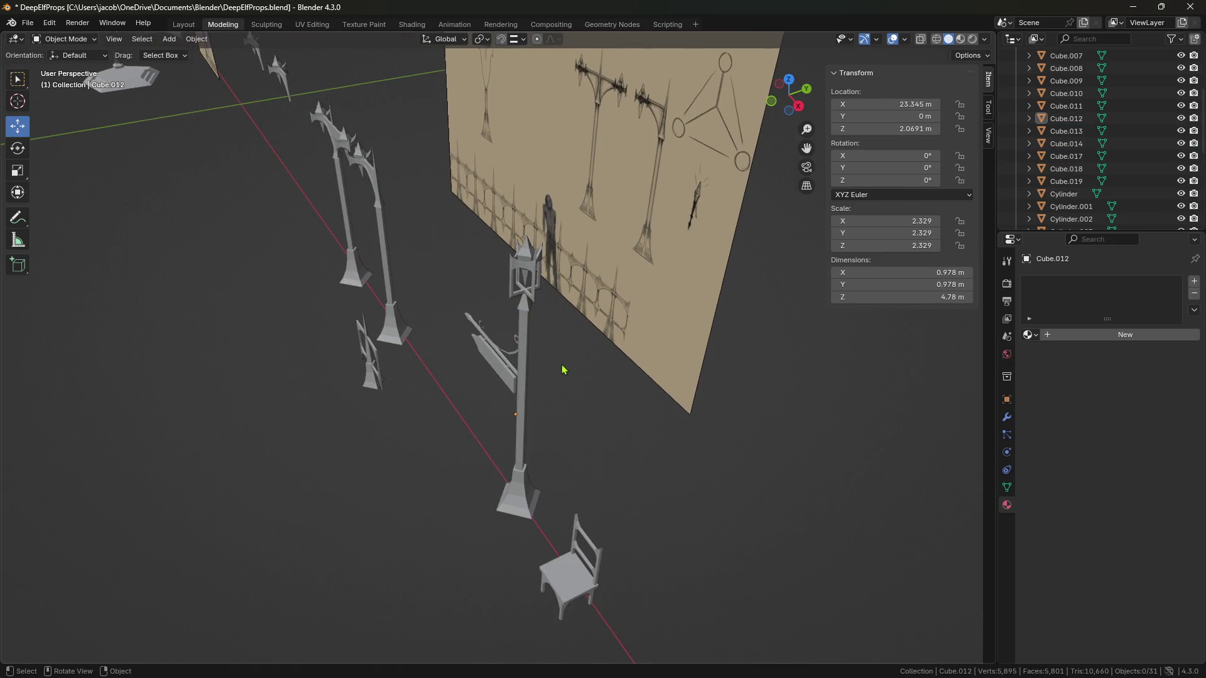
Step: Check hanging sign Cube.017 and lamp post Cube.012, viewing them from top-down and low side angles
{"action": "mouse_move", "coordinate": [729, 487]}
{"action": "middle_mouse_down"}
{"action": "mouse_move", "coordinate": [510, 411]}
{"action": "mouse_move", "coordinate": [578, 422]}
{"action": "middle_mouse_up"}
{"action": "left_click", "coordinate": [499, 381]}
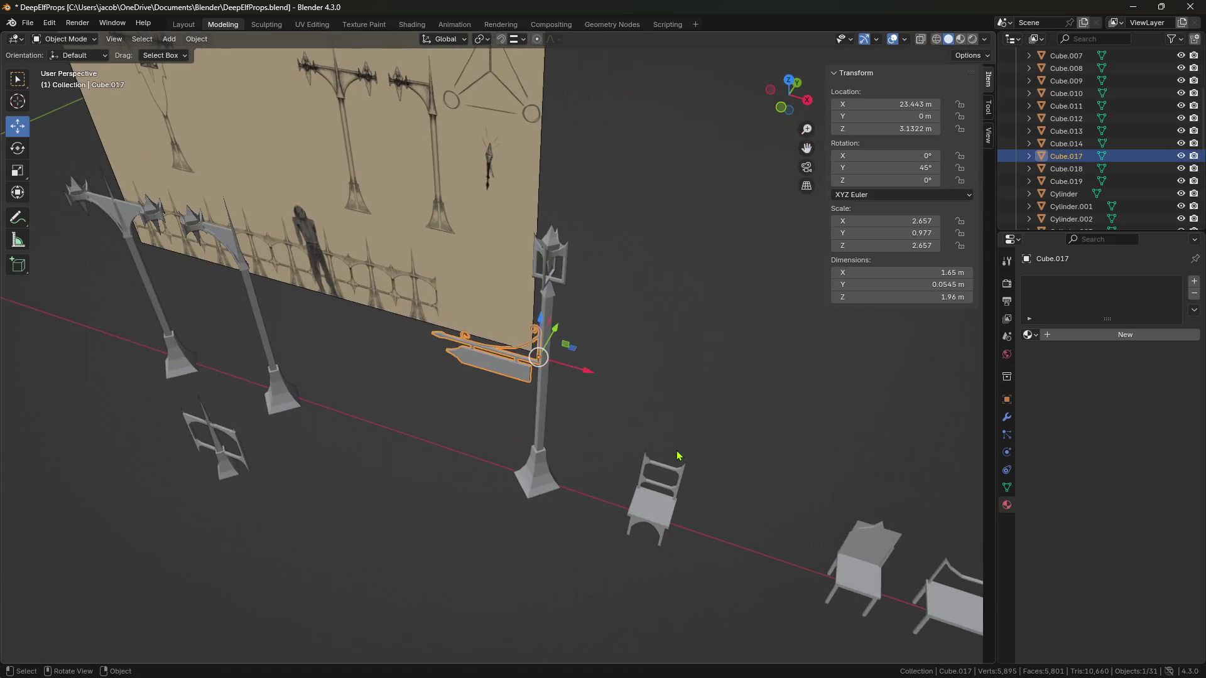
{"action": "left_click", "coordinate": [578, 422]}
{"action": "left_click", "coordinate": [551, 418]}
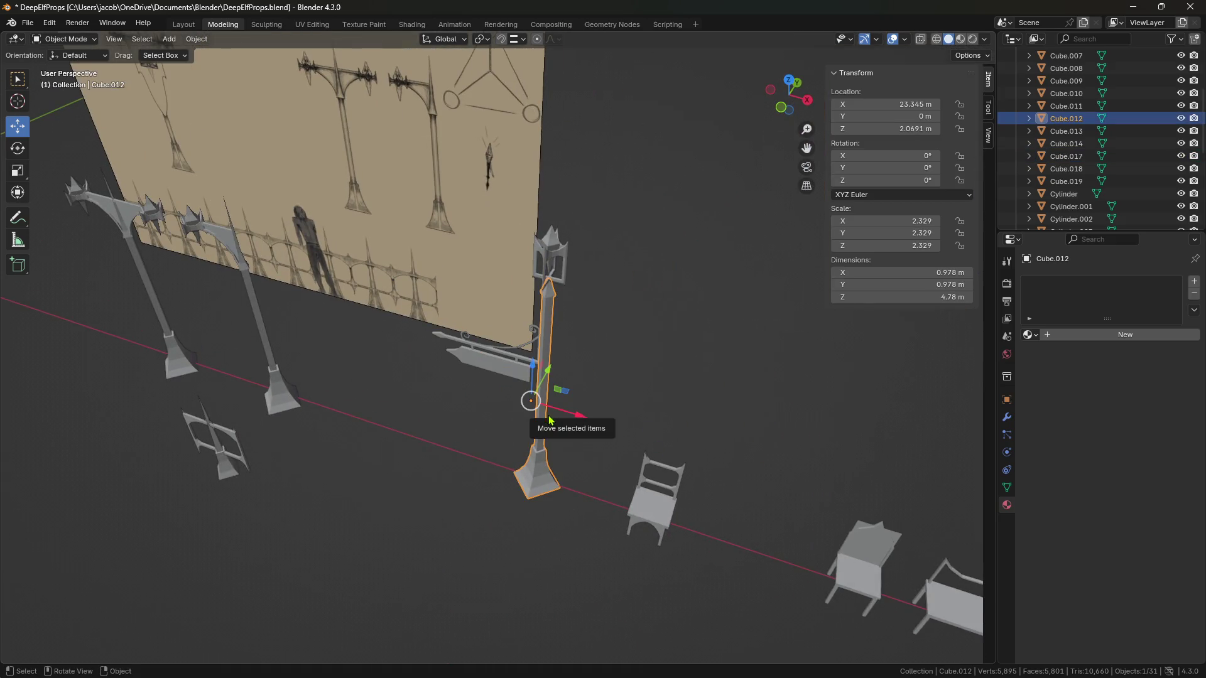
{"action": "left_click", "coordinate": [648, 383]}
{"action": "middle_click_drag", "start_coordinate": [648, 385], "coordinate": [646, 430]}
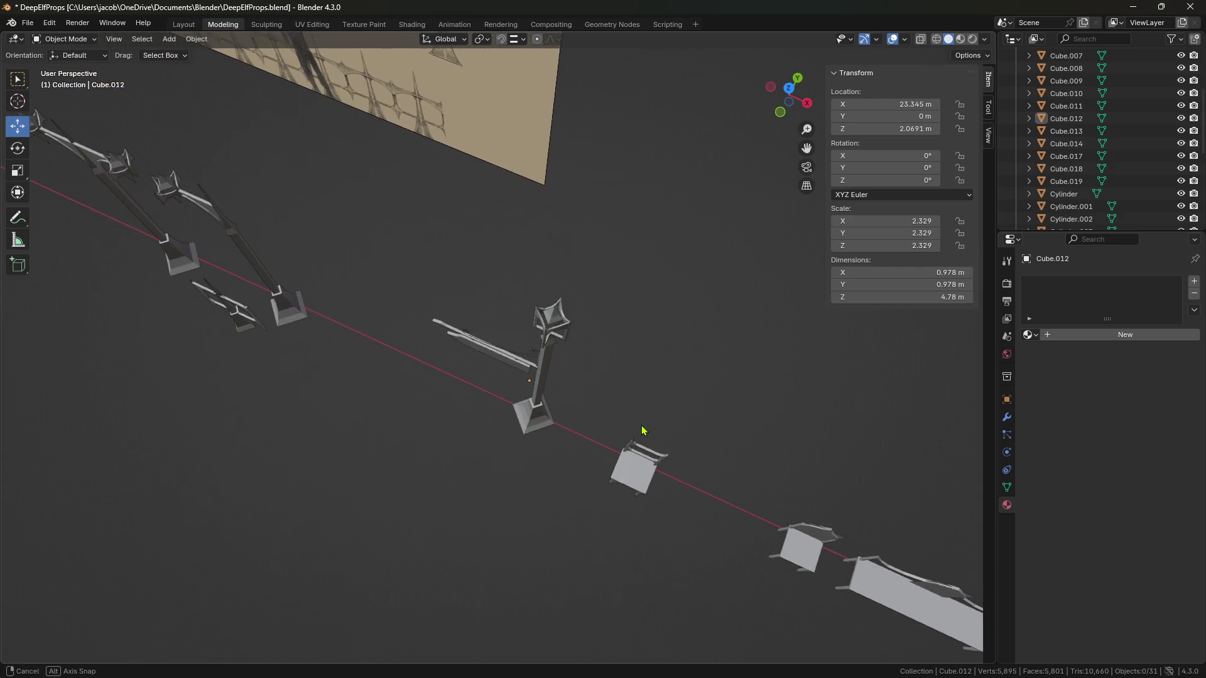
{"action": "middle_click_drag", "start_coordinate": [528, 463], "coordinate": [548, 406]}
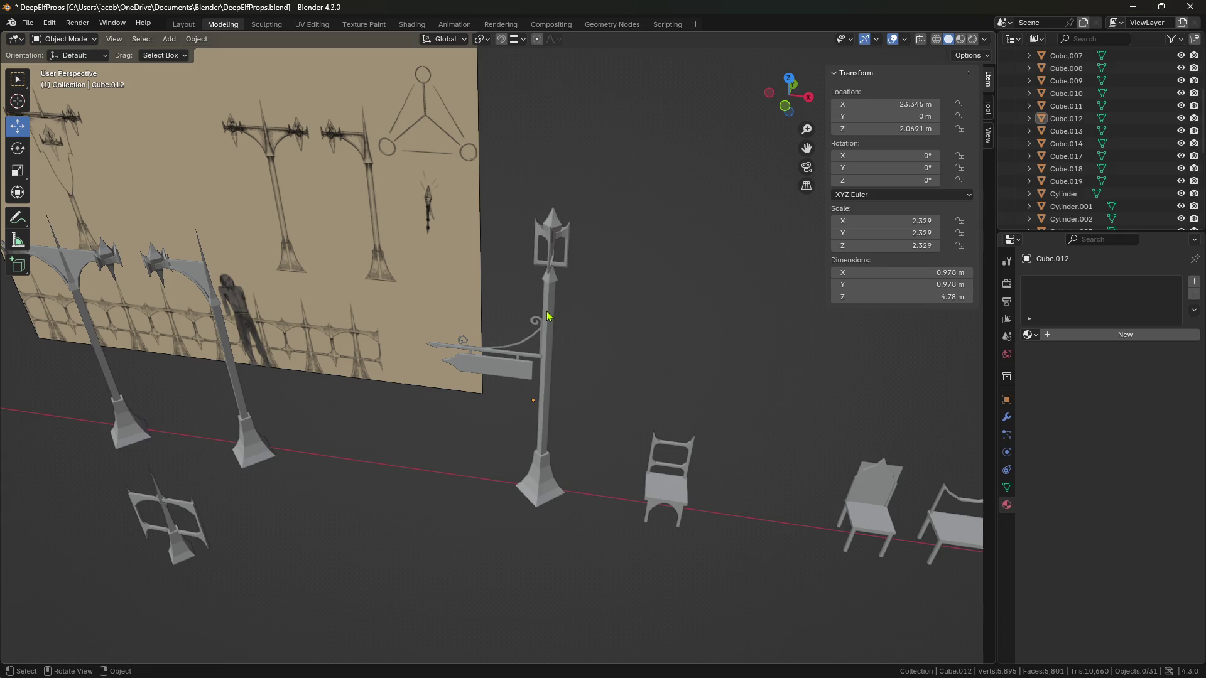
Step: Frame chair Cube.002 and orbit around it and the bench from several angles
{"action": "scroll", "coordinate": [694, 345], "scroll_direction": "down", "scroll_amount": 2}
{"action": "left_click", "coordinate": [569, 433]}
{"action": "key", "text": "KP_Decimal"}
{"action": "left_click", "coordinate": [697, 547]}
{"action": "mouse_move", "coordinate": [697, 546]}
{"action": "middle_mouse_down"}
{"action": "mouse_move", "coordinate": [687, 530]}
{"action": "mouse_move", "coordinate": [657, 530]}
{"action": "mouse_move", "coordinate": [721, 531]}
{"action": "mouse_move", "coordinate": [641, 520]}
{"action": "mouse_move", "coordinate": [673, 520]}
{"action": "mouse_move", "coordinate": [649, 500]}
{"action": "mouse_move", "coordinate": [544, 505]}
{"action": "mouse_move", "coordinate": [630, 490]}
{"action": "middle_mouse_up"}
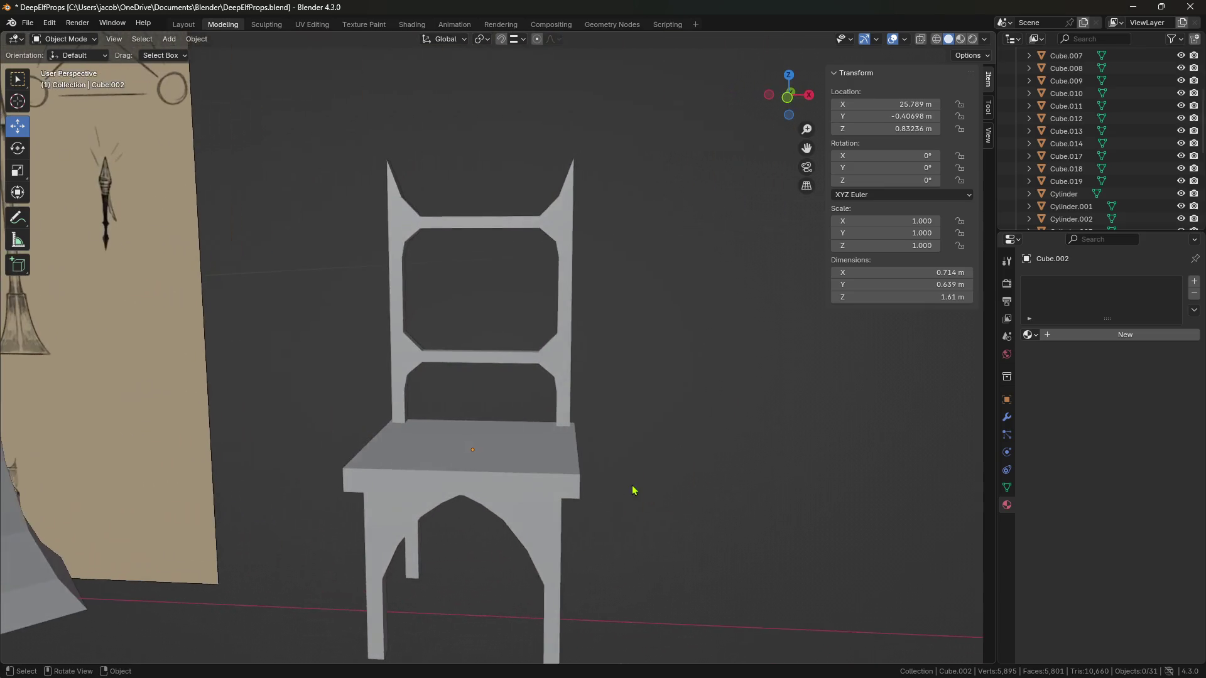
{"action": "mouse_move", "coordinate": [549, 350]}
{"action": "middle_mouse_down"}
{"action": "mouse_move", "coordinate": [566, 458]}
{"action": "mouse_move", "coordinate": [587, 466]}
{"action": "middle_mouse_up"}
{"action": "mouse_move", "coordinate": [729, 480]}
{"action": "middle_mouse_down"}
{"action": "mouse_move", "coordinate": [716, 495]}
{"action": "mouse_move", "coordinate": [611, 503]}
{"action": "mouse_move", "coordinate": [716, 514]}
{"action": "mouse_move", "coordinate": [519, 484]}
{"action": "middle_mouse_up"}
{"action": "scroll", "coordinate": [716, 515], "scroll_direction": "down", "scroll_amount": 5}
{"action": "scroll", "coordinate": [540, 515], "scroll_direction": "up", "scroll_amount": 3}
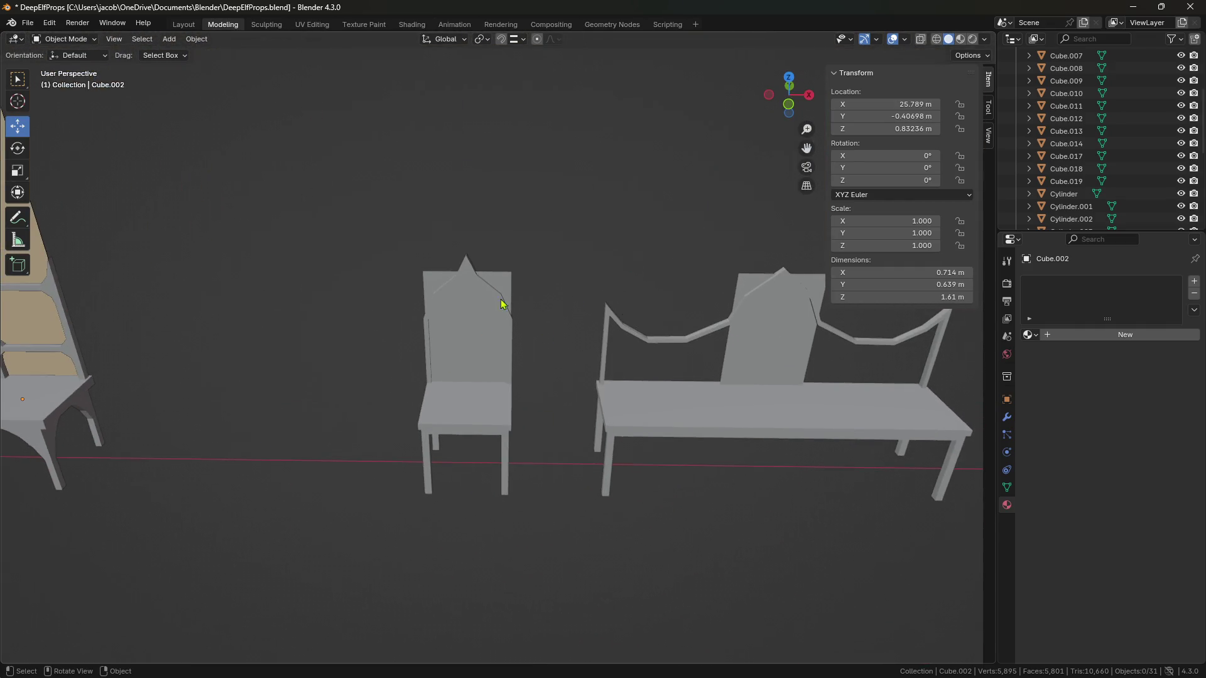
{"action": "mouse_move", "coordinate": [537, 325]}
{"action": "middle_mouse_down"}
{"action": "mouse_move", "coordinate": [546, 296]}
{"action": "mouse_move", "coordinate": [544, 352]}
{"action": "mouse_move", "coordinate": [611, 326]}
{"action": "mouse_move", "coordinate": [567, 341]}
{"action": "middle_mouse_up"}
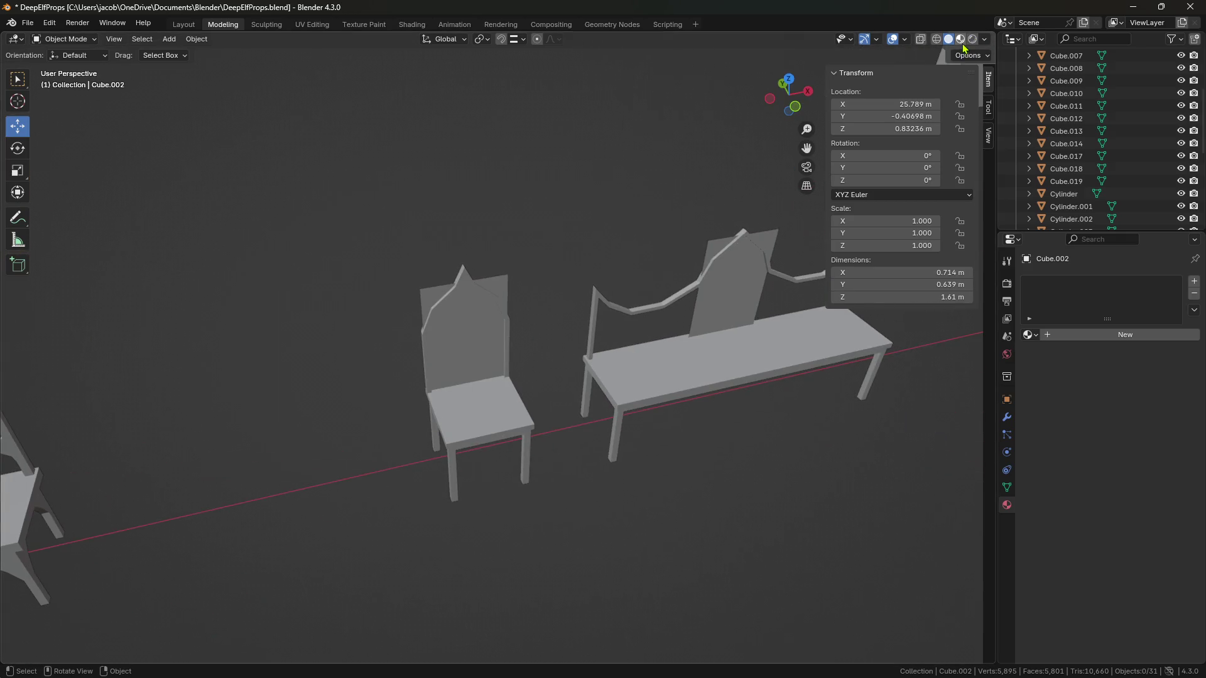
{"action": "scroll", "coordinate": [568, 186], "scroll_direction": "up", "scroll_amount": 6}
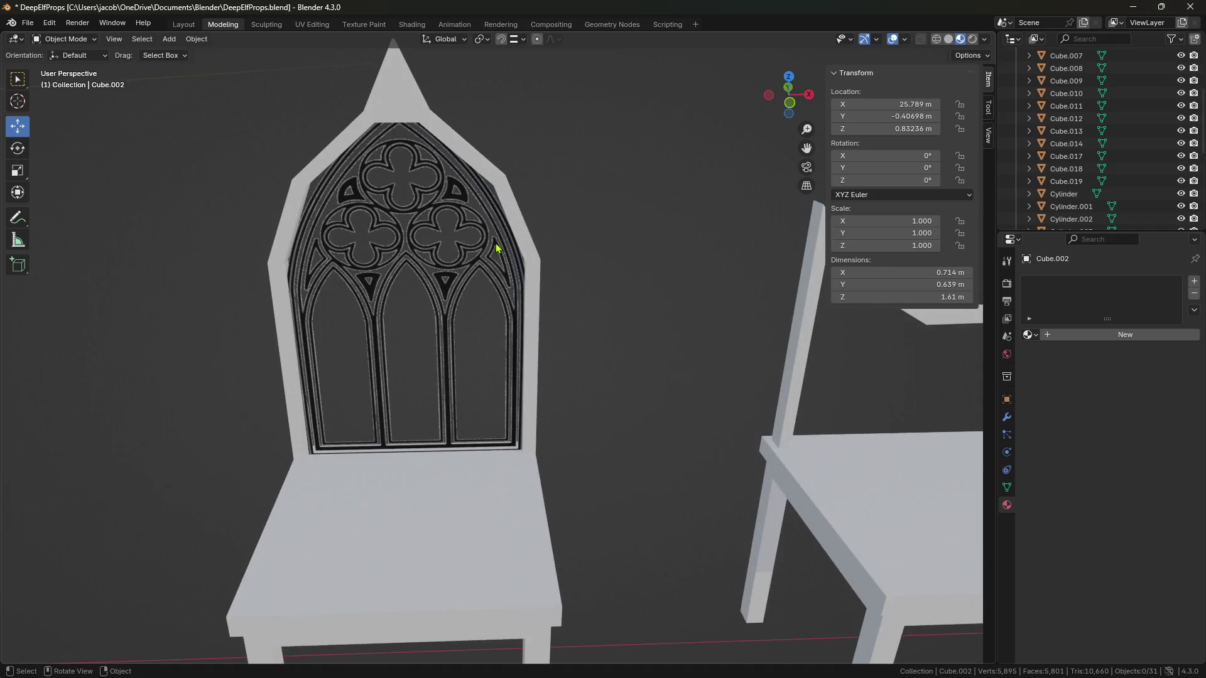
Step: Inspect chair back Cube.011's GothicPattern material, then minimize the DeepElfProps window
{"action": "mouse_move", "coordinate": [390, 210]}
{"action": "middle_mouse_down"}
{"action": "mouse_move", "coordinate": [458, 242]}
{"action": "mouse_move", "coordinate": [466, 280]}
{"action": "mouse_move", "coordinate": [439, 261]}
{"action": "mouse_move", "coordinate": [504, 275]}
{"action": "middle_mouse_up"}
{"action": "left_click", "coordinate": [439, 262]}
{"action": "left_click", "coordinate": [683, 285]}
{"action": "mouse_move", "coordinate": [682, 284]}
{"action": "middle_mouse_down"}
{"action": "mouse_move", "coordinate": [713, 293]}
{"action": "mouse_move", "coordinate": [668, 288]}
{"action": "mouse_move", "coordinate": [651, 301]}
{"action": "mouse_move", "coordinate": [589, 220]}
{"action": "middle_mouse_up"}
{"action": "scroll", "coordinate": [579, 274], "scroll_direction": "up", "scroll_amount": 4}
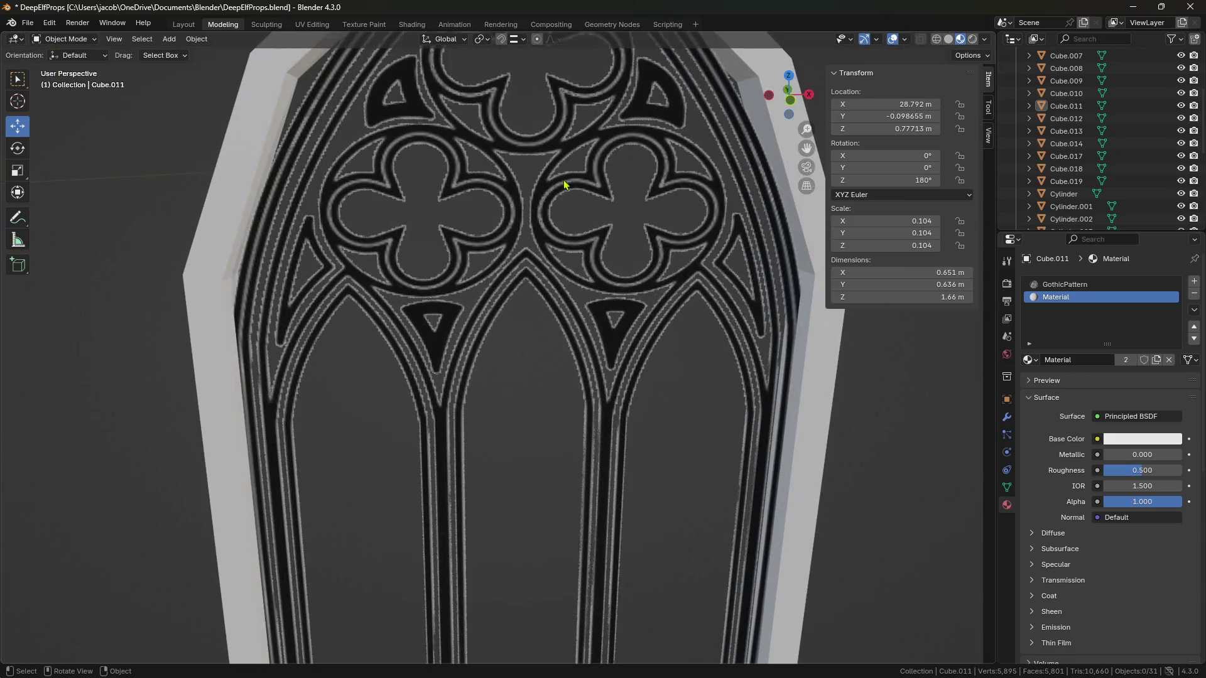
{"action": "scroll", "coordinate": [494, 240], "scroll_direction": "down", "scroll_amount": 4}
{"action": "mouse_move", "coordinate": [504, 173]}
{"action": "middle_mouse_down"}
{"action": "mouse_move", "coordinate": [396, 247]}
{"action": "mouse_move", "coordinate": [463, 269]}
{"action": "mouse_move", "coordinate": [498, 252]}
{"action": "middle_mouse_up"}
{"action": "scroll", "coordinate": [604, 272], "scroll_direction": "down", "scroll_amount": 10}
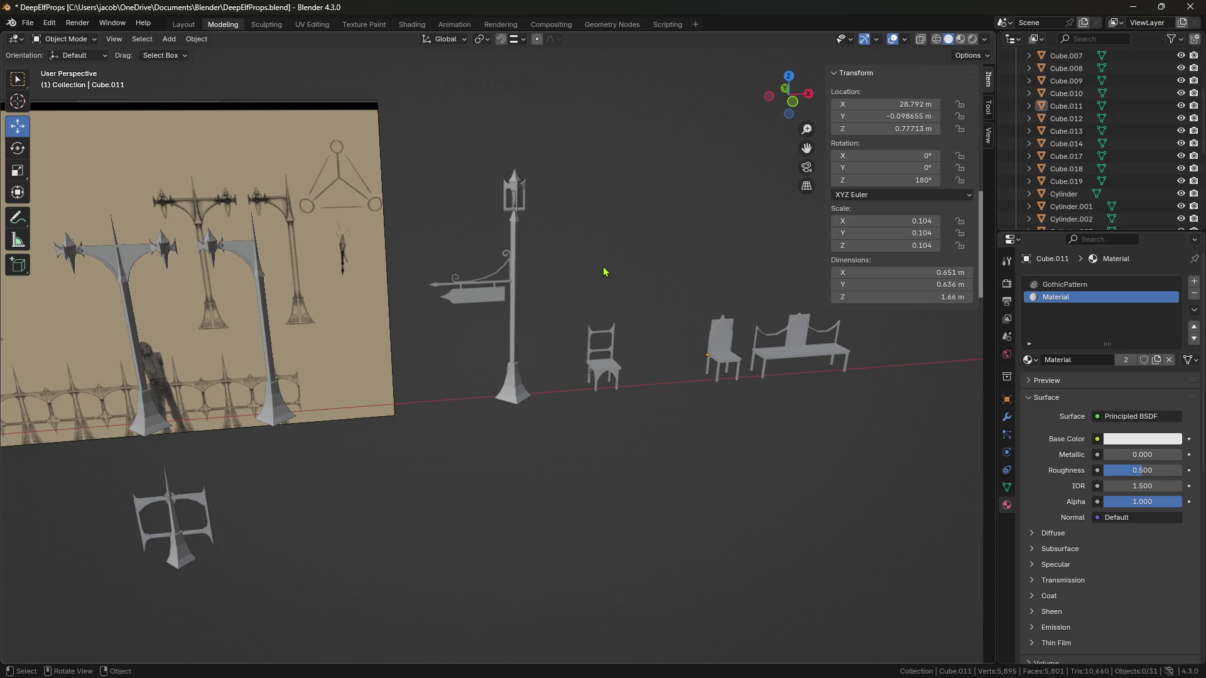
{"action": "scroll", "coordinate": [605, 271], "scroll_direction": "down", "scroll_amount": 2}
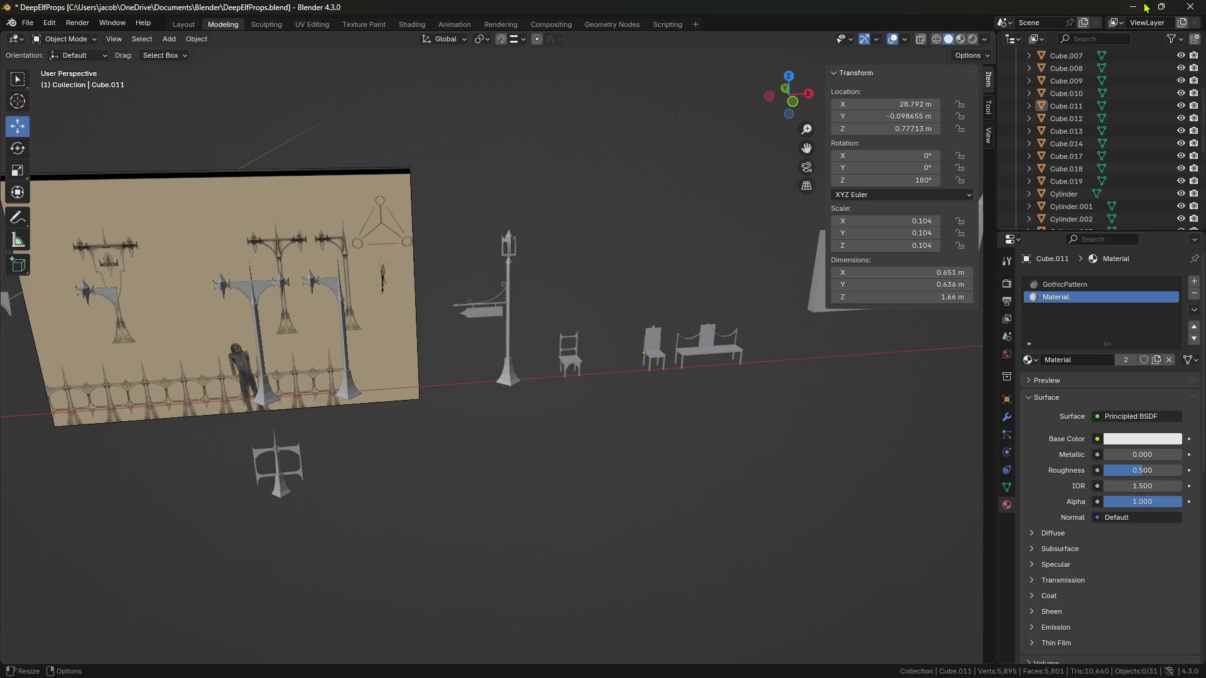
{"action": "left_click", "coordinate": [1134, 7]}
Step: Join the spiked finial with its upper and lower post blocks into one object
{"action": "scroll", "coordinate": [584, 395], "scroll_direction": "up", "scroll_amount": 8}
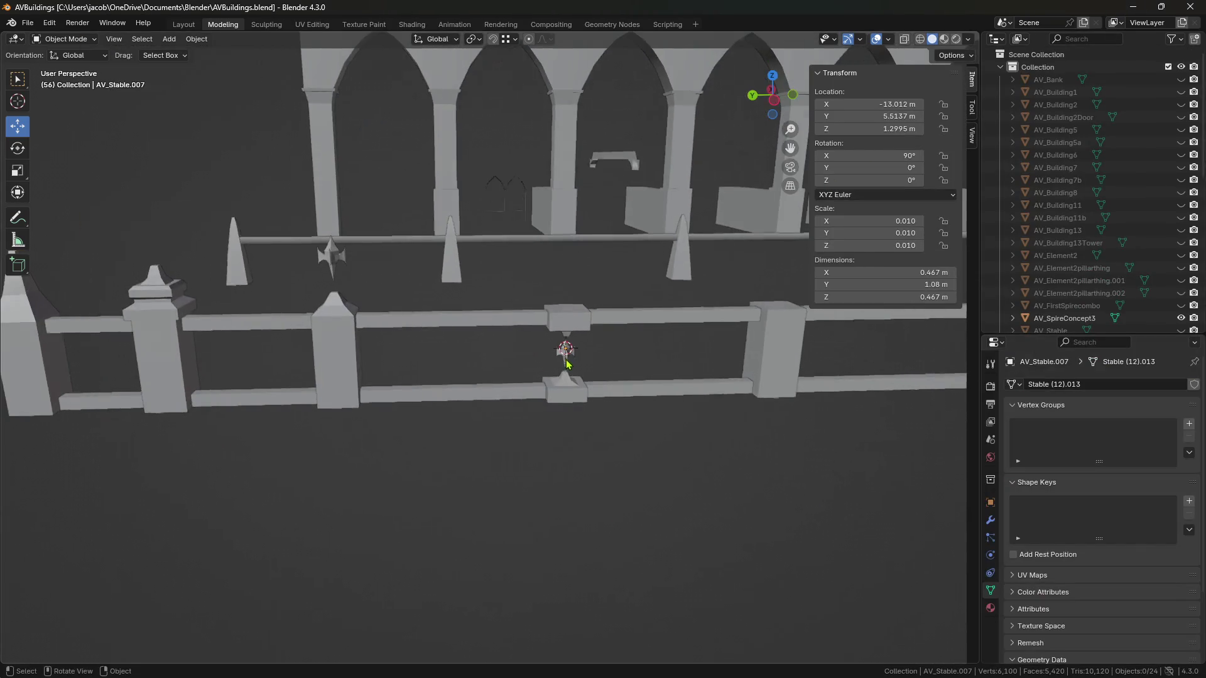
{"action": "mouse_move", "coordinate": [542, 490]}
{"action": "middle_mouse_down"}
{"action": "mouse_move", "coordinate": [521, 465]}
{"action": "mouse_move", "coordinate": [608, 555]}
{"action": "mouse_move", "coordinate": [565, 436]}
{"action": "mouse_move", "coordinate": [569, 405]}
{"action": "mouse_move", "coordinate": [639, 450]}
{"action": "mouse_move", "coordinate": [625, 476]}
{"action": "middle_mouse_up"}
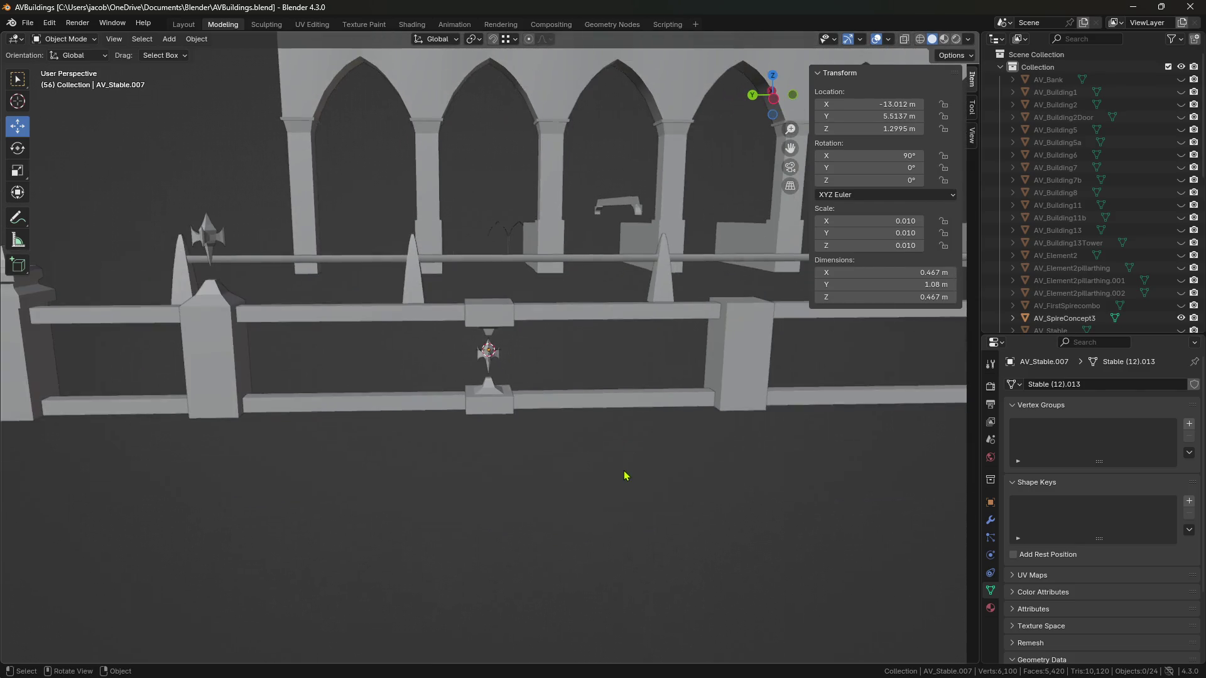
{"action": "scroll", "coordinate": [604, 446], "scroll_direction": "down", "scroll_amount": 3}
{"action": "mouse_move", "coordinate": [608, 431]}
{"action": "middle_mouse_down"}
{"action": "mouse_move", "coordinate": [498, 436]}
{"action": "mouse_move", "coordinate": [367, 387]}
{"action": "mouse_move", "coordinate": [423, 374]}
{"action": "mouse_move", "coordinate": [586, 391]}
{"action": "middle_mouse_up"}
{"action": "scroll", "coordinate": [498, 438], "scroll_direction": "up", "scroll_amount": 5}
{"action": "left_click", "coordinate": [590, 395]}
{"action": "left_click", "coordinate": [499, 392]}
{"action": "scroll", "coordinate": [500, 391], "scroll_direction": "up", "scroll_amount": 4}
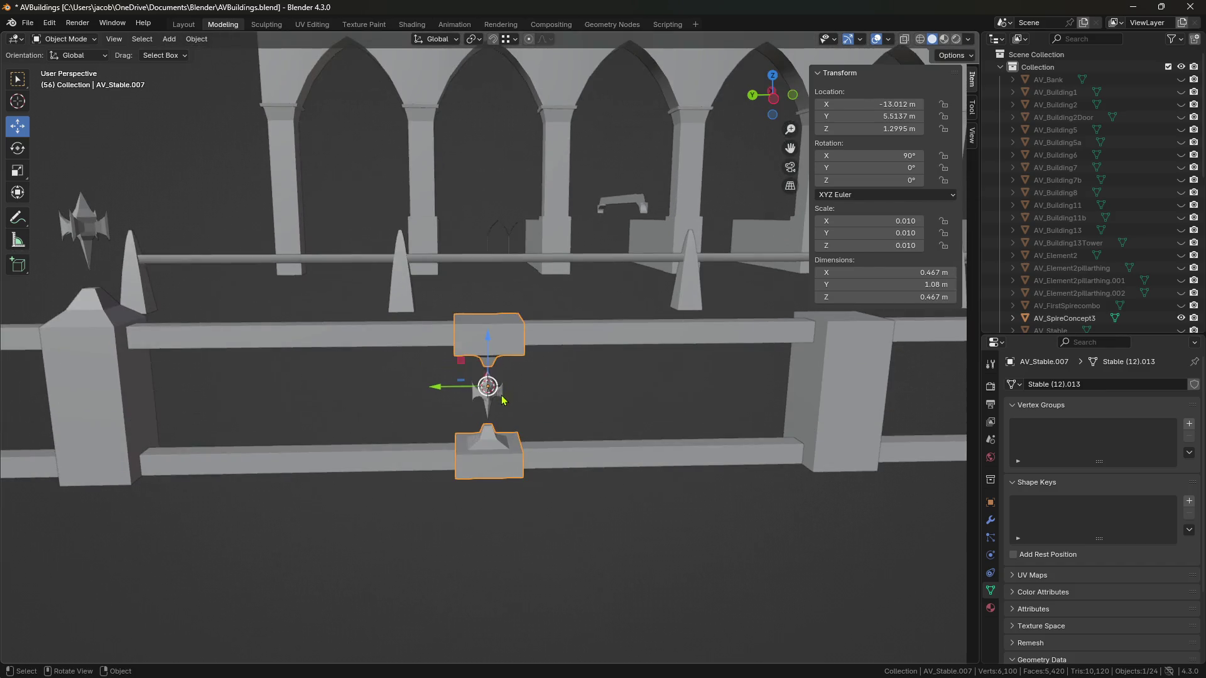
{"action": "scroll", "coordinate": [501, 399], "scroll_direction": "up", "scroll_amount": 5}
{"action": "left_click", "coordinate": [511, 450], "text": "shift"}
{"action": "right_click", "coordinate": [514, 450]}
{"action": "left_click", "coordinate": [514, 450]}
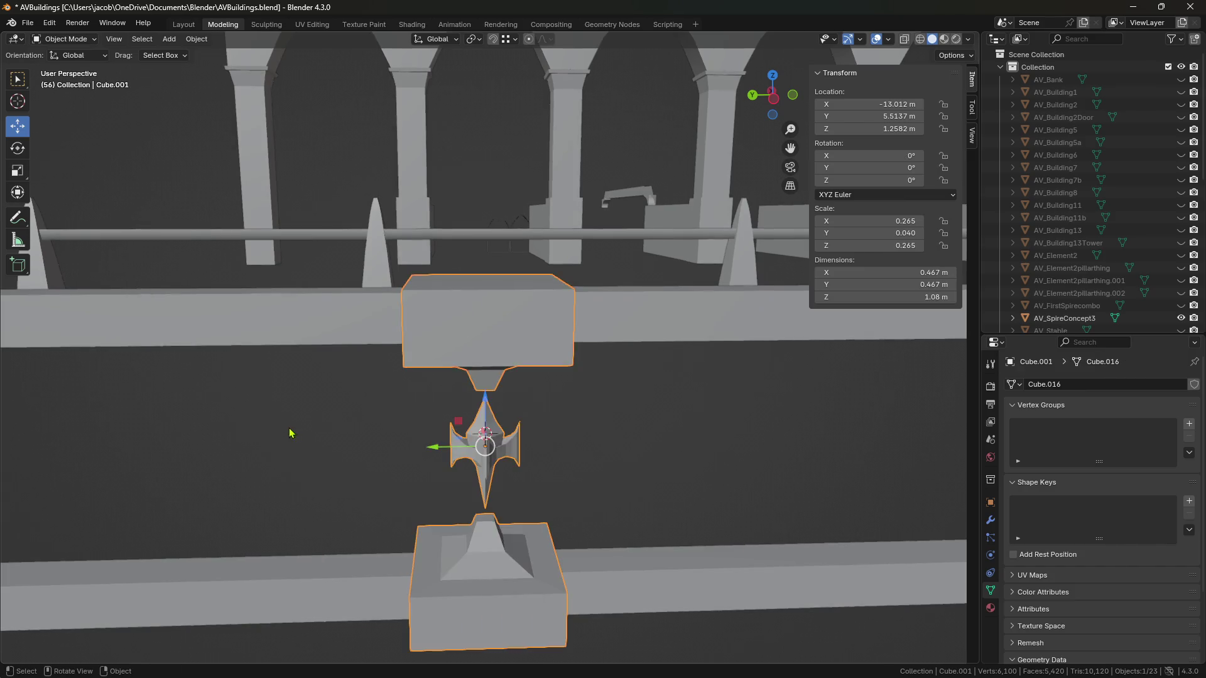
Step: Join the finial object with the left spike post
{"action": "scroll", "coordinate": [234, 395], "scroll_direction": "down", "scroll_amount": 5}
{"action": "middle_click_drag", "start_coordinate": [234, 394], "coordinate": [344, 322]}
{"action": "left_click", "coordinate": [314, 308]}
{"action": "left_click", "coordinate": [289, 194], "text": "shift"}
{"action": "right_click", "coordinate": [291, 192]}
{"action": "left_click", "coordinate": [295, 188]}
Step: Move the joined finial assembly along the fence to Y 6.2928 m
{"action": "scroll", "coordinate": [479, 460], "scroll_direction": "down", "scroll_amount": 5}
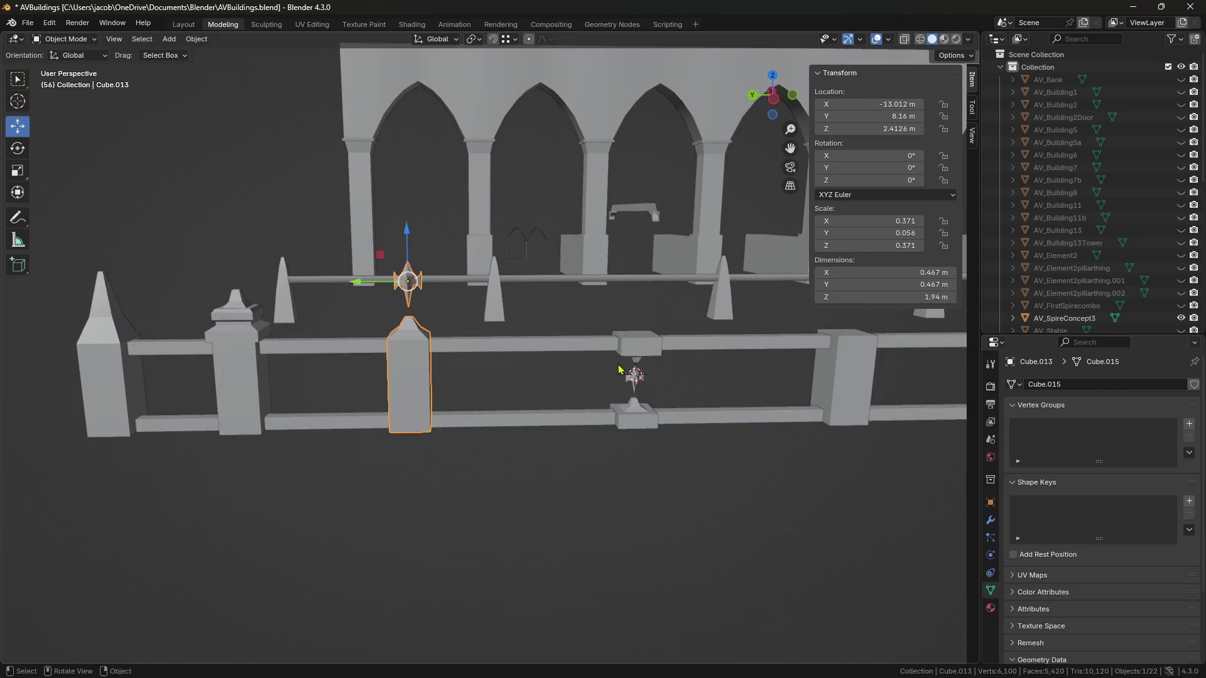
{"action": "left_click", "coordinate": [624, 346]}
{"action": "left_click_drag", "start_coordinate": [590, 378], "coordinate": [525, 377]}
{"action": "left_click", "coordinate": [598, 480]}
{"action": "mouse_move", "coordinate": [598, 480]}
{"action": "middle_mouse_down"}
{"action": "mouse_move", "coordinate": [584, 460]}
{"action": "mouse_move", "coordinate": [670, 412]}
{"action": "mouse_move", "coordinate": [564, 417]}
{"action": "mouse_move", "coordinate": [606, 408]}
{"action": "mouse_move", "coordinate": [573, 412]}
{"action": "middle_mouse_up"}
{"action": "scroll", "coordinate": [573, 412], "scroll_direction": "up", "scroll_amount": 3}
{"action": "left_click", "coordinate": [609, 329]}
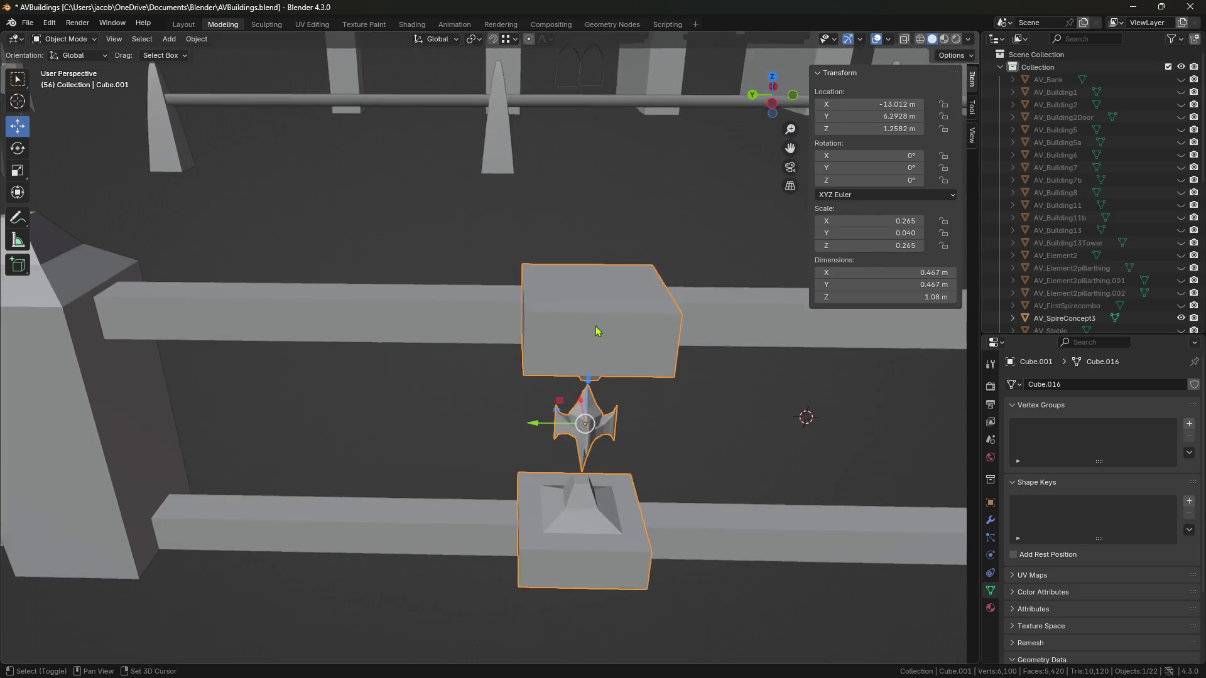
Step: In Edit Mode, select the upper block's top face and view it from the Left in wireframe
{"action": "scroll", "coordinate": [572, 344], "scroll_direction": "up", "scroll_amount": 2}
{"action": "key", "text": "Tab"}
{"action": "middle_click_drag", "start_coordinate": [573, 344], "coordinate": [568, 331]}
{"action": "left_click", "coordinate": [605, 321]}
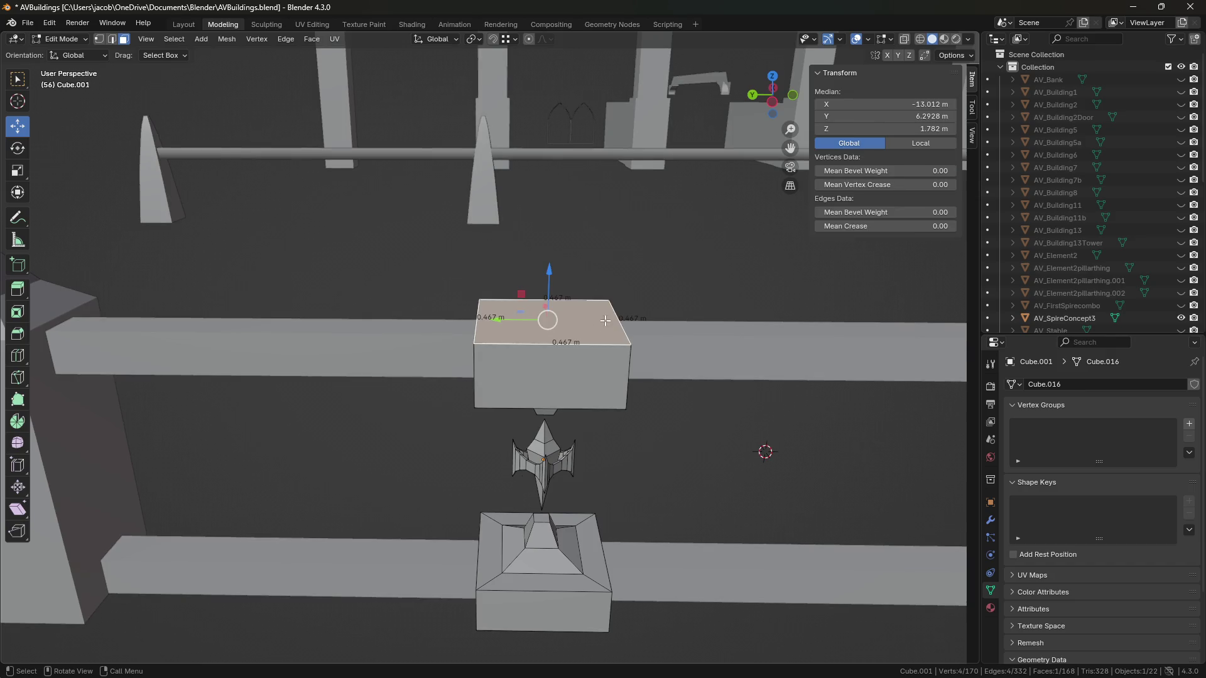
{"action": "left_click", "coordinate": [793, 96]}
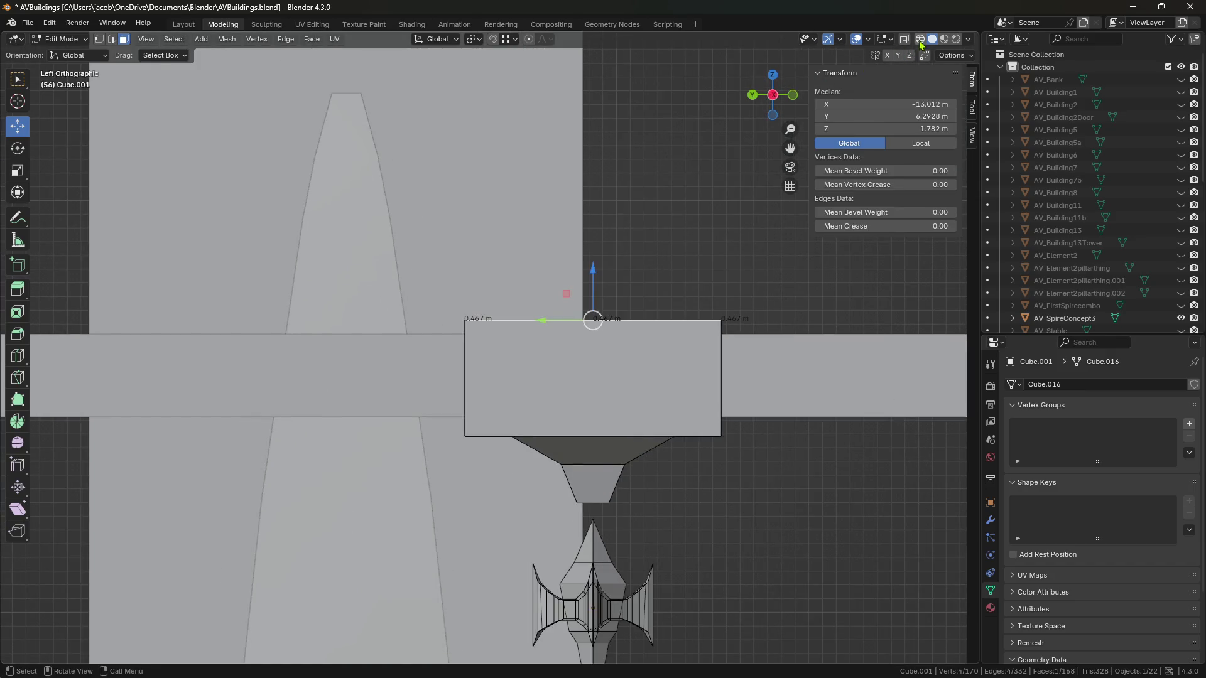
{"action": "left_click", "coordinate": [921, 39]}
{"action": "scroll", "coordinate": [625, 215], "scroll_direction": "up", "scroll_amount": 3}
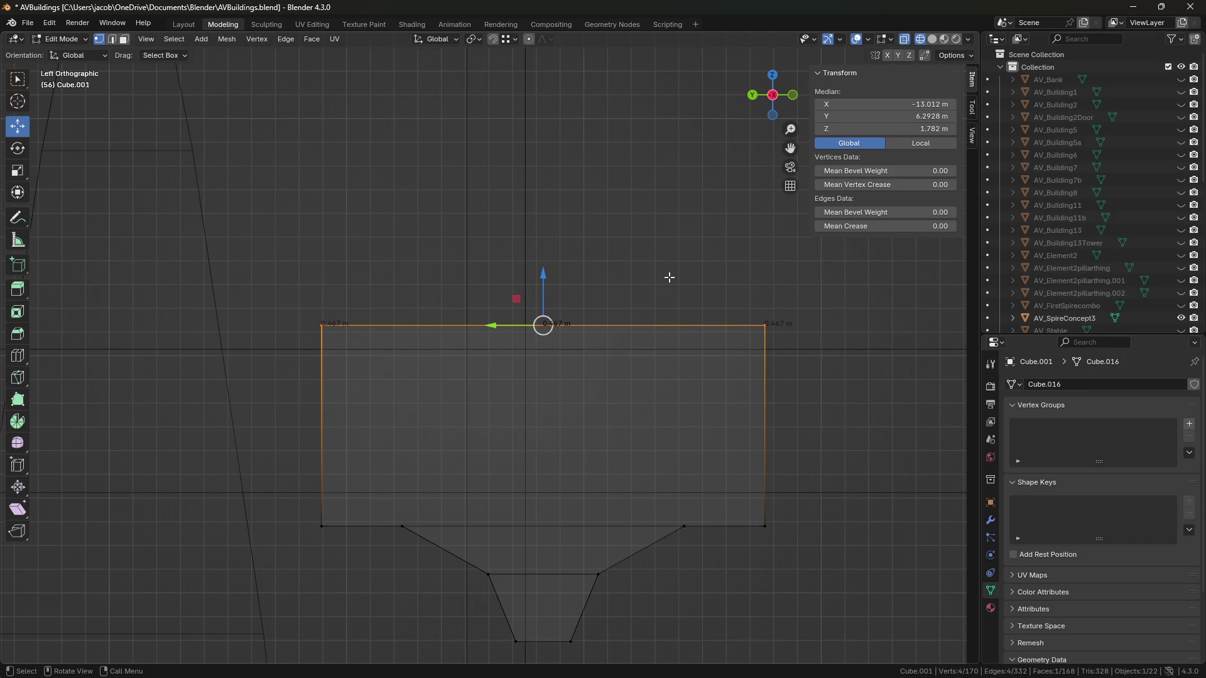
Step: Extrude the top face upward and scale it inward to form a sloped first tier
{"action": "key", "text": "e"}
{"action": "key", "text": "Escape"}
{"action": "key", "text": "g"}
{"action": "key", "text": "z"}
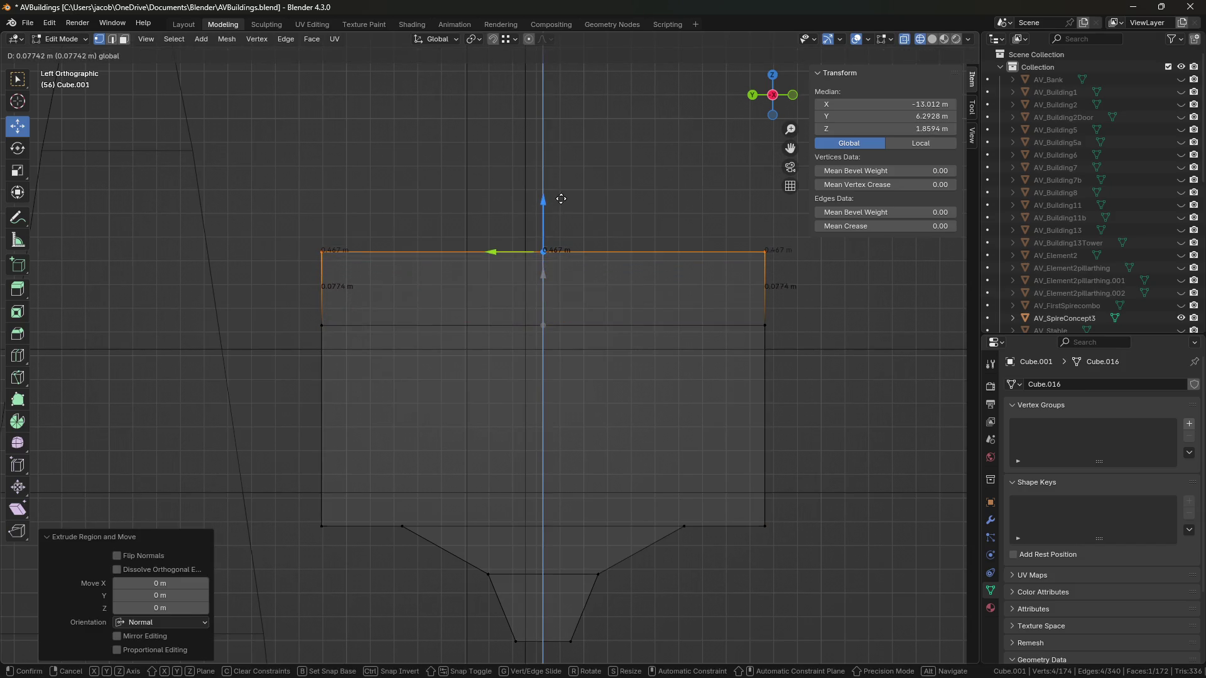
{"action": "left_click", "coordinate": [669, 264]}
{"action": "key", "text": "s"}
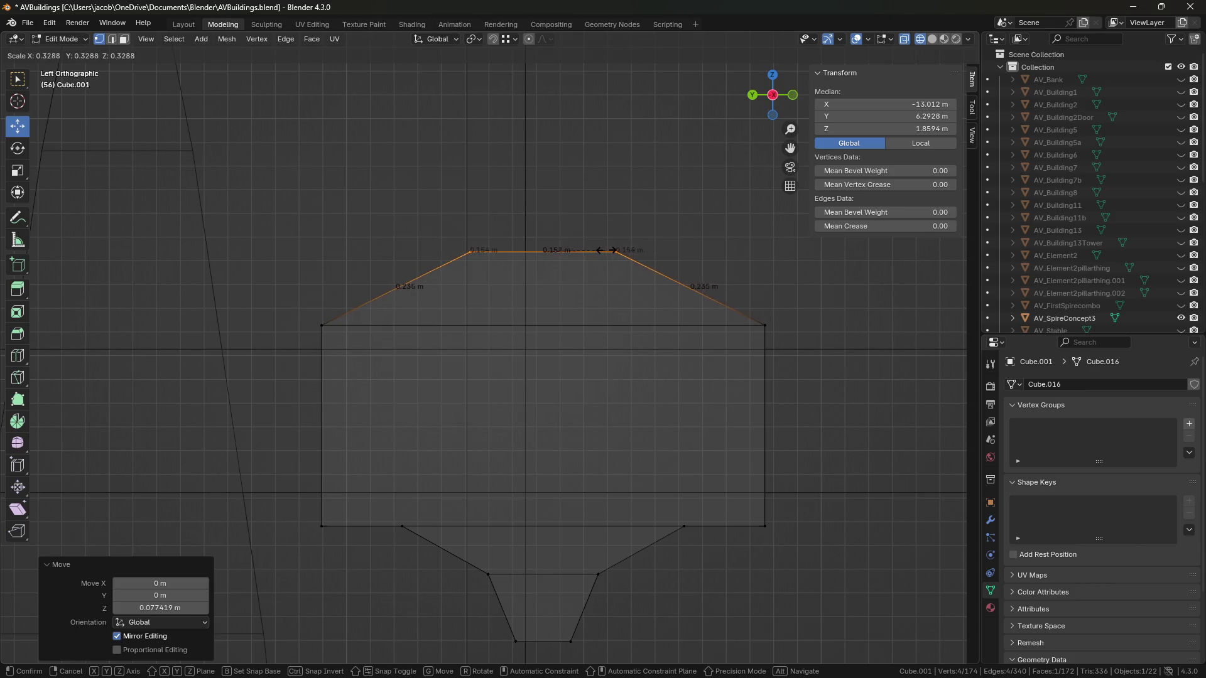
{"action": "left_click", "coordinate": [608, 250]}
Step: Extrude a second tier upward and taper its top narrower
{"action": "key", "text": "e"}
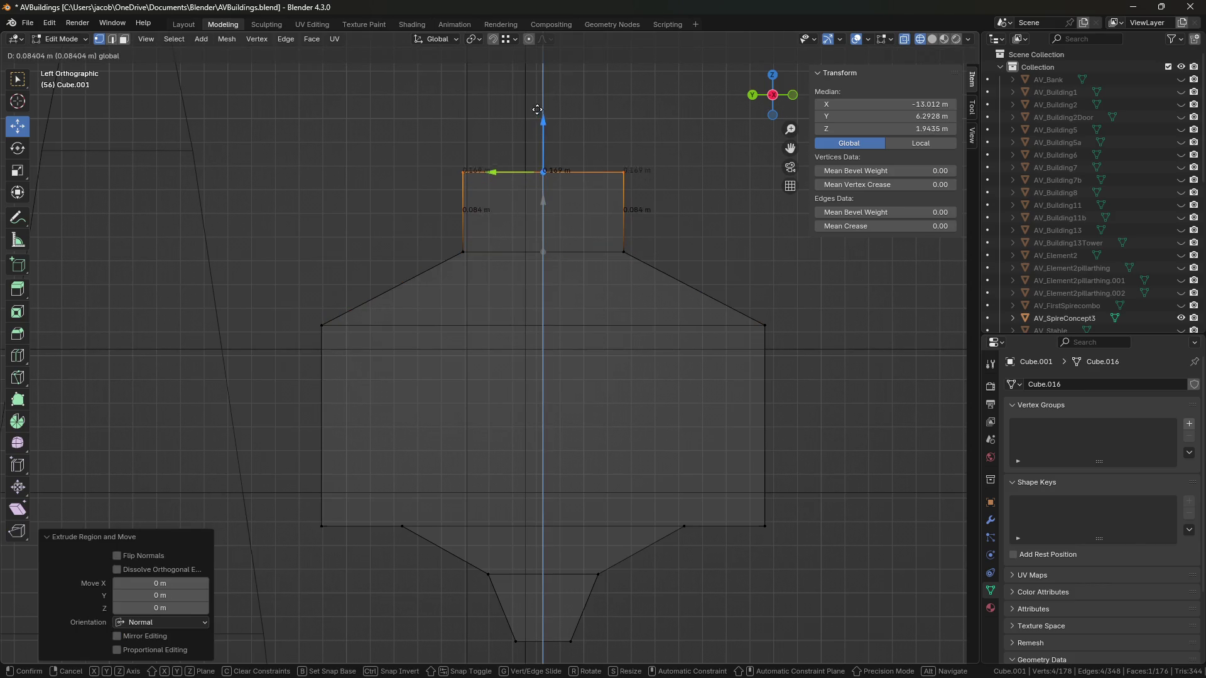
{"action": "key", "text": "Escape"}
{"action": "key", "text": "g"}
{"action": "key", "text": "z"}
{"action": "left_click", "coordinate": [635, 177]}
{"action": "scroll", "coordinate": [619, 272], "scroll_direction": "down", "scroll_amount": 4}
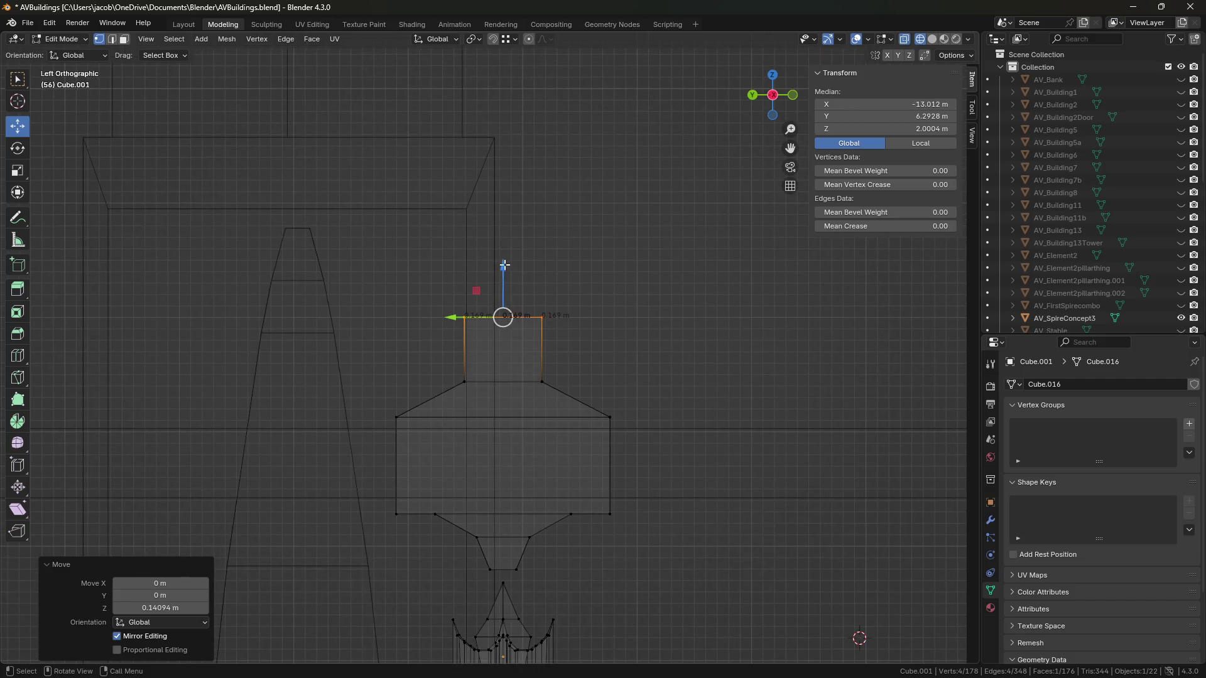
{"action": "key", "text": "s"}
Step: In edge mode, widen the tier's lower edge, raise it about 0.06 m and narrow to 0.619 scale
{"action": "left_click", "coordinate": [590, 285]}
{"action": "key", "text": "2"}
{"action": "left_click", "coordinate": [528, 381]}
{"action": "key", "text": "s"}
{"action": "left_click", "coordinate": [691, 387]}
{"action": "mouse_move", "coordinate": [503, 334]}
{"action": "left_mouse_down"}
{"action": "mouse_move", "coordinate": [527, 305]}
{"action": "mouse_move", "coordinate": [614, 289]}
{"action": "left_mouse_up"}
{"action": "mouse_move", "coordinate": [614, 289]}
{"action": "middle_mouse_down"}
{"action": "mouse_move", "coordinate": [584, 286]}
{"action": "mouse_move", "coordinate": [552, 247]}
{"action": "middle_mouse_up"}
{"action": "left_click_drag", "start_coordinate": [506, 248], "coordinate": [503, 189]}
{"action": "key", "text": "s"}
{"action": "left_click", "coordinate": [598, 280]}
Step: Leave Edit Mode, save AVBuildings.blend, and return to solid display
{"action": "mouse_move", "coordinate": [598, 281]}
{"action": "middle_mouse_down"}
{"action": "mouse_move", "coordinate": [633, 316]}
{"action": "mouse_move", "coordinate": [624, 325]}
{"action": "middle_mouse_up"}
{"action": "key", "text": "Tab"}
{"action": "scroll", "coordinate": [684, 480], "scroll_direction": "down", "scroll_amount": 3}
{"action": "key", "text": "ctrl+s"}
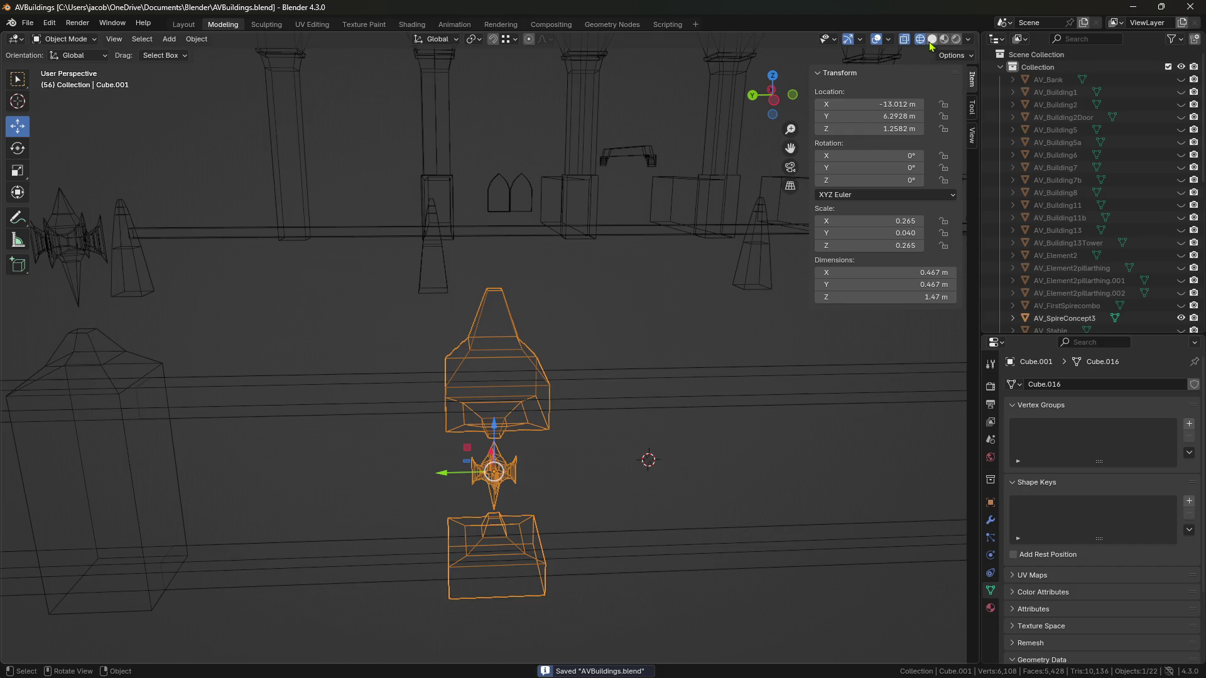
{"action": "left_click", "coordinate": [932, 39]}
{"action": "mouse_move", "coordinate": [625, 439]}
{"action": "middle_mouse_down"}
{"action": "mouse_move", "coordinate": [647, 493]}
{"action": "mouse_move", "coordinate": [545, 433]}
{"action": "mouse_move", "coordinate": [547, 499]}
{"action": "mouse_move", "coordinate": [649, 503]}
{"action": "mouse_move", "coordinate": [622, 541]}
{"action": "mouse_move", "coordinate": [674, 510]}
{"action": "middle_mouse_up"}
{"action": "left_click", "coordinate": [545, 433]}
{"action": "scroll", "coordinate": [545, 433], "scroll_direction": "up", "scroll_amount": 2}
{"action": "left_click", "coordinate": [547, 498]}
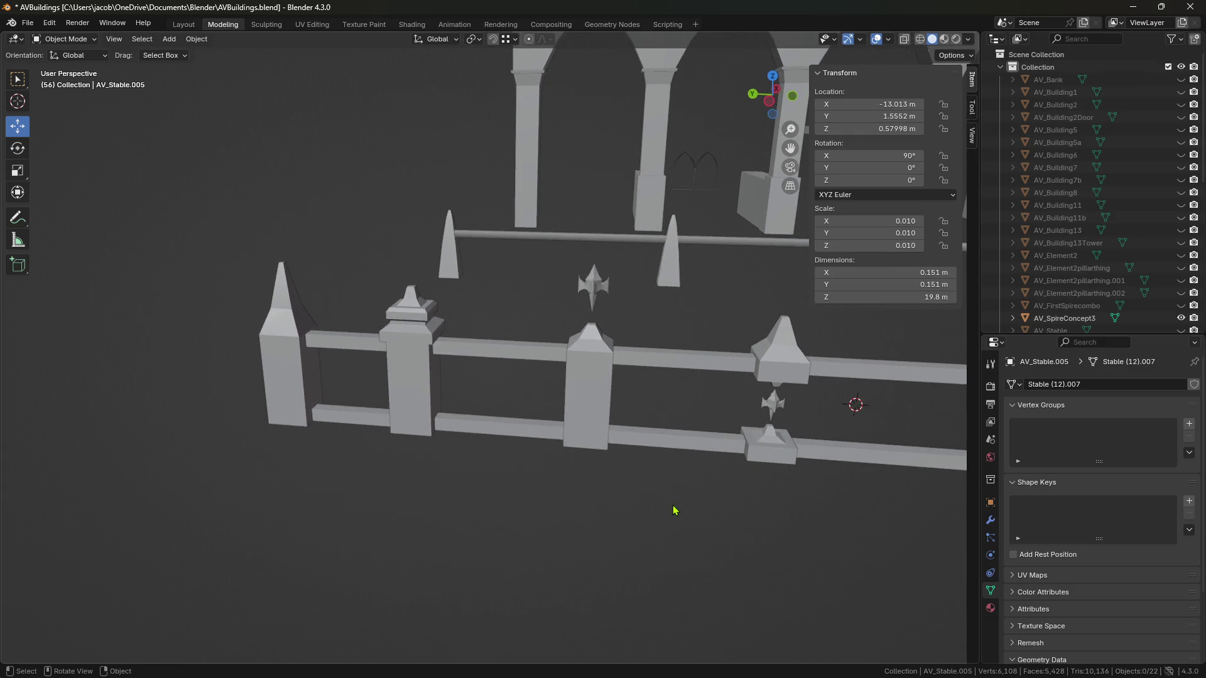
{"action": "mouse_move", "coordinate": [736, 440]}
{"action": "middle_mouse_down"}
{"action": "mouse_move", "coordinate": [692, 422]}
{"action": "mouse_move", "coordinate": [694, 412]}
{"action": "middle_mouse_up"}
{"action": "middle_click_drag", "start_coordinate": [641, 442], "coordinate": [679, 431], "text": "shift"}
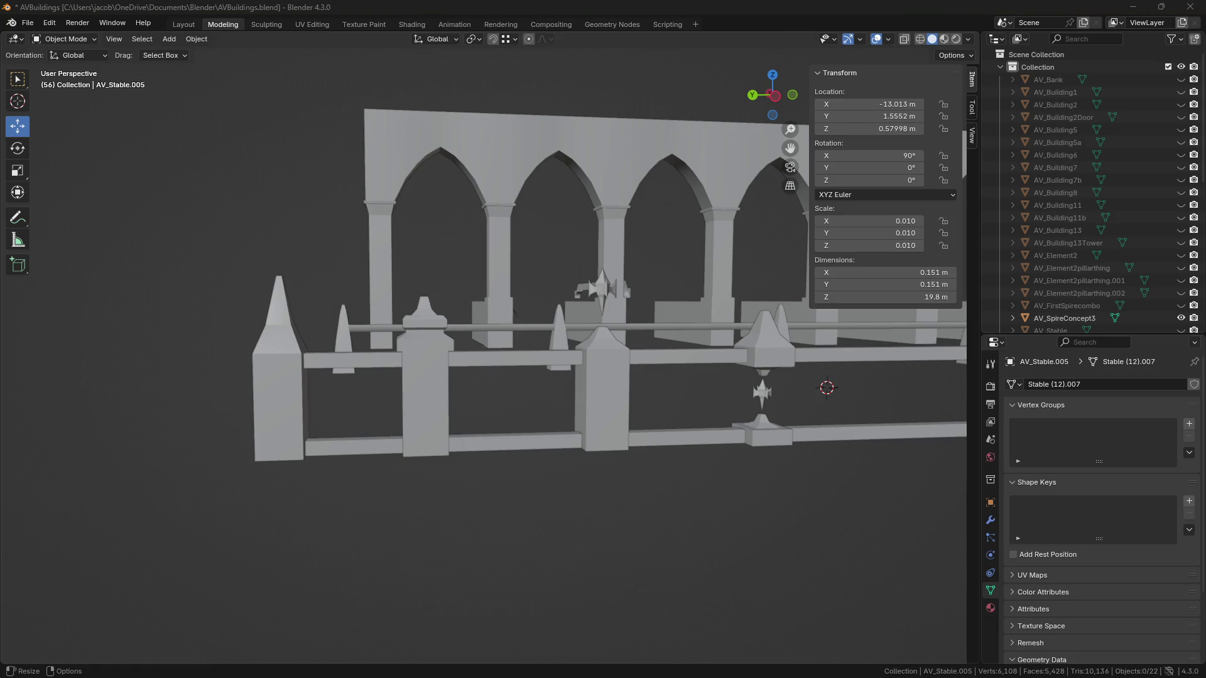
{"action": "scroll", "coordinate": [510, 310], "scroll_direction": "up", "scroll_amount": 6}
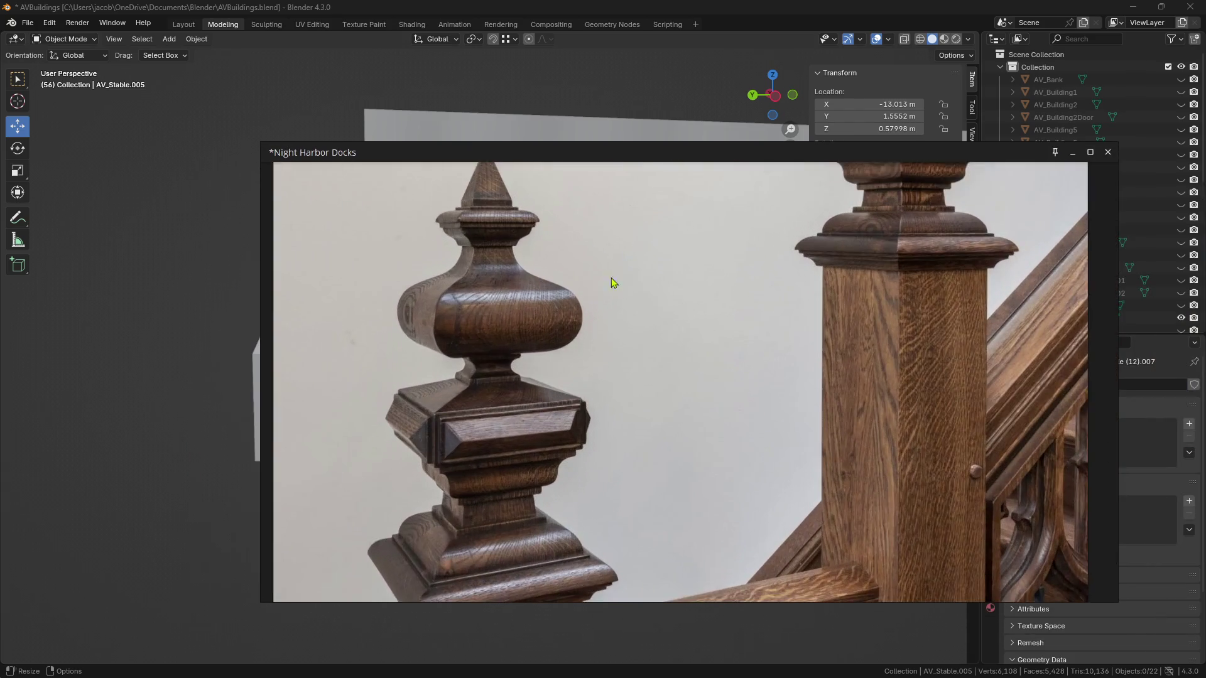
{"action": "scroll", "coordinate": [646, 286], "scroll_direction": "down", "scroll_amount": 1}
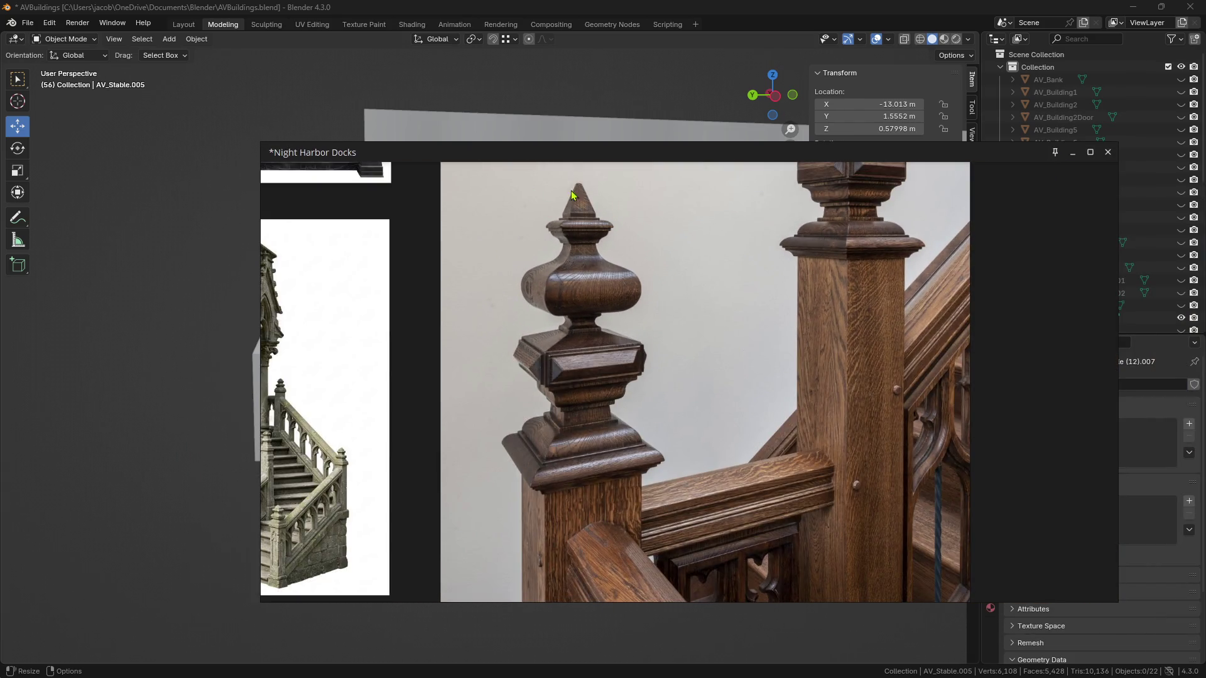
{"action": "middle_click_drag", "start_coordinate": [602, 358], "coordinate": [603, 372]}
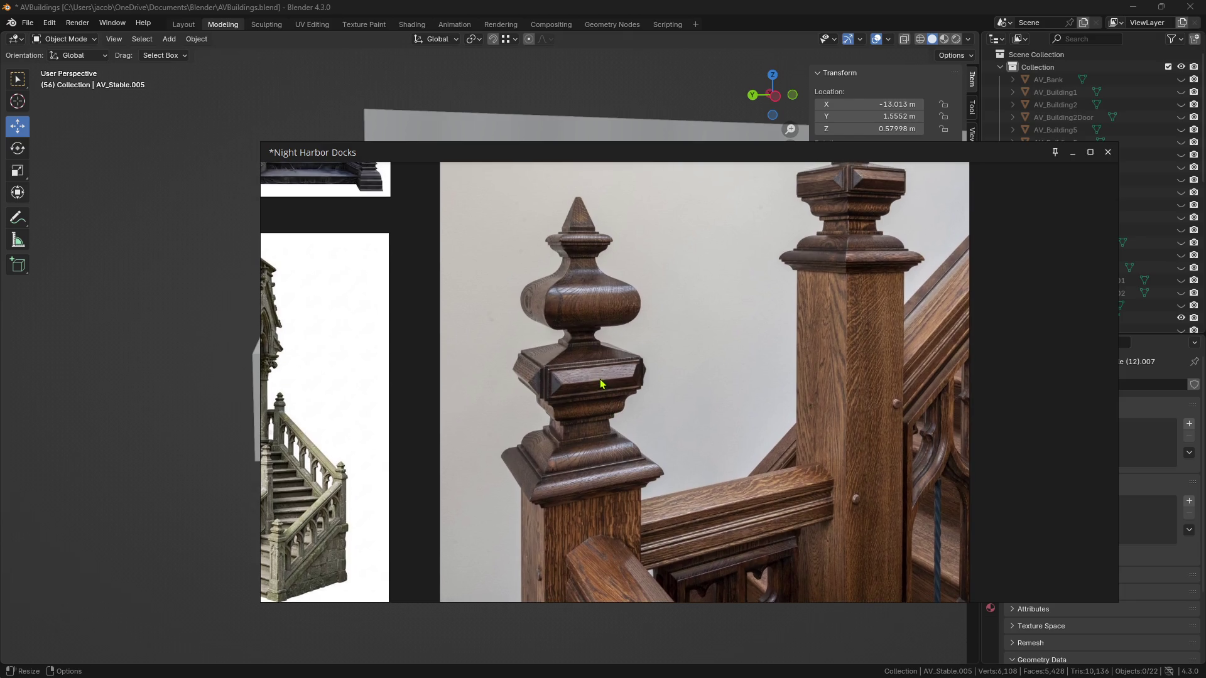
{"action": "key", "text": "alt+Tab"}
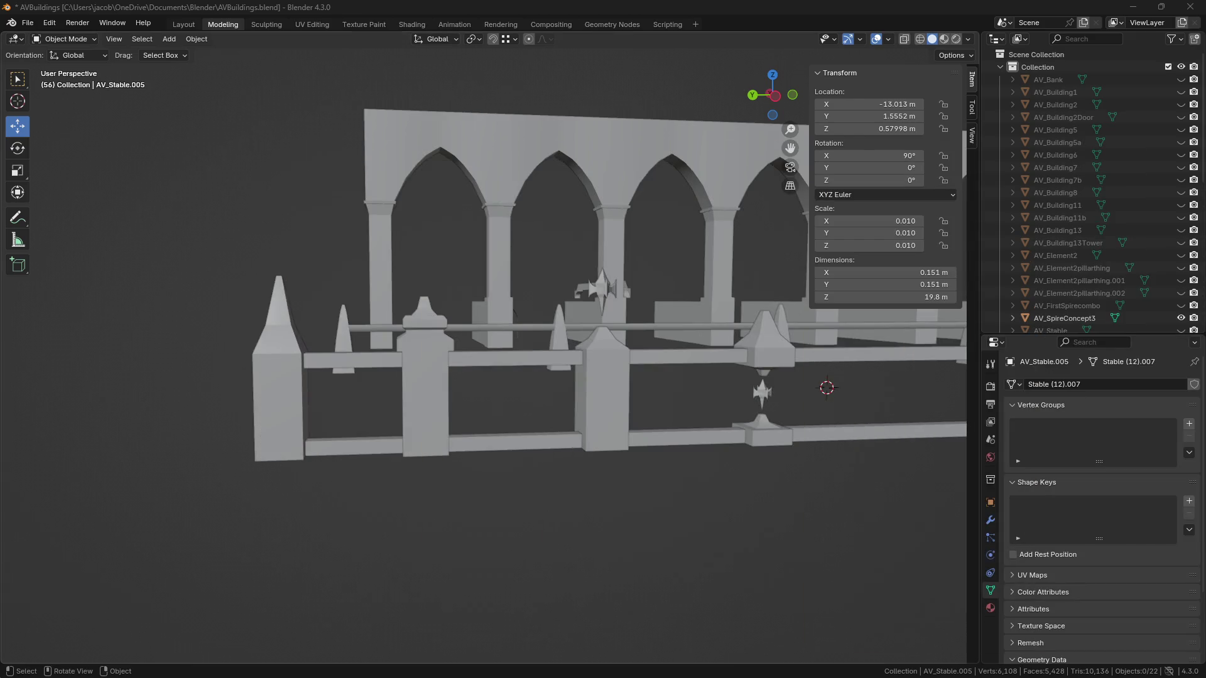
Step: Shift the centre spire column and the left post together along the fence
{"action": "mouse_move", "coordinate": [635, 559]}
{"action": "middle_mouse_down"}
{"action": "mouse_move", "coordinate": [626, 556]}
{"action": "mouse_move", "coordinate": [624, 622]}
{"action": "mouse_move", "coordinate": [458, 488]}
{"action": "mouse_move", "coordinate": [456, 468]}
{"action": "middle_mouse_up"}
{"action": "left_click", "coordinate": [464, 427]}
{"action": "left_click", "coordinate": [311, 389], "text": "shift"}
{"action": "left_click_drag", "start_coordinate": [367, 345], "coordinate": [500, 355]}
Step: Slide post AV_Stable.009 5.4745 m along the fence to Y 8.4662 m
{"action": "left_click", "coordinate": [732, 390]}
{"action": "mouse_move", "coordinate": [684, 391]}
{"action": "left_mouse_down"}
{"action": "mouse_move", "coordinate": [684, 402]}
{"action": "mouse_move", "coordinate": [217, 405]}
{"action": "left_mouse_up"}
{"action": "middle_click_drag", "start_coordinate": [251, 433], "coordinate": [451, 455], "text": "shift"}
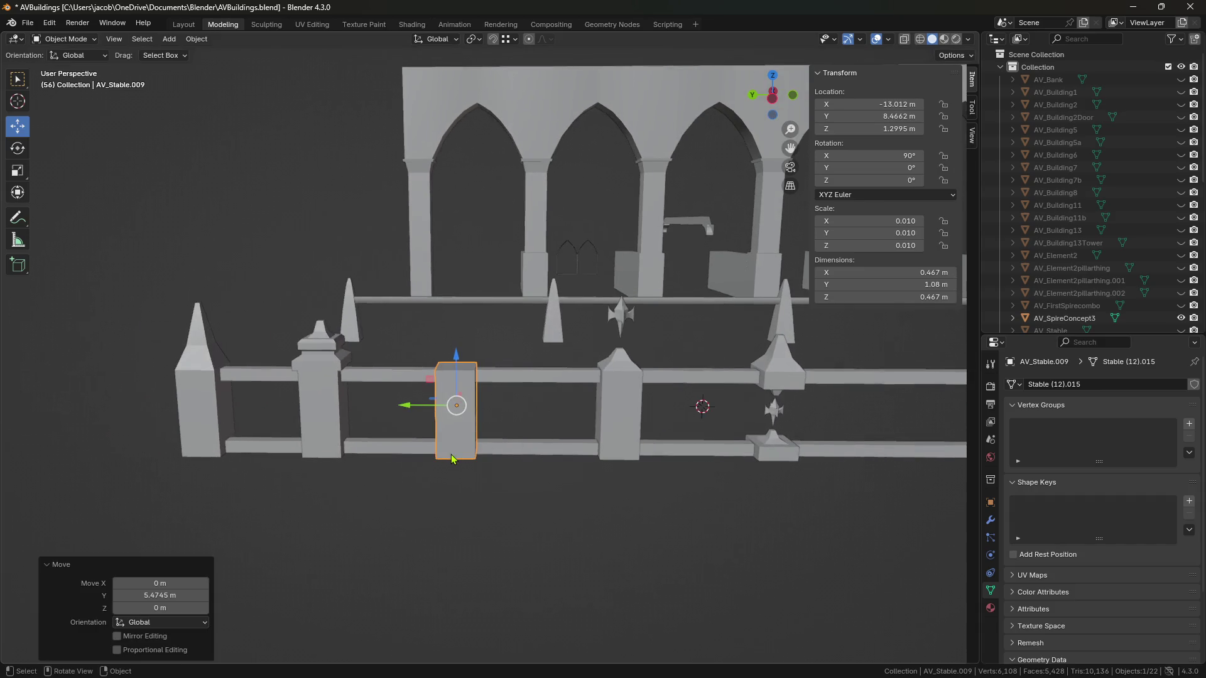
{"action": "scroll", "coordinate": [453, 459], "scroll_direction": "up", "scroll_amount": 2}
{"action": "scroll", "coordinate": [451, 459], "scroll_direction": "up", "scroll_amount": 4}
Step: Select AV_Stable.009's top face in Edit Mode, save, and view it Left orthographic wireframe
{"action": "key", "text": "Tab"}
{"action": "scroll", "coordinate": [591, 477], "scroll_direction": "down", "scroll_amount": 2}
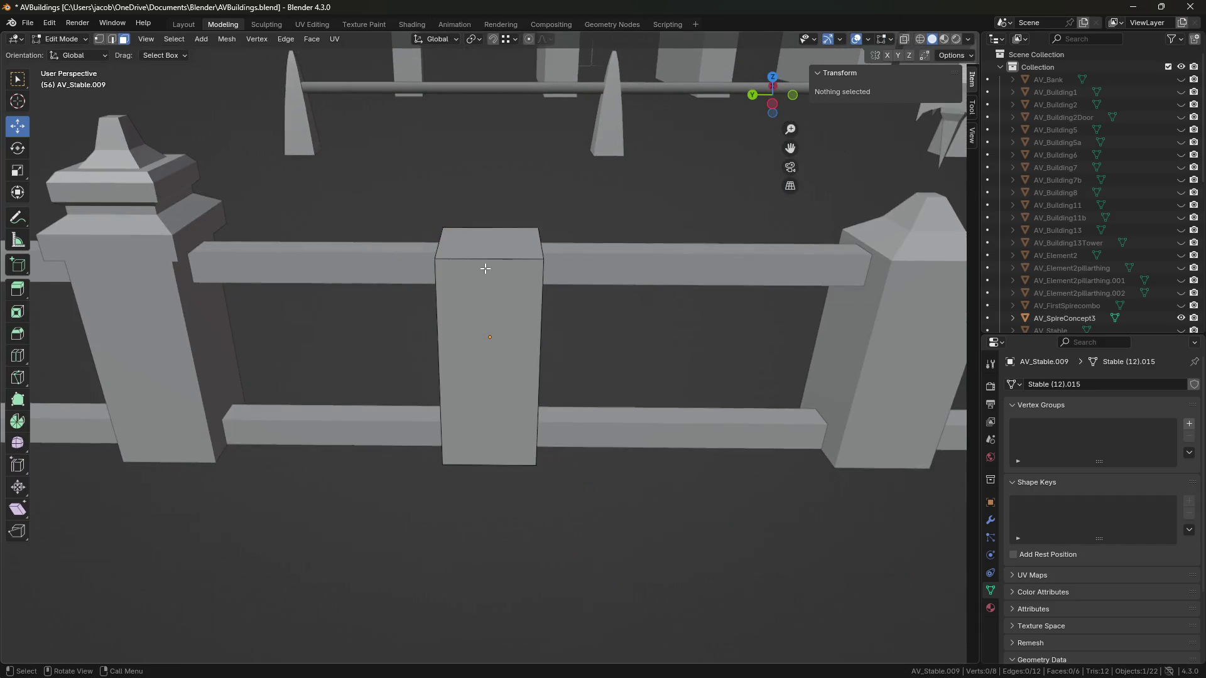
{"action": "left_click", "coordinate": [487, 247], "text": "alt"}
{"action": "key", "text": "ctrl+s"}
{"action": "key", "text": "3"}
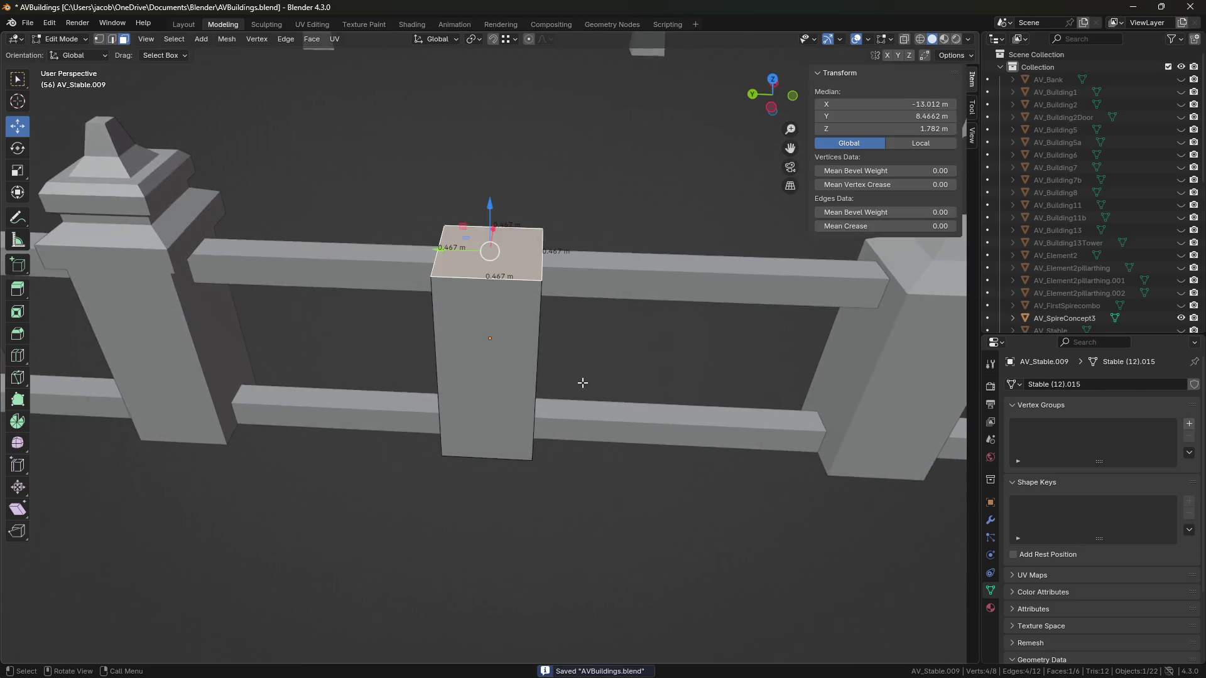
{"action": "left_click", "coordinate": [921, 39]}
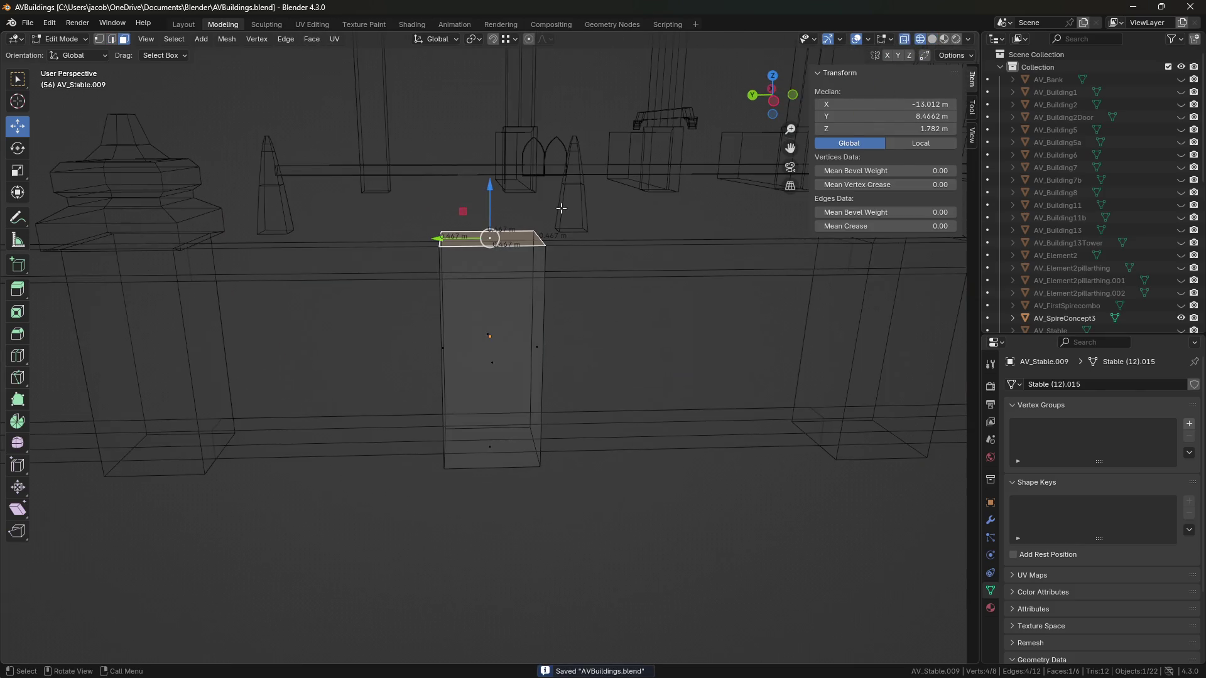
{"action": "left_click", "coordinate": [784, 104]}
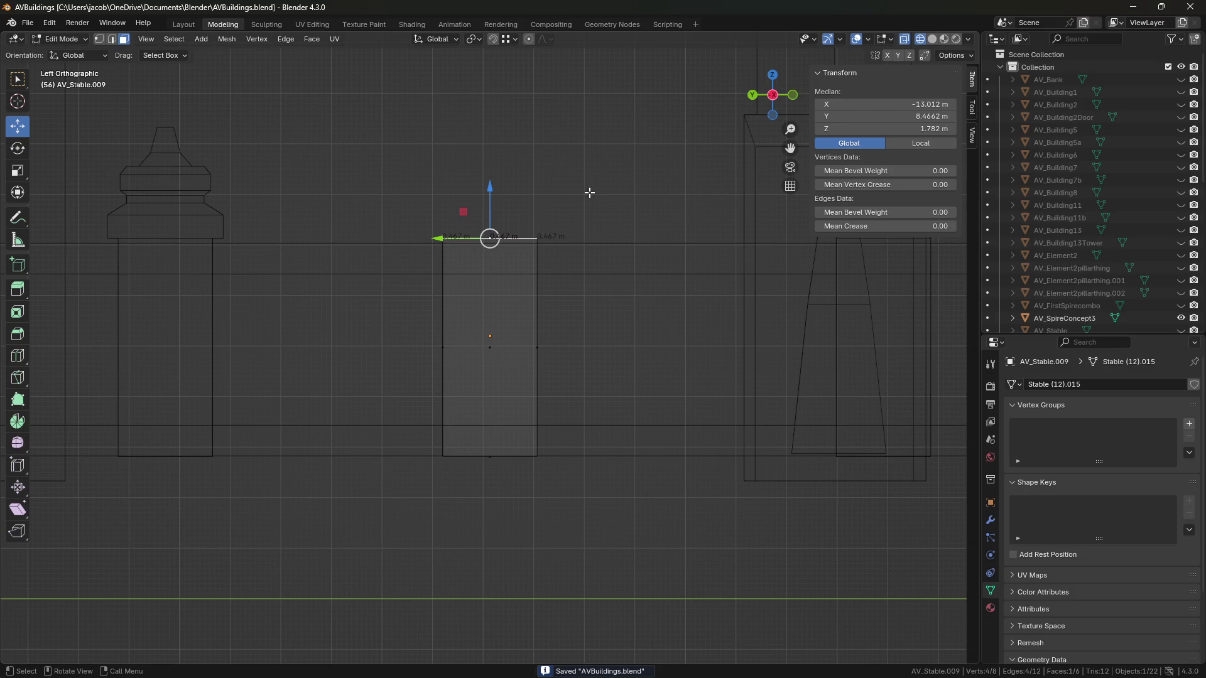
{"action": "scroll", "coordinate": [584, 161], "scroll_direction": "up", "scroll_amount": 5}
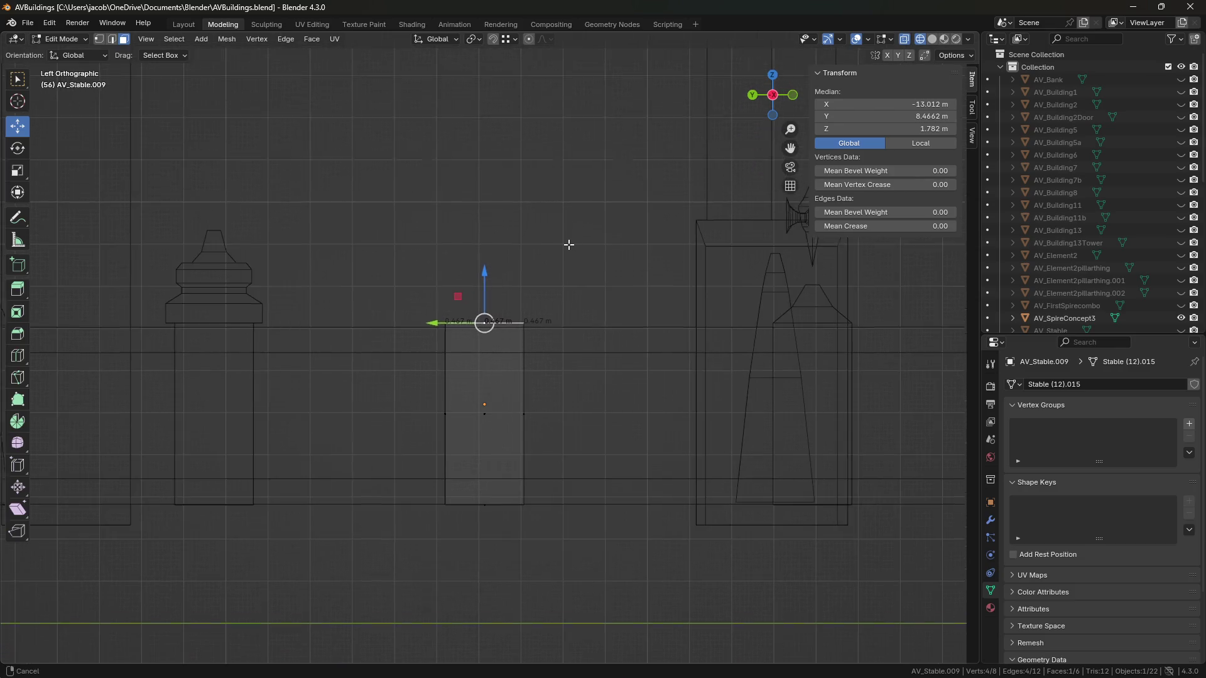
{"action": "scroll", "coordinate": [579, 245], "scroll_direction": "up", "scroll_amount": 3}
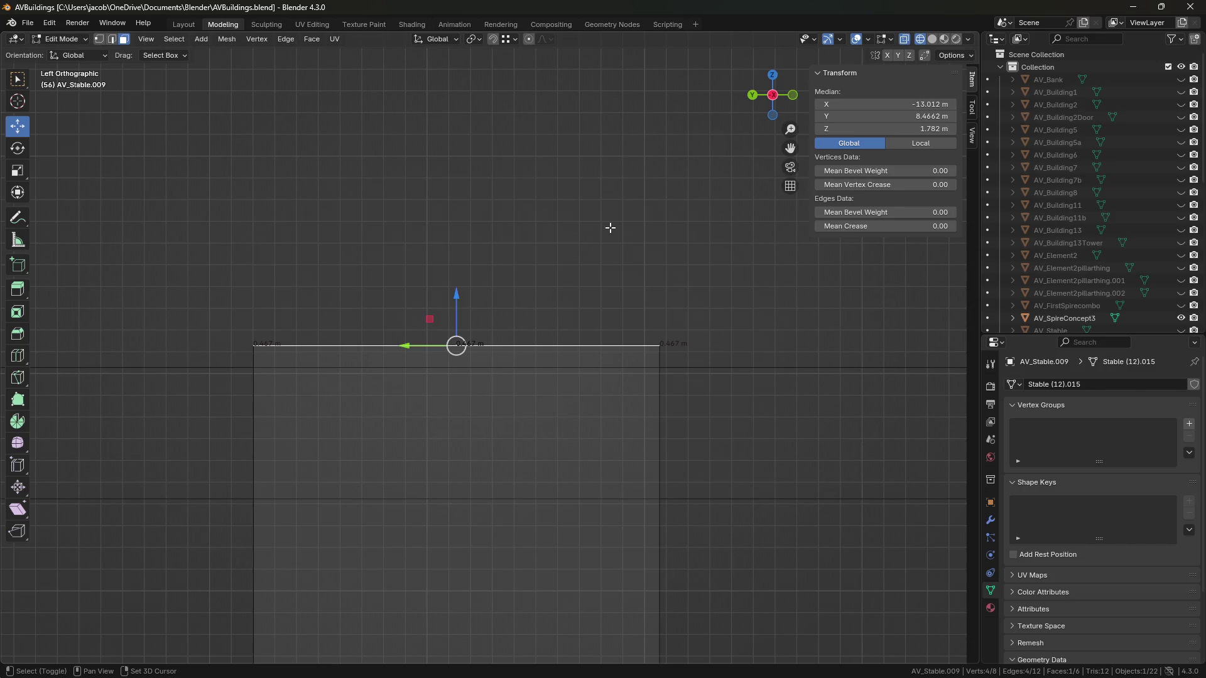
{"action": "middle_click_drag", "start_coordinate": [574, 274], "coordinate": [578, 255], "text": "shift"}
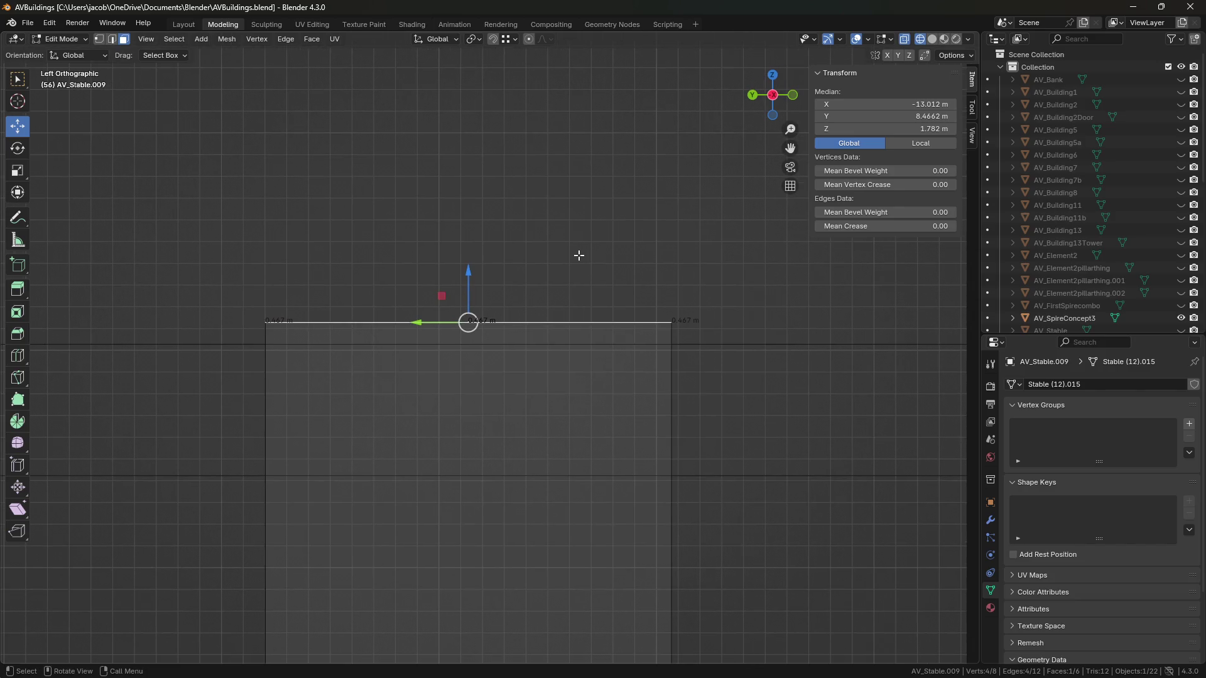
Step: Extrude the post's top face upward and scale it to form the wide flared cap base
{"action": "key", "text": "e"}
{"action": "right_click", "coordinate": [578, 256]}
{"action": "key", "text": "g"}
{"action": "key", "text": "z"}
{"action": "left_click", "coordinate": [537, 255]}
{"action": "key", "text": "s"}
{"action": "left_click", "coordinate": [553, 256]}
{"action": "key", "text": "s"}
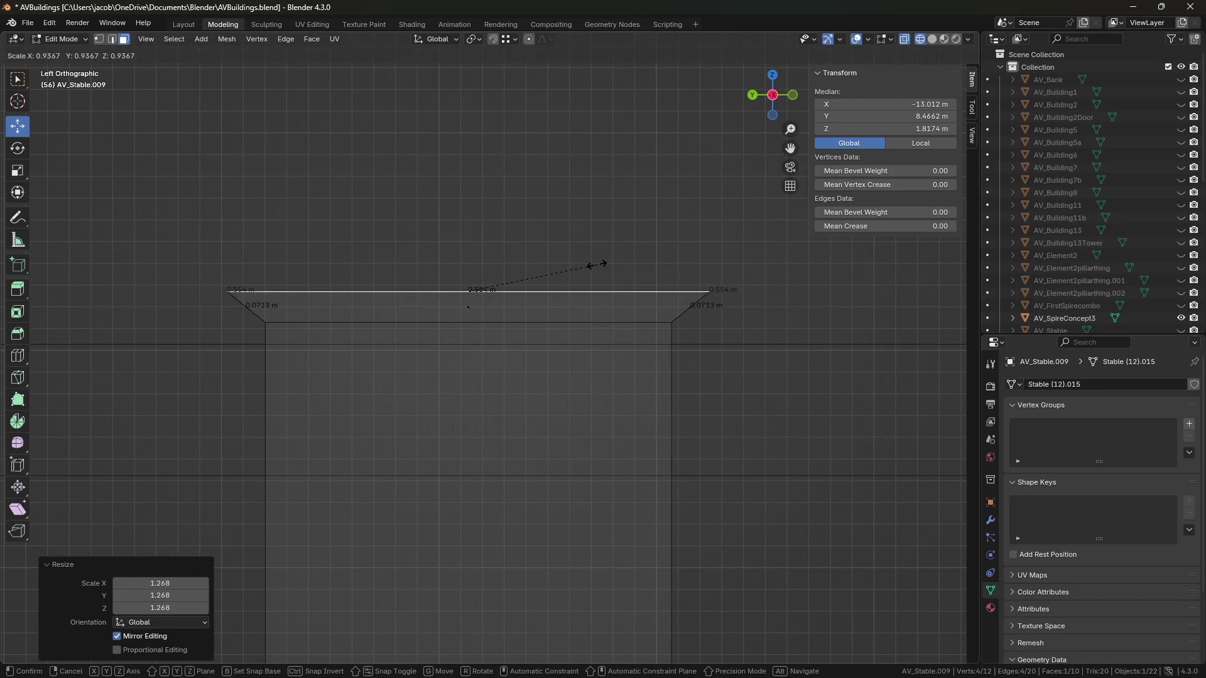
{"action": "left_click", "coordinate": [597, 265]}
Step: Extrude a new tier about 0.043 m up and narrow it to roughly 0.85 scale
{"action": "key", "text": "e"}
{"action": "right_click", "coordinate": [597, 265]}
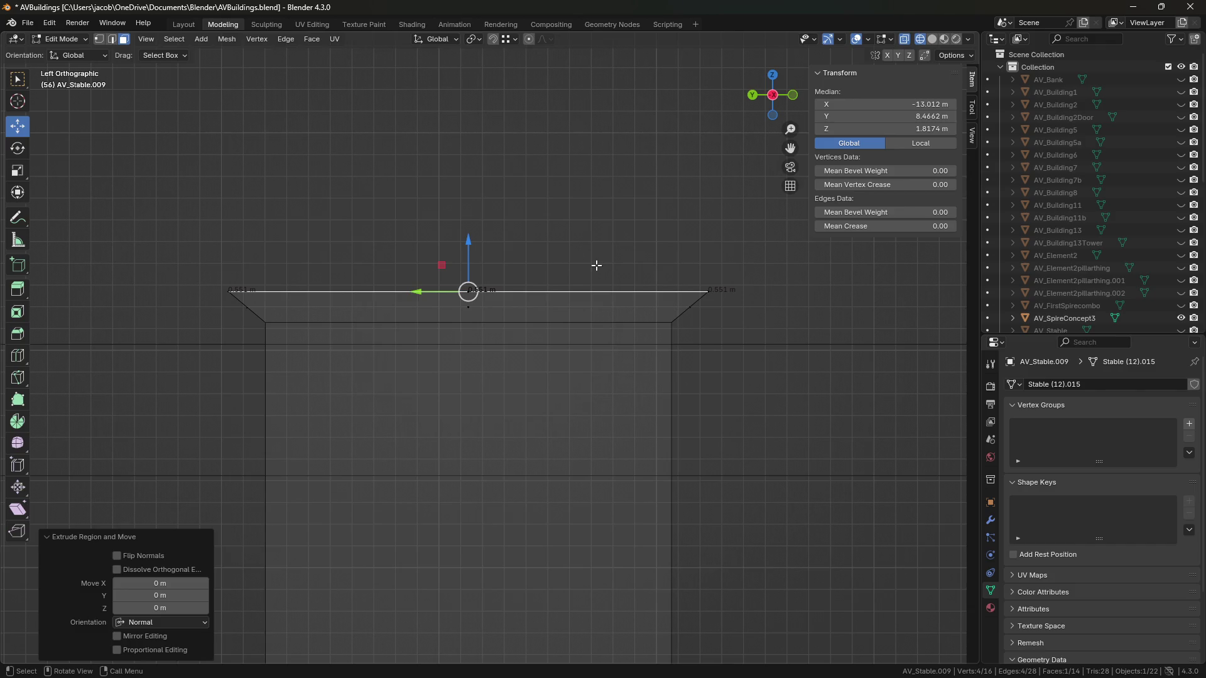
{"action": "left_click_drag", "start_coordinate": [469, 240], "coordinate": [471, 201]}
{"action": "key", "text": "s"}
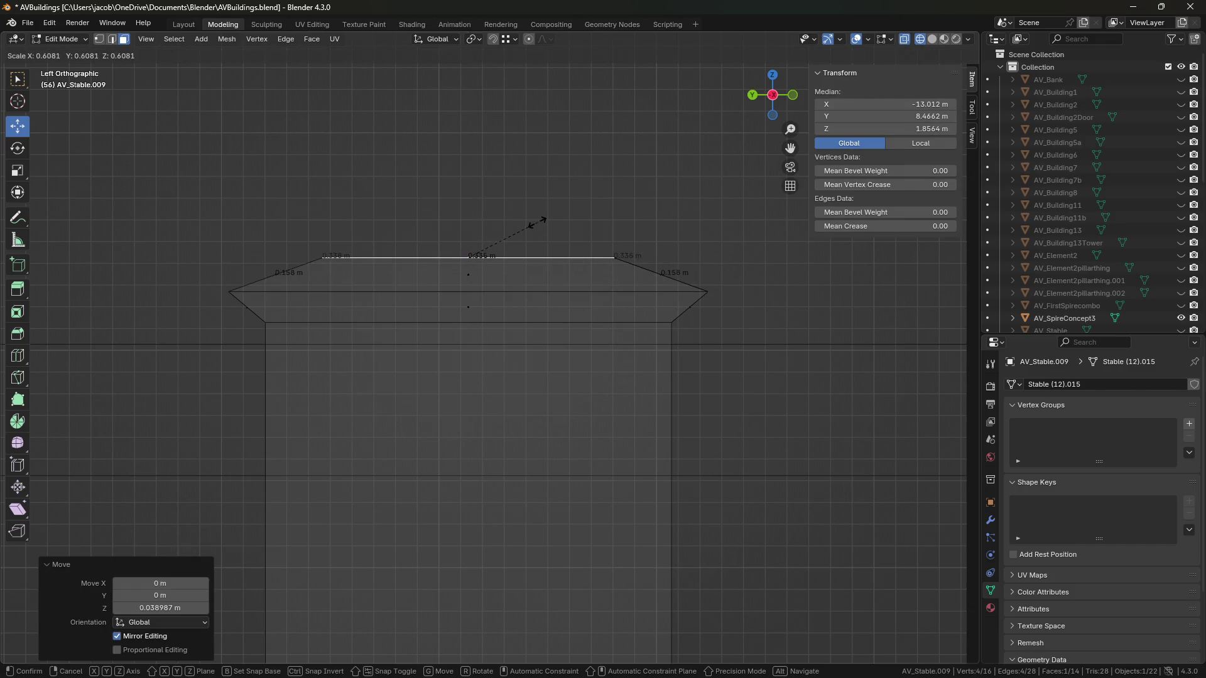
{"action": "left_click", "coordinate": [571, 223]}
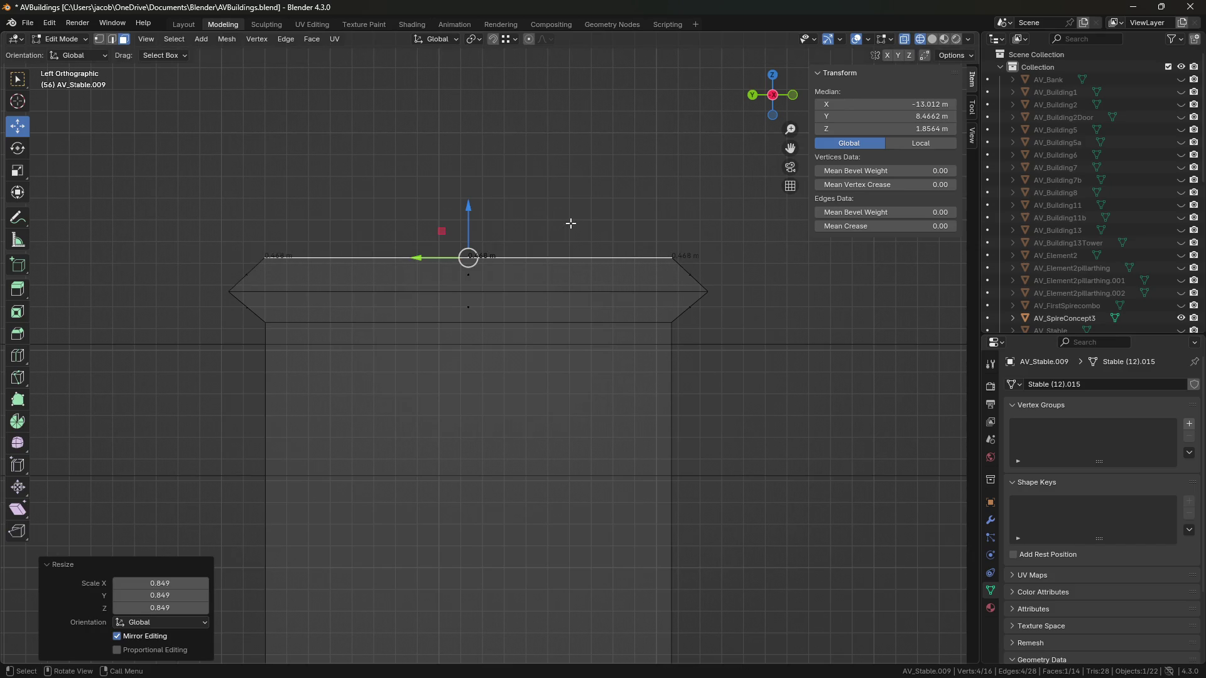
{"action": "left_click_drag", "start_coordinate": [469, 207], "coordinate": [471, 191]}
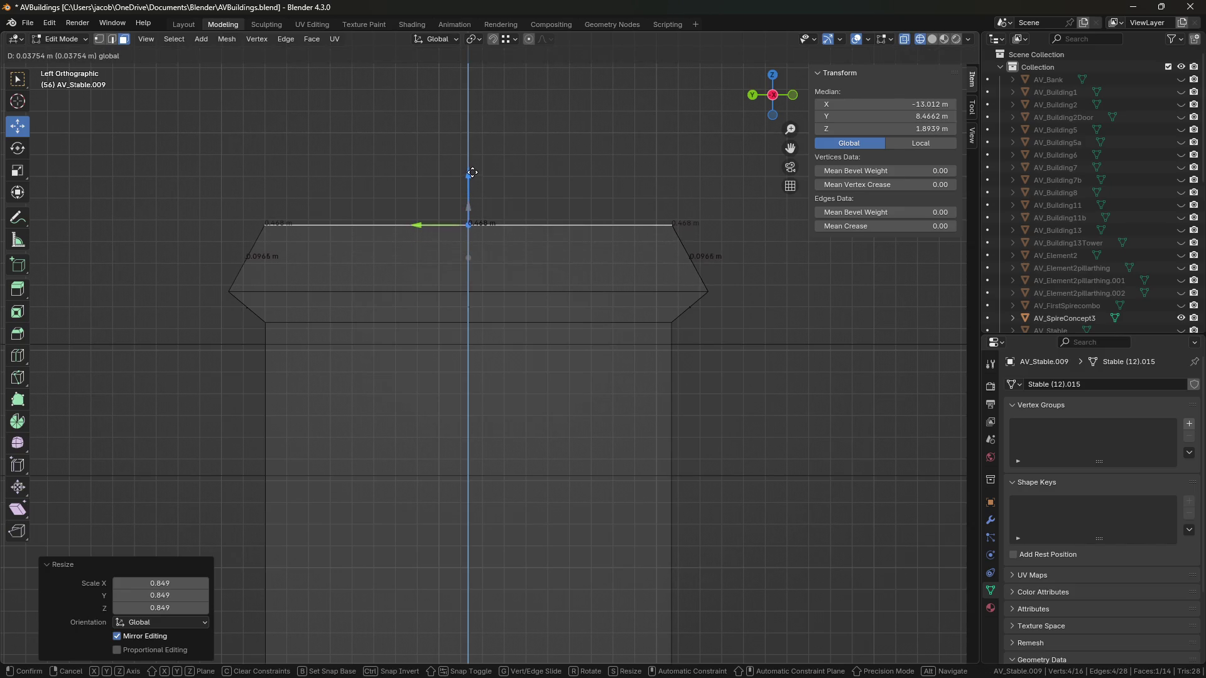
{"action": "key", "text": "Escape"}
{"action": "left_click_drag", "start_coordinate": [472, 210], "coordinate": [471, 174]}
{"action": "key", "text": "s"}
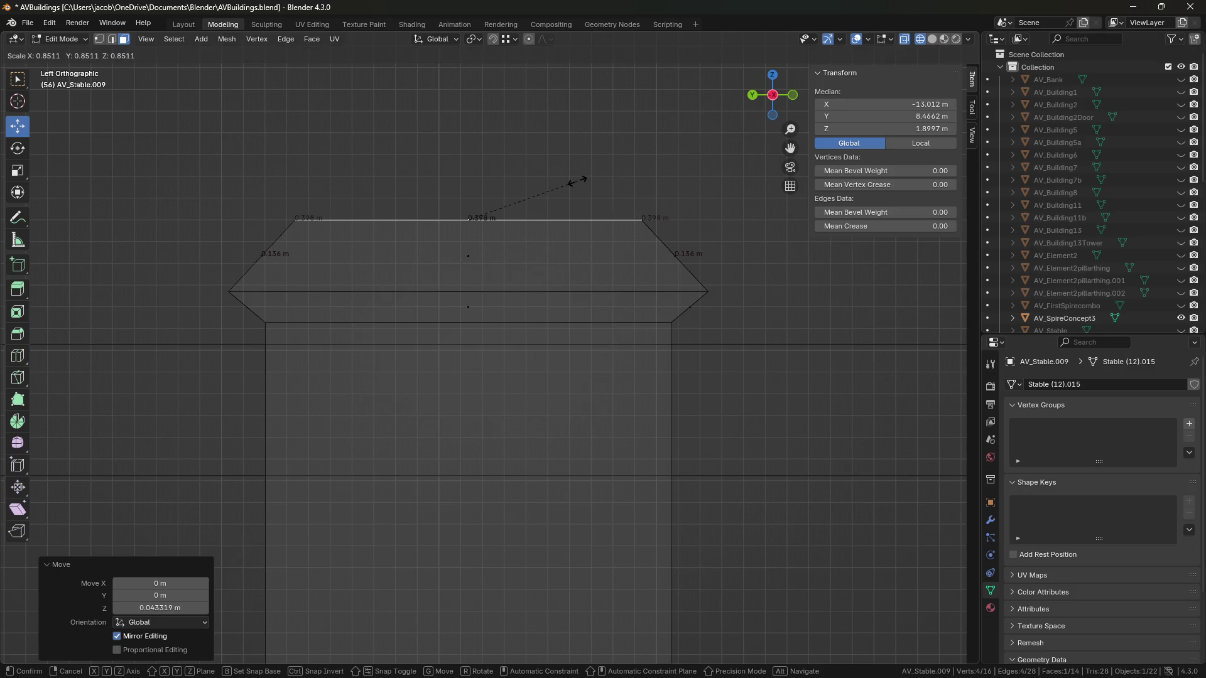
Step: Widen the cap's middle edge loop to 1.104 and raise it slightly
{"action": "left_click", "coordinate": [572, 183]}
{"action": "key", "text": "2"}
{"action": "left_click", "coordinate": [673, 290], "text": "alt"}
{"action": "key", "text": "s"}
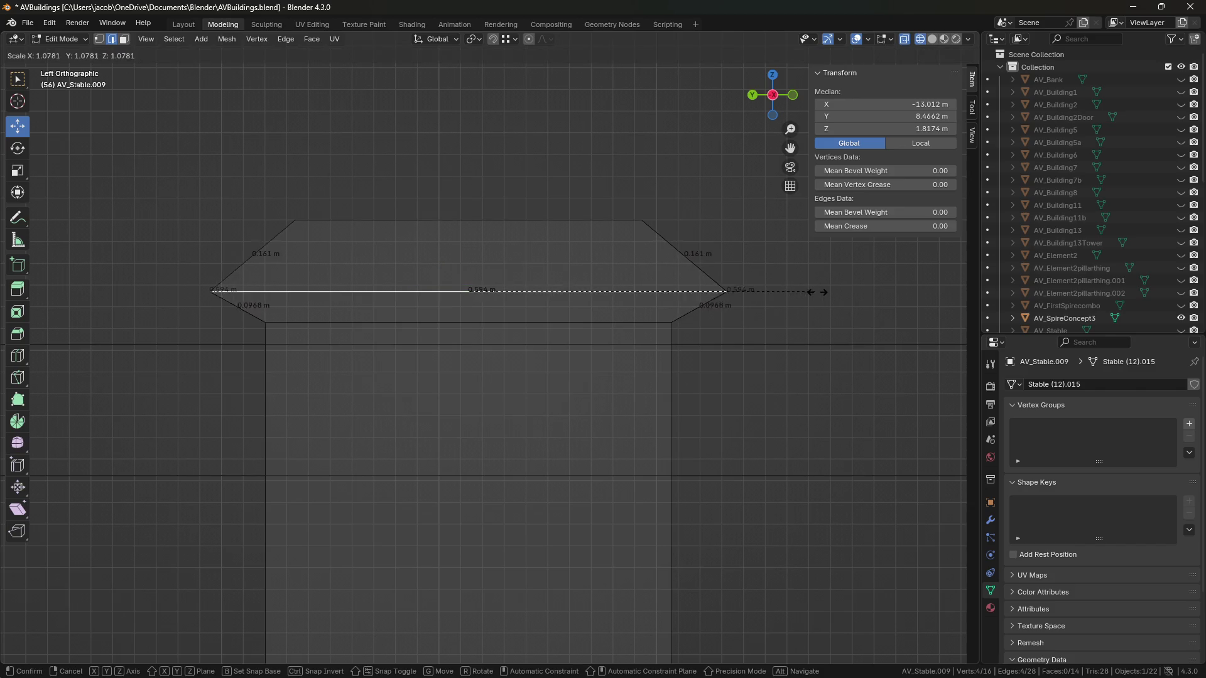
{"action": "left_click", "coordinate": [824, 293]}
{"action": "left_click_drag", "start_coordinate": [470, 237], "coordinate": [471, 223]}
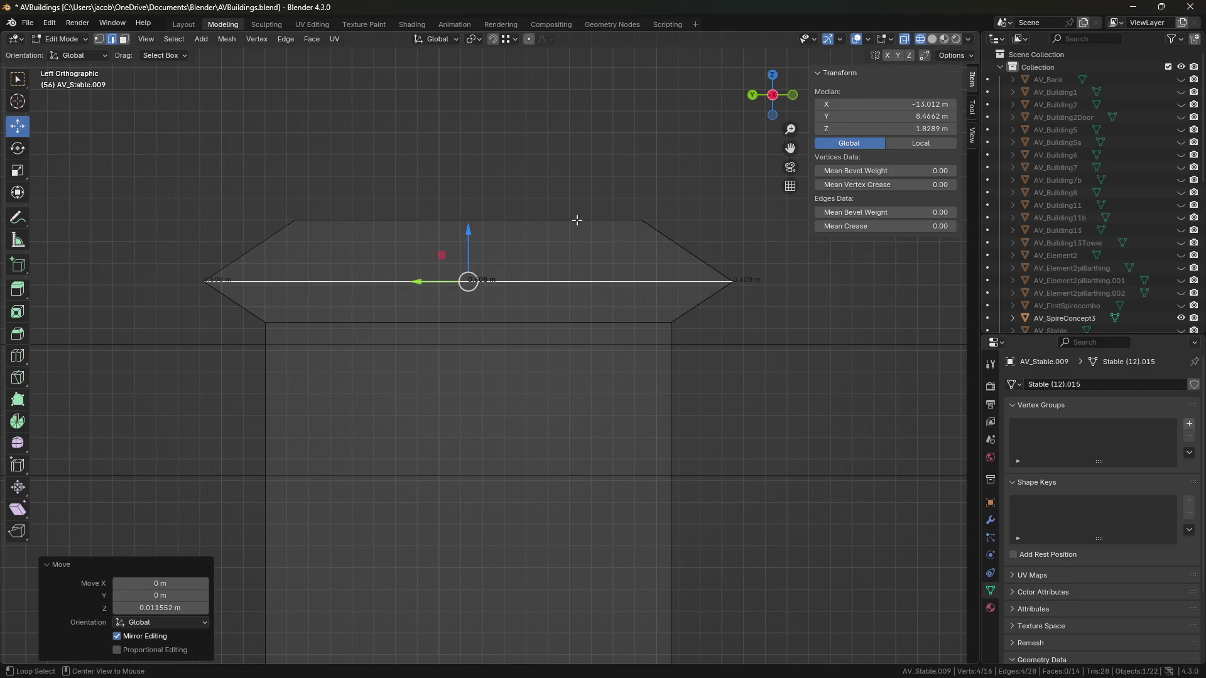
{"action": "left_click", "coordinate": [577, 220], "text": "alt"}
Step: Select the cap's top edge loop and lower it slightly
{"action": "left_click_drag", "start_coordinate": [686, 240], "coordinate": [367, 188]}
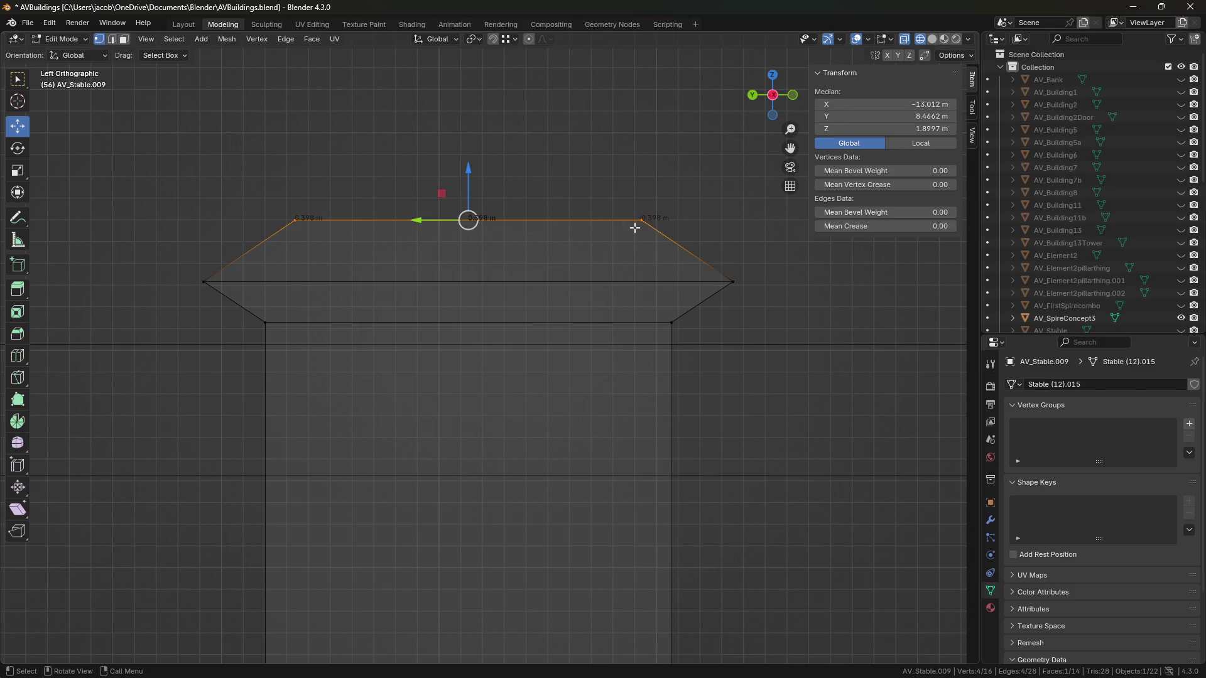
{"action": "key", "text": "s"}
{"action": "key", "text": "Return"}
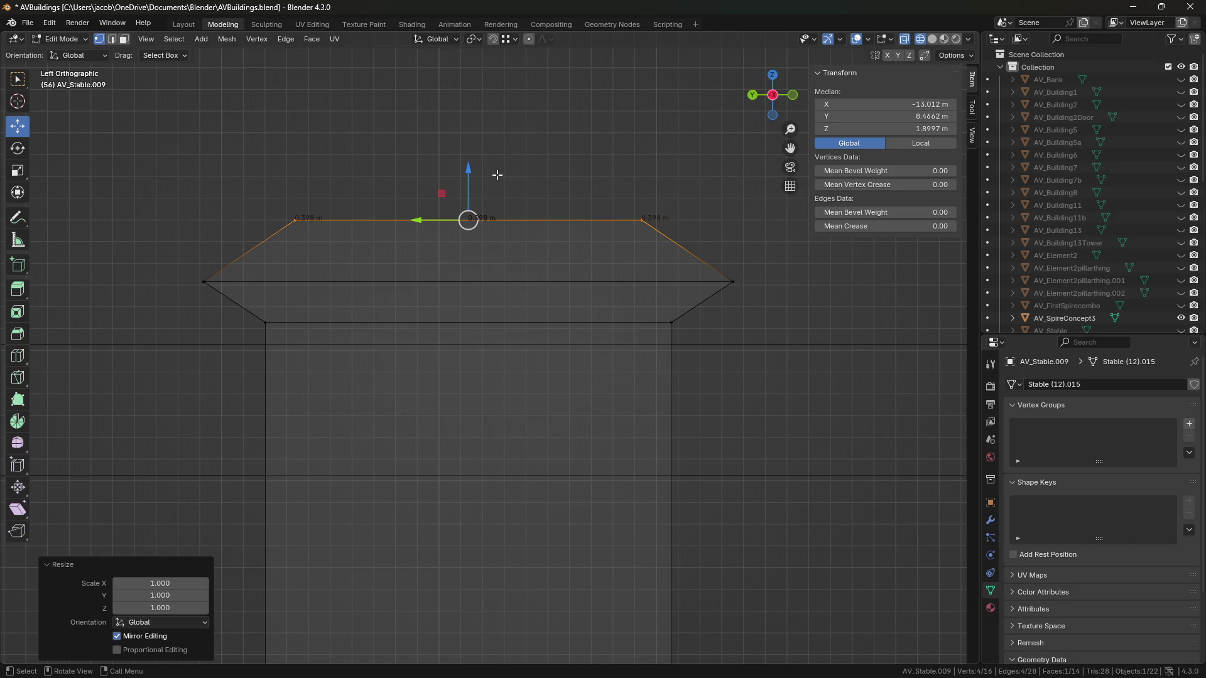
{"action": "left_click_drag", "start_coordinate": [468, 171], "coordinate": [471, 187]}
{"action": "key", "text": "s"}
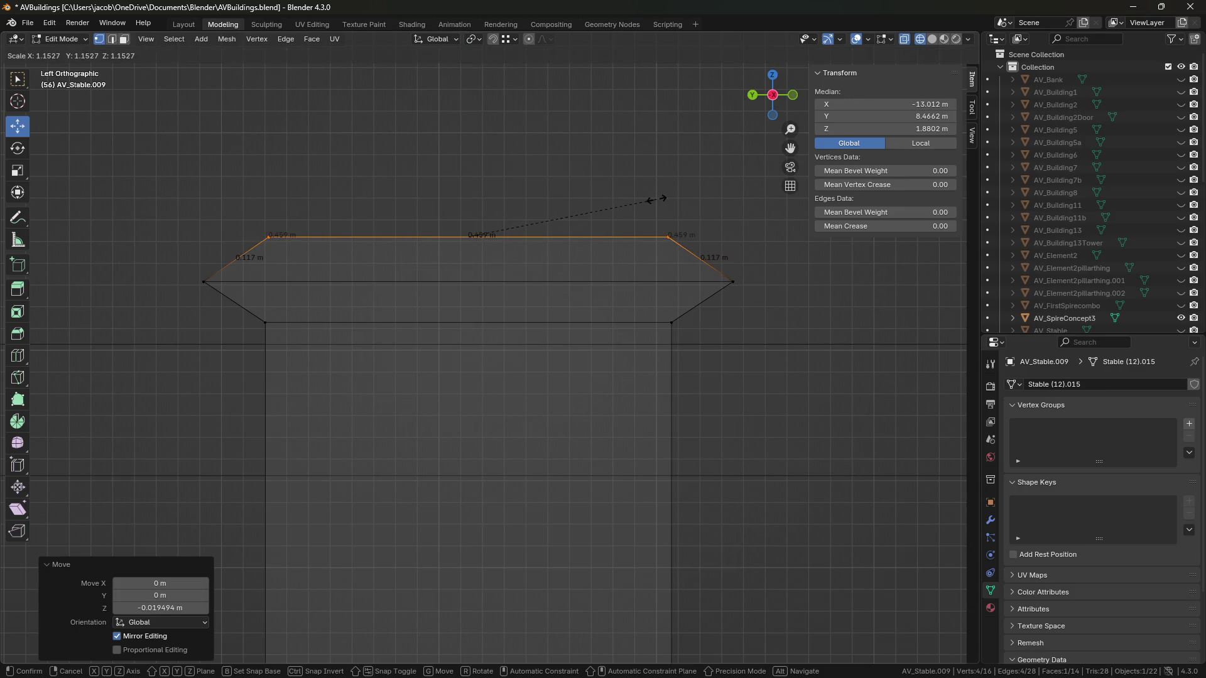
{"action": "key", "text": "Escape"}
Step: Extrude a raised tier from the top edge, narrowing it to 0.641, then widening to 1.162
{"action": "key", "text": "e"}
{"action": "key", "text": "Escape"}
{"action": "left_click_drag", "start_coordinate": [471, 180], "coordinate": [476, 158]}
{"action": "key", "text": "s"}
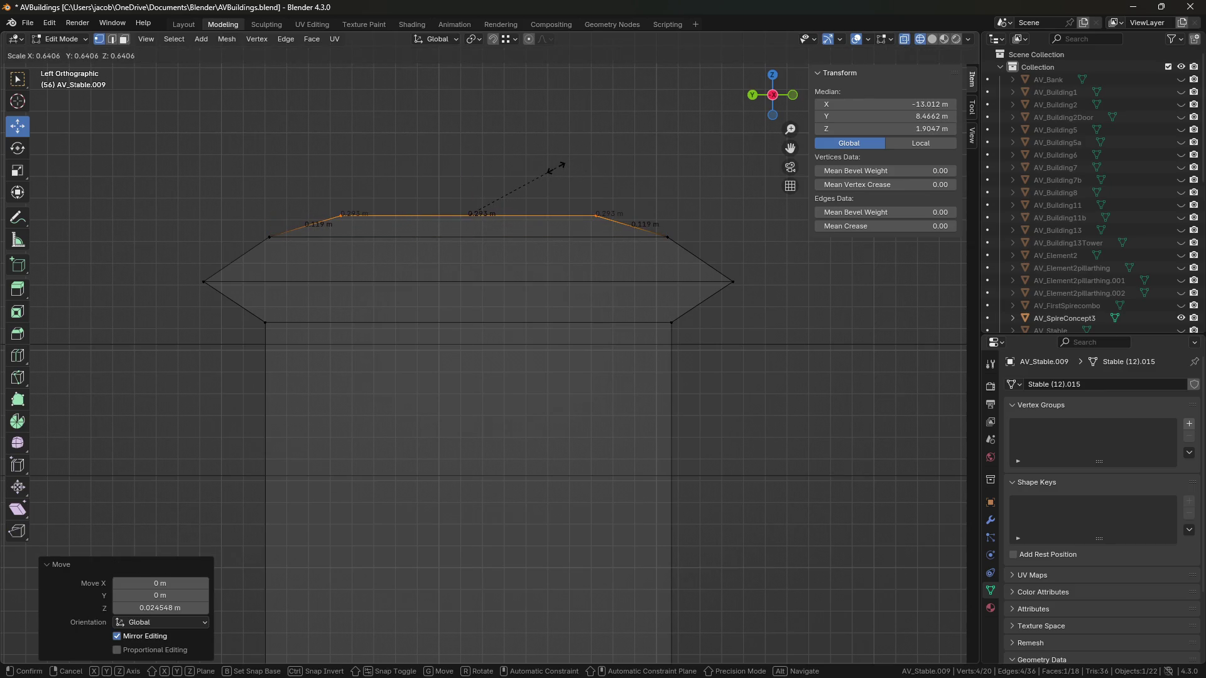
{"action": "left_click", "coordinate": [556, 168]}
{"action": "left_click_drag", "start_coordinate": [469, 162], "coordinate": [468, 134]}
{"action": "key", "text": "s"}
{"action": "left_click", "coordinate": [594, 166]}
Step: Rescale the top edge to 1.066, lower it slightly and shrink it
{"action": "middle_click_drag", "start_coordinate": [577, 154], "coordinate": [577, 191], "text": "shift"}
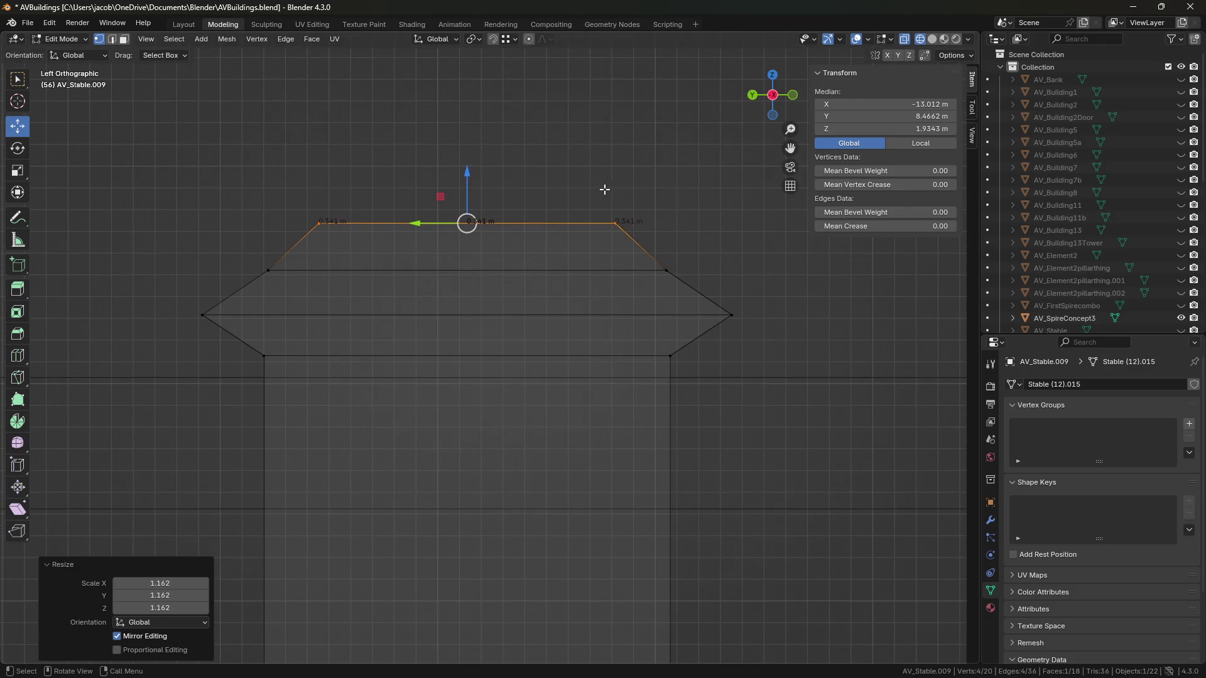
{"action": "key", "text": "s"}
{"action": "left_click", "coordinate": [642, 202]}
{"action": "left_click_drag", "start_coordinate": [469, 179], "coordinate": [469, 176]}
{"action": "key", "text": "s"}
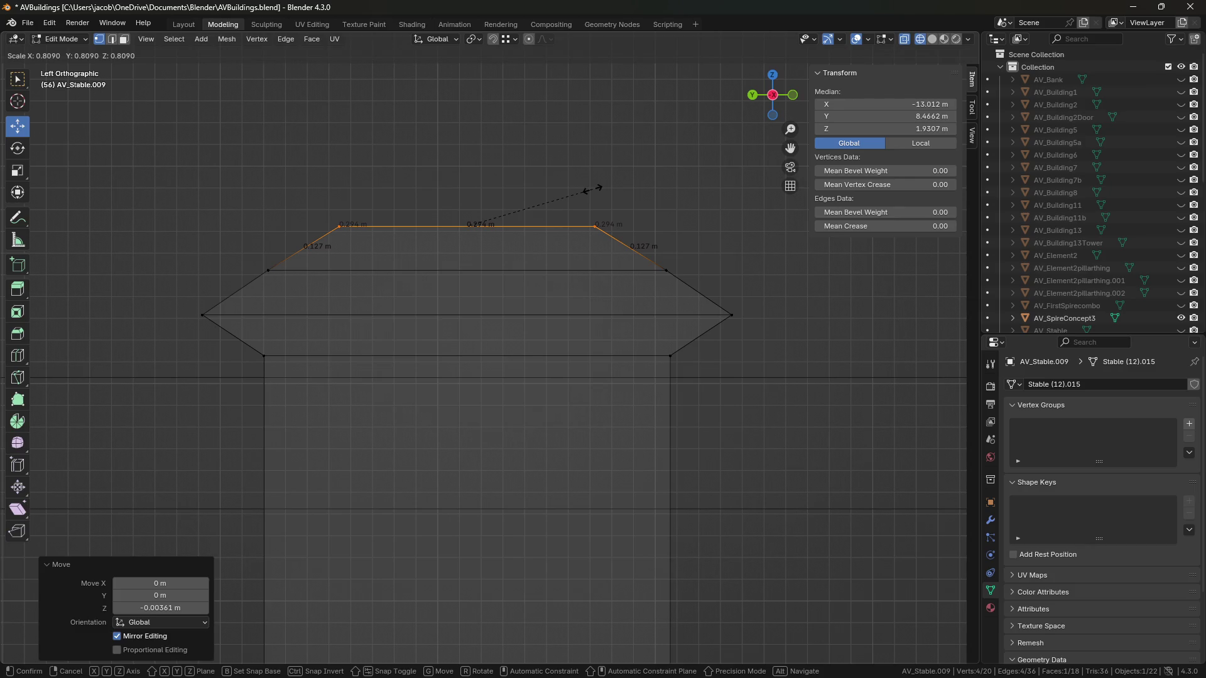
{"action": "left_click", "coordinate": [584, 193]}
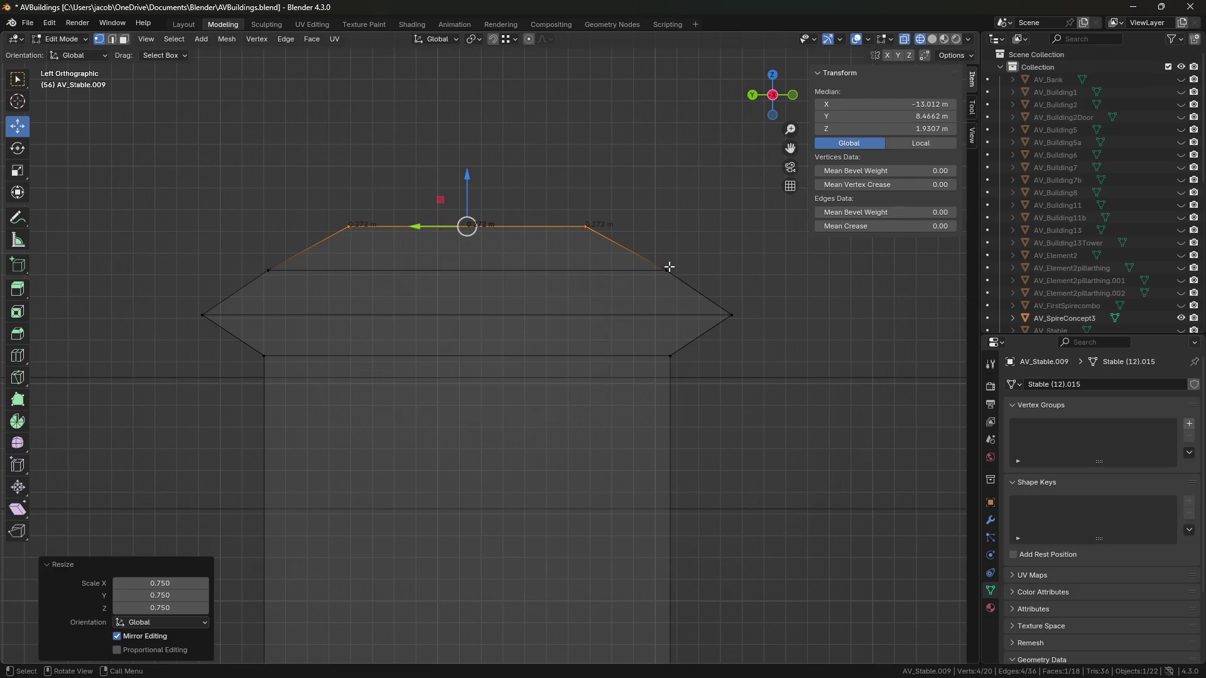
Step: Narrow the middle edge loop to 0.791 and lower it slightly
{"action": "left_click", "coordinate": [668, 270], "text": "alt"}
{"action": "left_click_drag", "start_coordinate": [726, 284], "coordinate": [241, 258]}
{"action": "key", "text": "s"}
{"action": "left_click", "coordinate": [658, 284]}
{"action": "left_click_drag", "start_coordinate": [466, 217], "coordinate": [465, 228]}
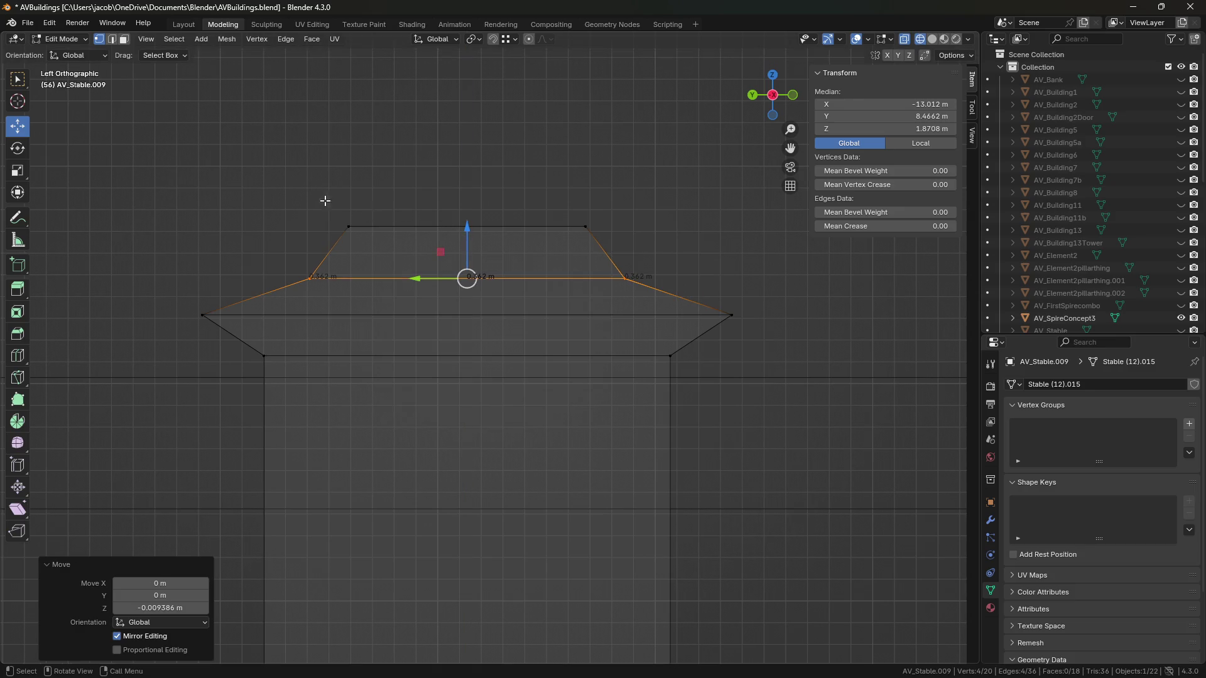
Step: Extrude the top edge loop upward into a straight tier about 0.0556 m tall
{"action": "left_click_drag", "start_coordinate": [311, 191], "coordinate": [647, 243]}
{"action": "scroll", "coordinate": [641, 191], "scroll_direction": "up", "scroll_amount": 5}
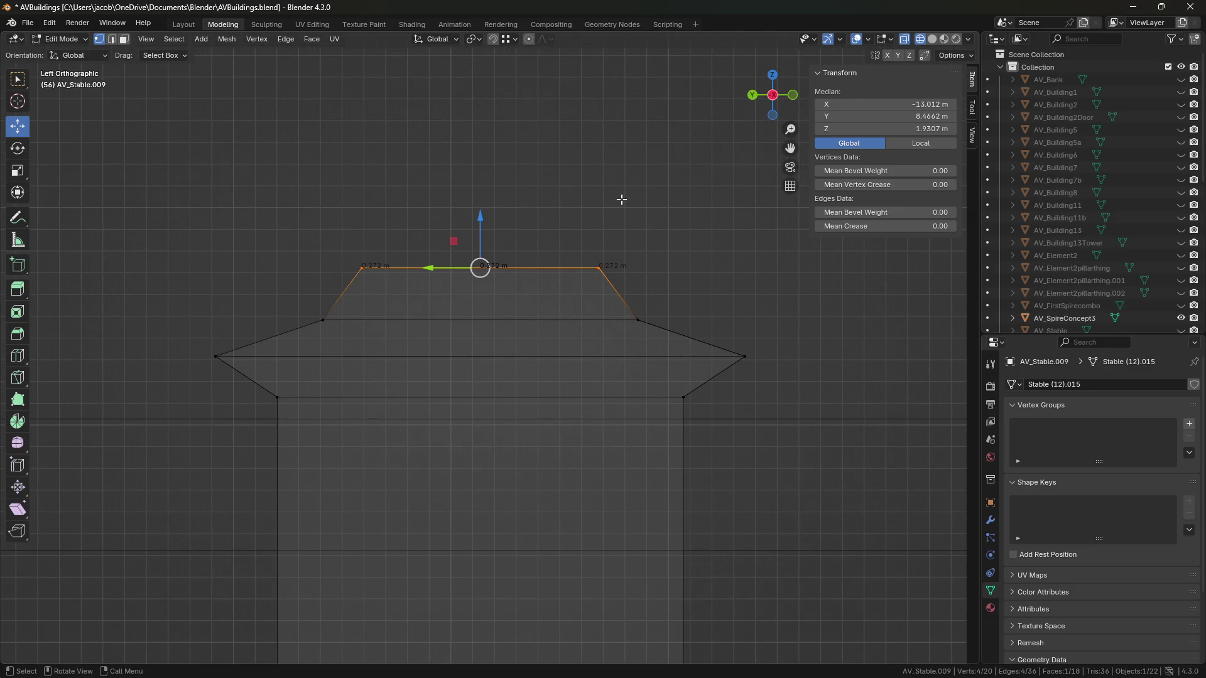
{"action": "key", "text": "e"}
{"action": "left_click_drag", "start_coordinate": [480, 213], "coordinate": [481, 167]}
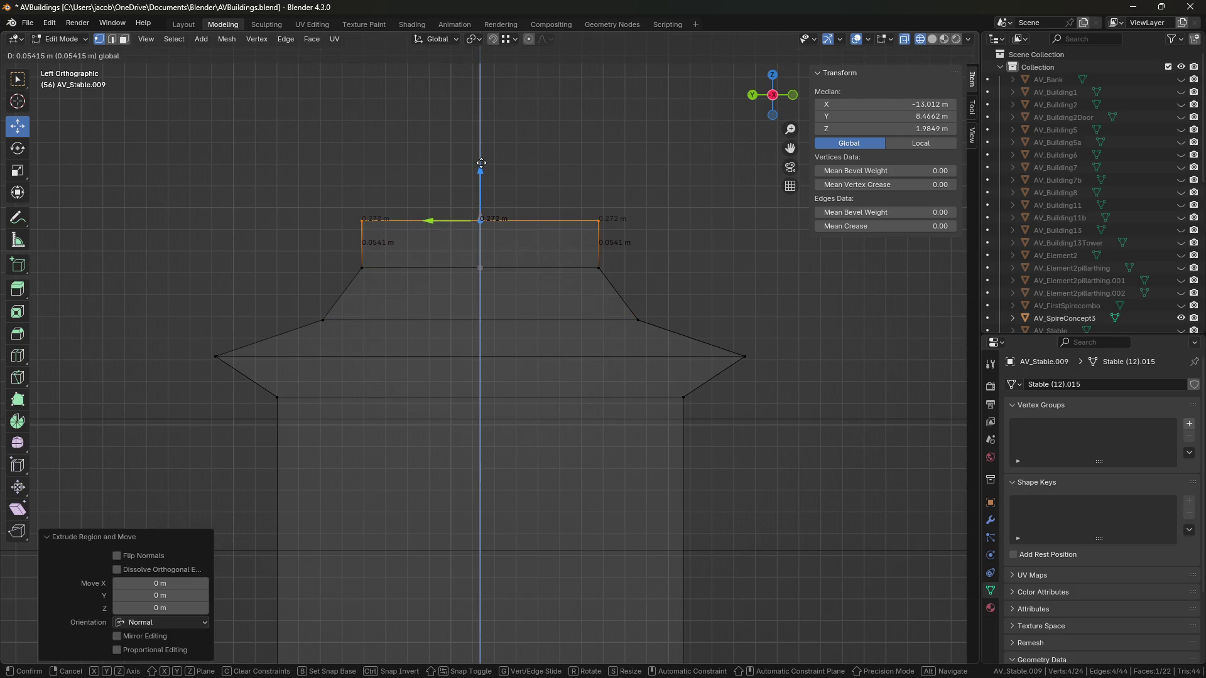
{"action": "right_click", "coordinate": [481, 163]}
{"action": "left_click_drag", "start_coordinate": [481, 216], "coordinate": [482, 168]}
{"action": "middle_click_drag", "start_coordinate": [568, 156], "coordinate": [571, 205], "text": "shift"}
Step: Extrude another tier above, raise it and widen it outward
{"action": "key", "text": "e"}
{"action": "right_click", "coordinate": [571, 206]}
{"action": "left_click_drag", "start_coordinate": [481, 217], "coordinate": [481, 191]}
{"action": "key", "text": "s"}
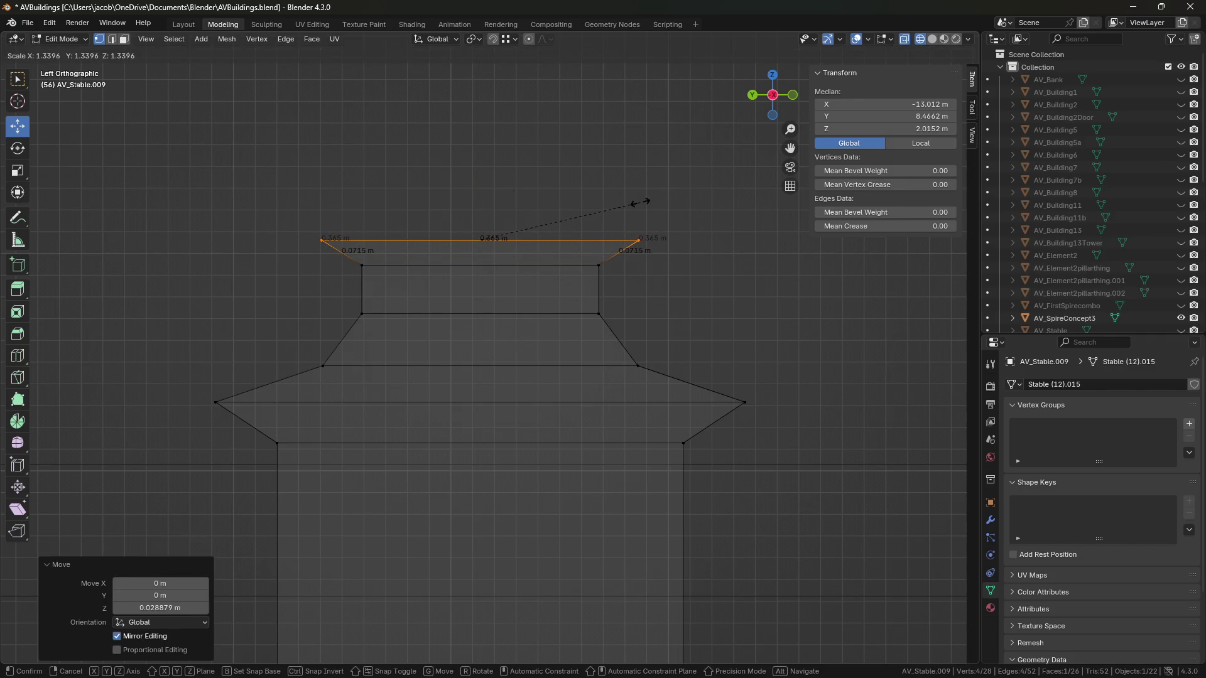
{"action": "left_click", "coordinate": [640, 203]}
{"action": "middle_click_drag", "start_coordinate": [619, 169], "coordinate": [538, 237], "text": "shift"}
Step: Extrude a further tier about 0.062 m up and widen it to 1.094
{"action": "key", "text": "e"}
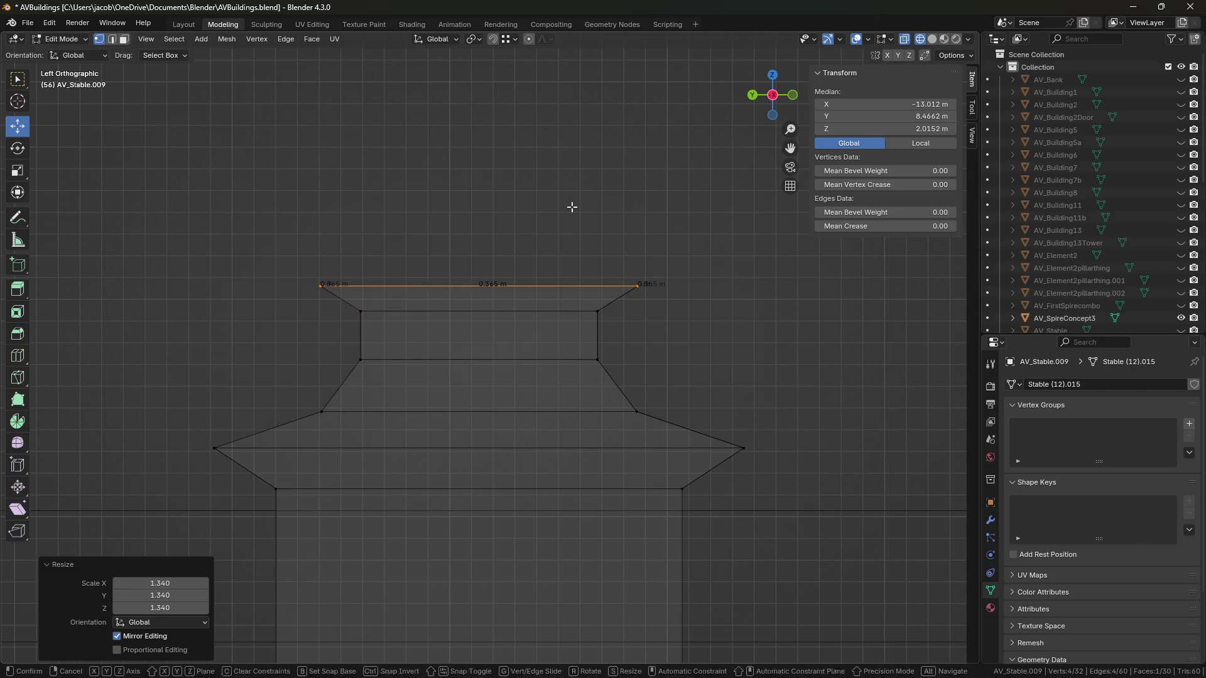
{"action": "right_click", "coordinate": [481, 233]}
{"action": "left_click_drag", "start_coordinate": [481, 233], "coordinate": [482, 189]}
{"action": "key", "text": "s"}
{"action": "left_click", "coordinate": [606, 197]}
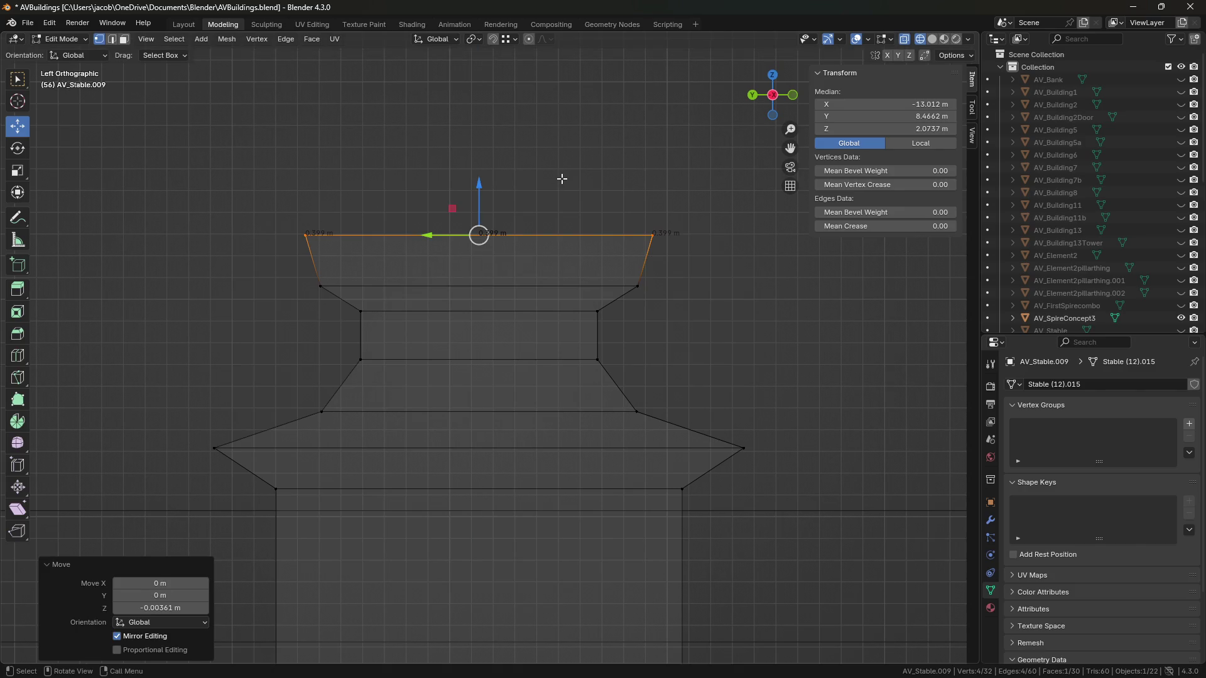
Step: Flare the top loop out to 1.212, then extrude it higher
{"action": "key", "text": "e"}
{"action": "key", "text": "s"}
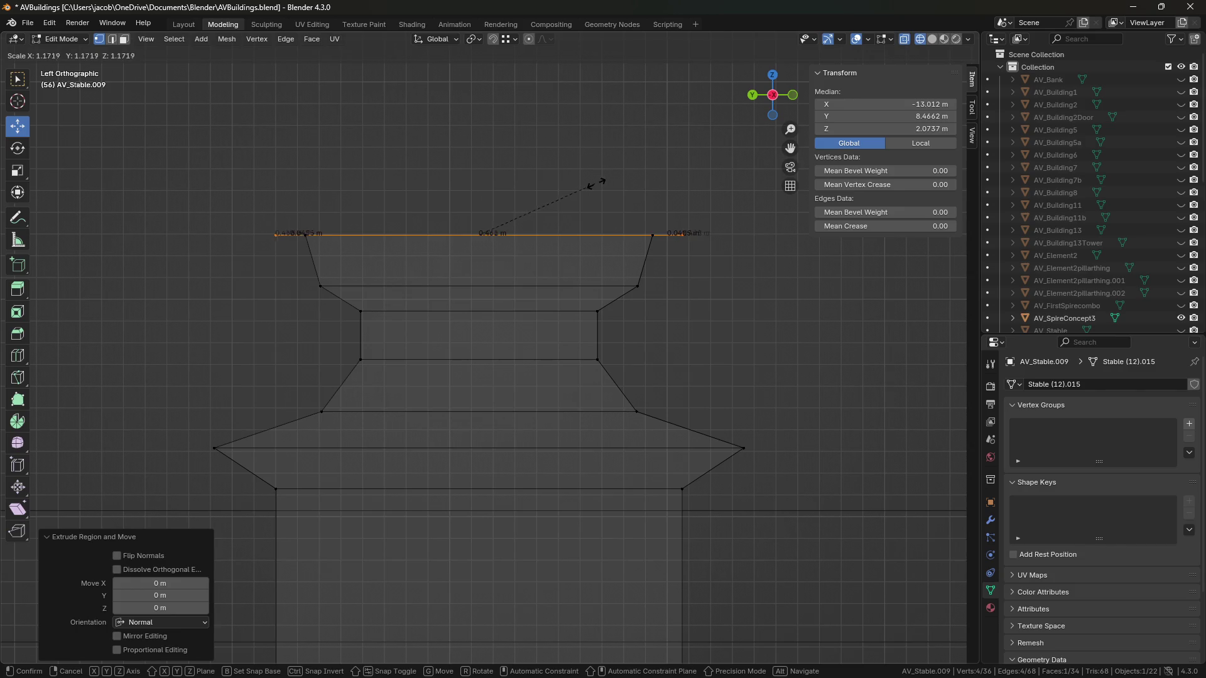
{"action": "left_click", "coordinate": [600, 181]}
{"action": "key", "text": "e"}
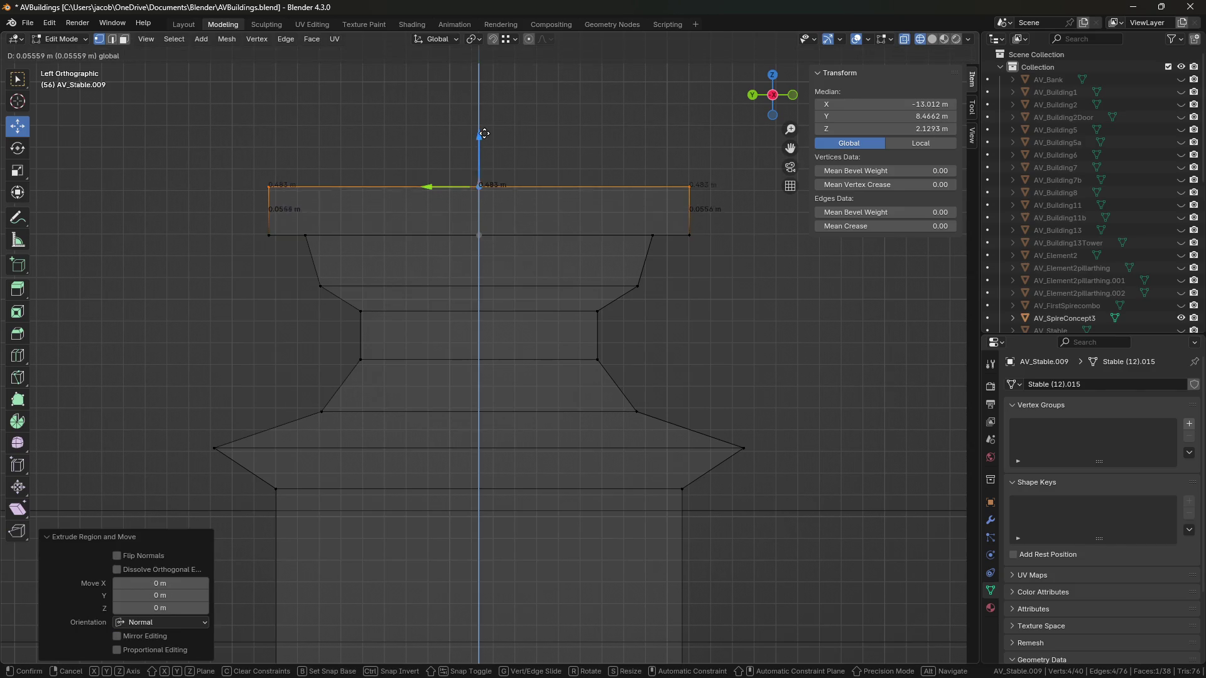
{"action": "left_click_drag", "start_coordinate": [484, 116], "coordinate": [492, 102]}
{"action": "middle_click_drag", "start_coordinate": [562, 158], "coordinate": [574, 258], "text": "shift"}
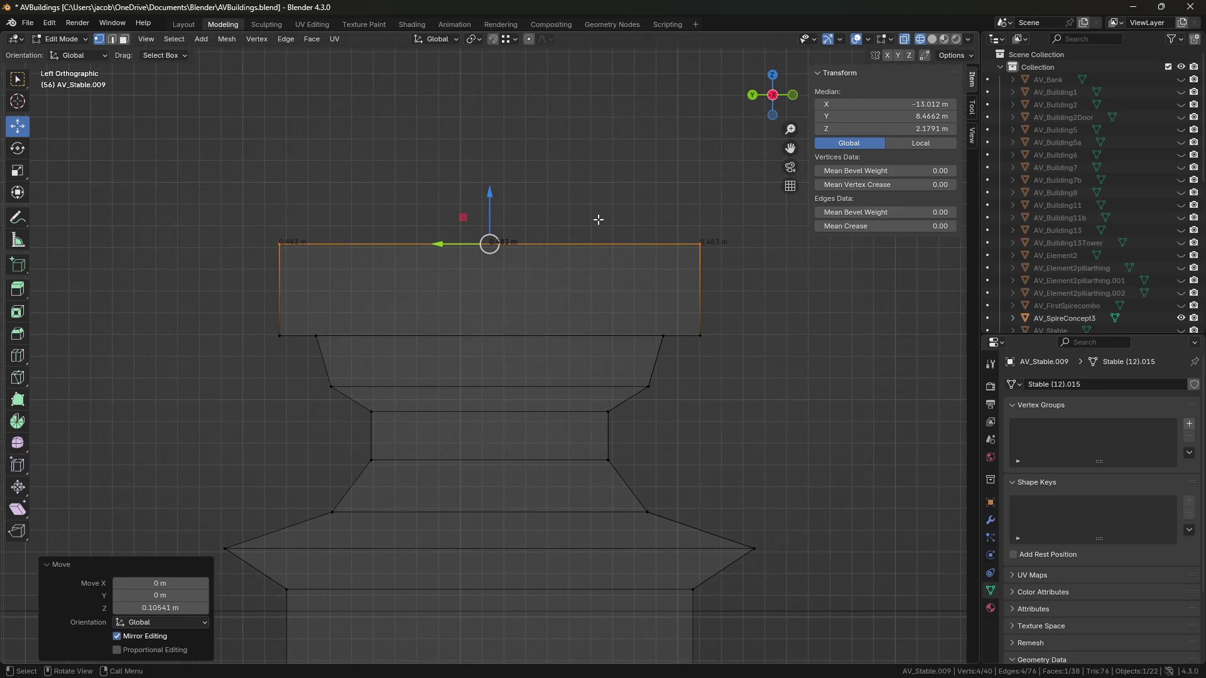
Step: Extrude a shrunken top loop and raise it into a sloped tier
{"action": "key", "text": "e"}
{"action": "key", "text": "s"}
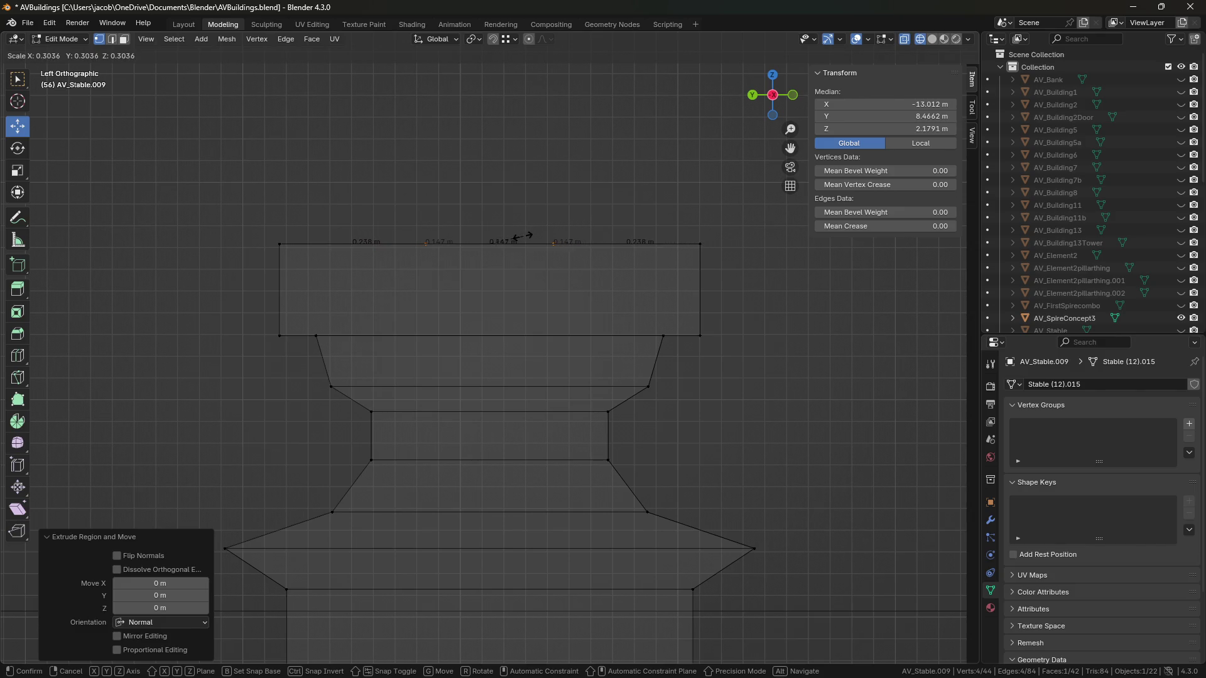
{"action": "left_click", "coordinate": [527, 233]}
{"action": "left_click_drag", "start_coordinate": [490, 200], "coordinate": [490, 151]}
{"action": "scroll", "coordinate": [560, 237], "scroll_direction": "up", "scroll_amount": 5, "text": "shift"}
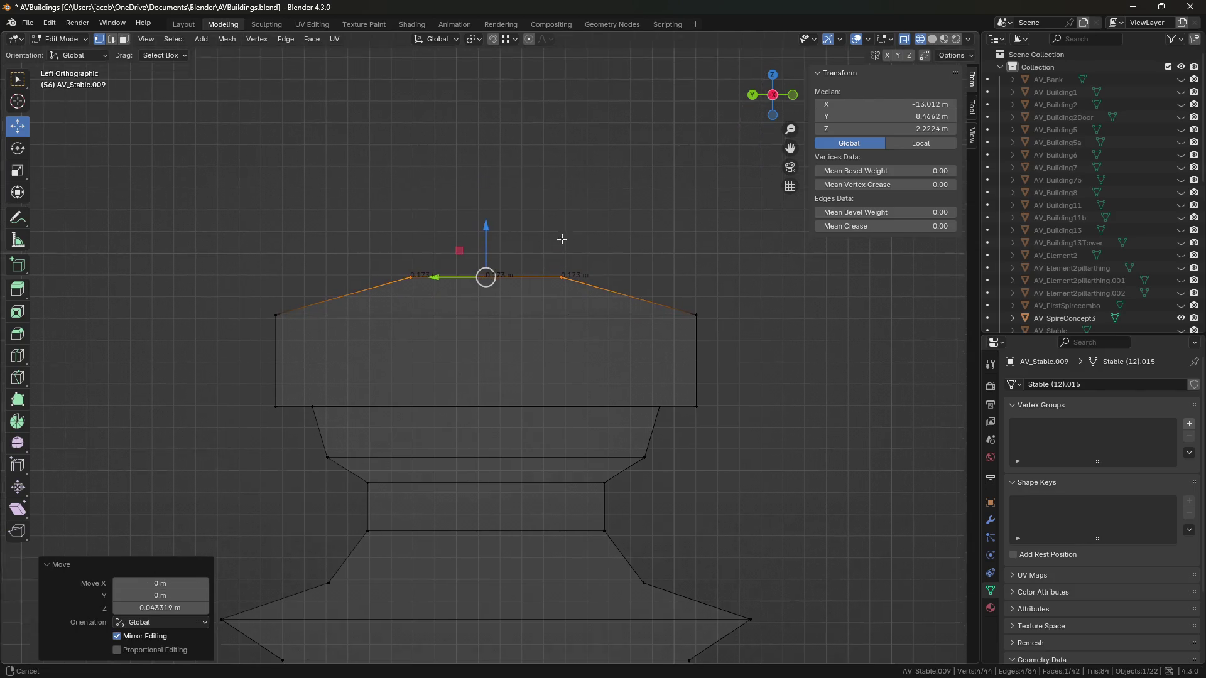
Step: Extrude a small block 0.062 m high and split it with a centred loop cut
{"action": "key", "text": "e"}
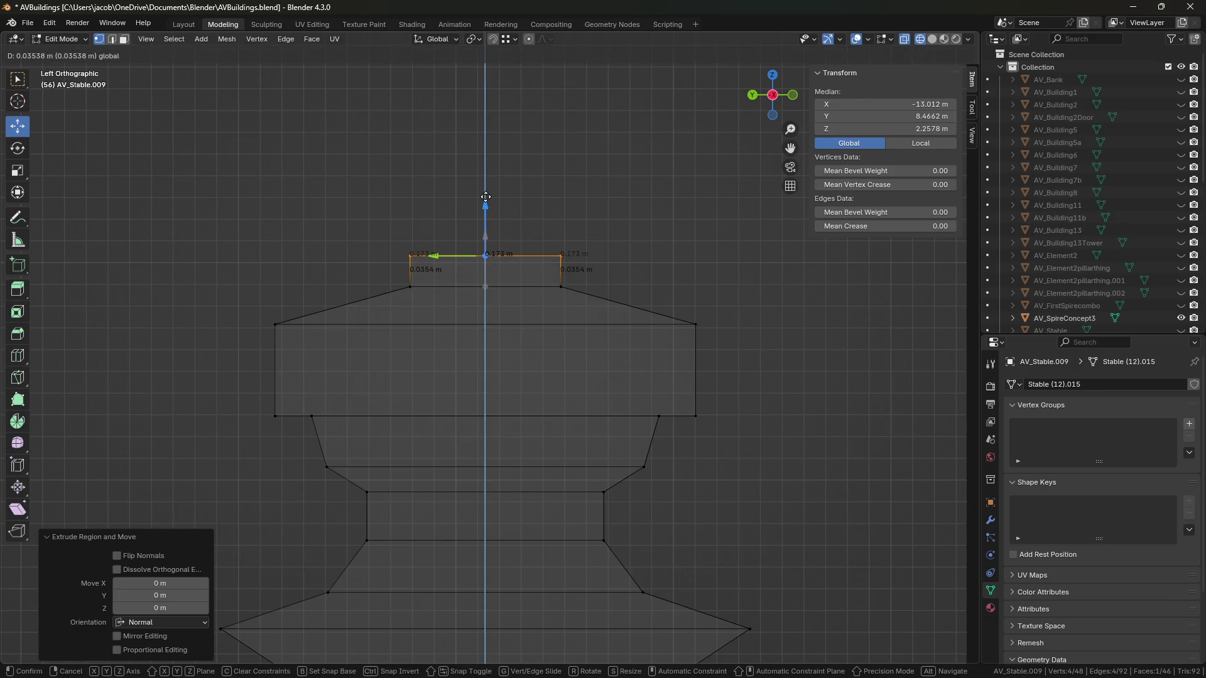
{"action": "left_click_drag", "start_coordinate": [485, 200], "coordinate": [487, 173]}
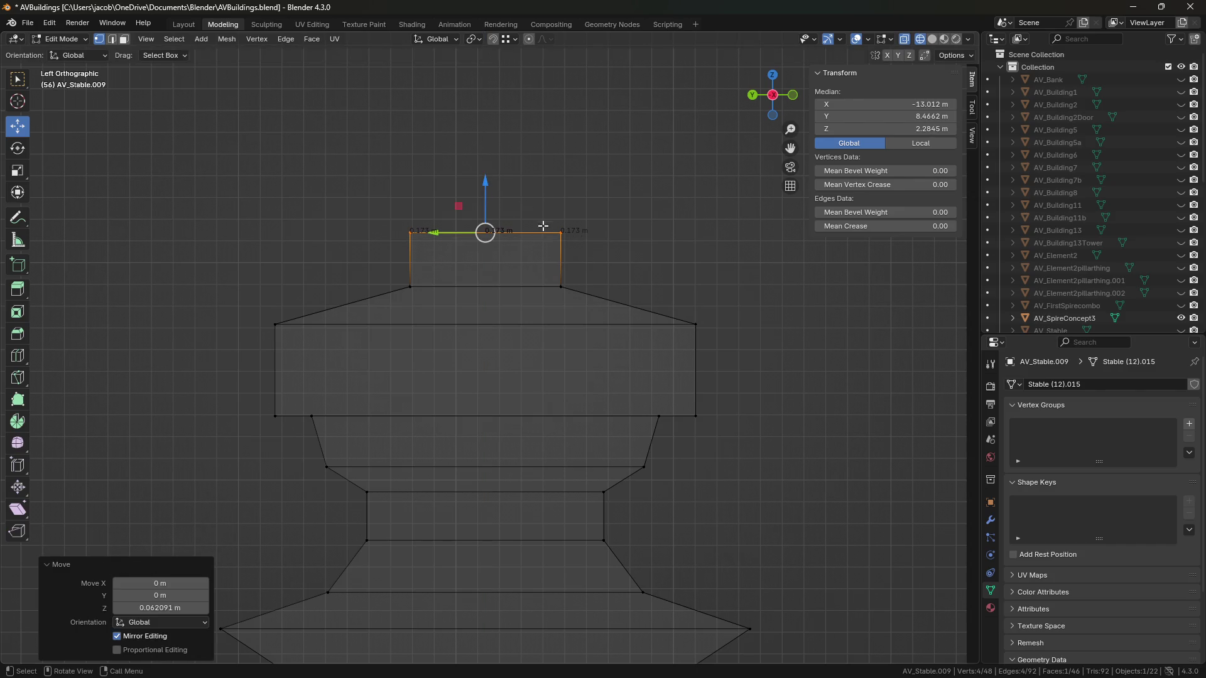
{"action": "key", "text": "2"}
{"action": "key", "text": "ctrl+r"}
{"action": "left_click", "coordinate": [556, 248]}
{"action": "right_click", "coordinate": [556, 248]}
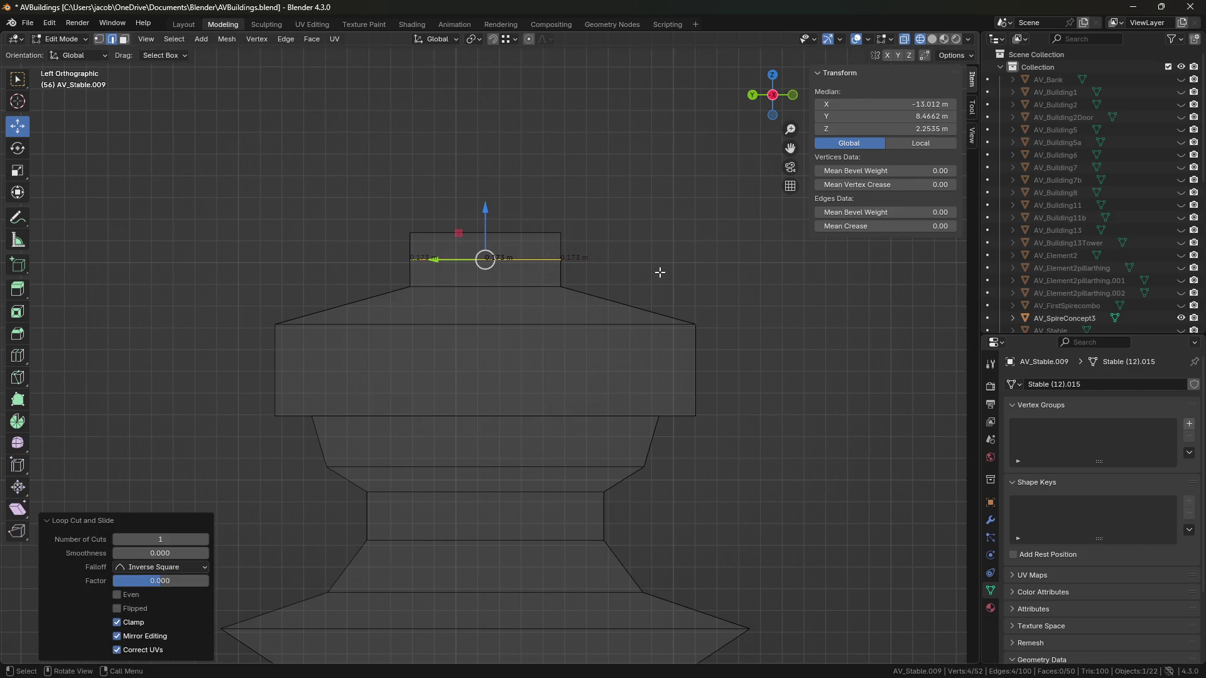
Step: Narrow the new cut loop and select the top edge loop
{"action": "key", "text": "s"}
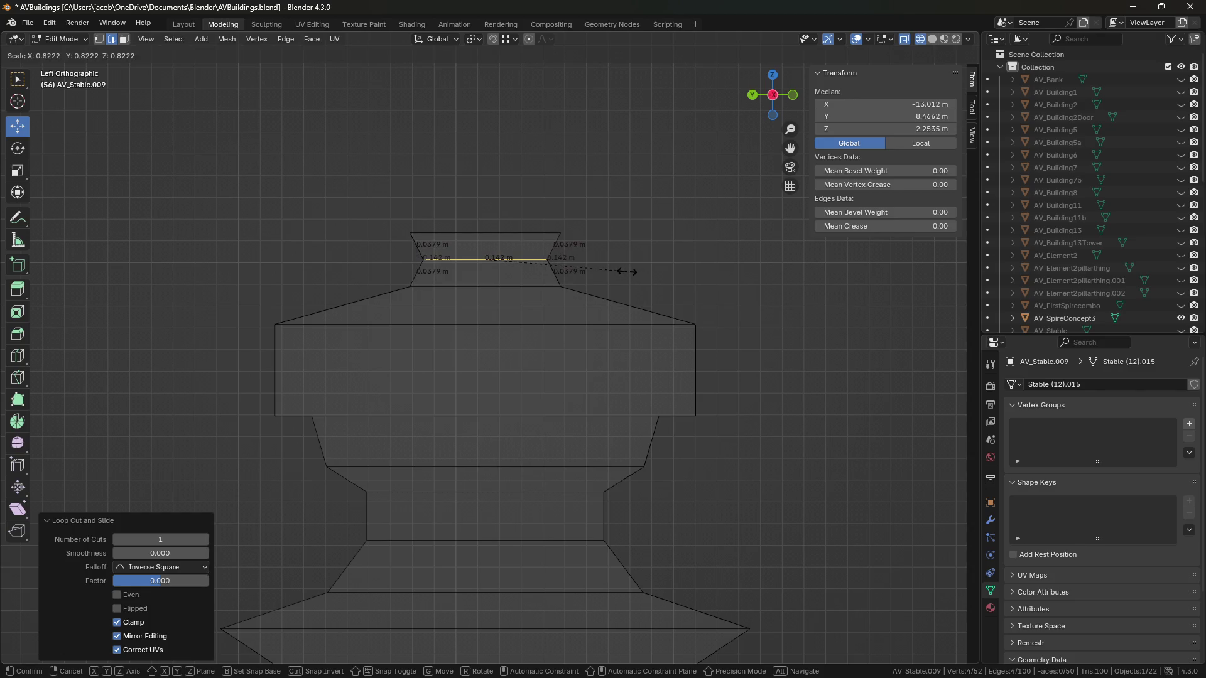
{"action": "left_click", "coordinate": [628, 271]}
{"action": "left_click_drag", "start_coordinate": [602, 246], "coordinate": [357, 201]}
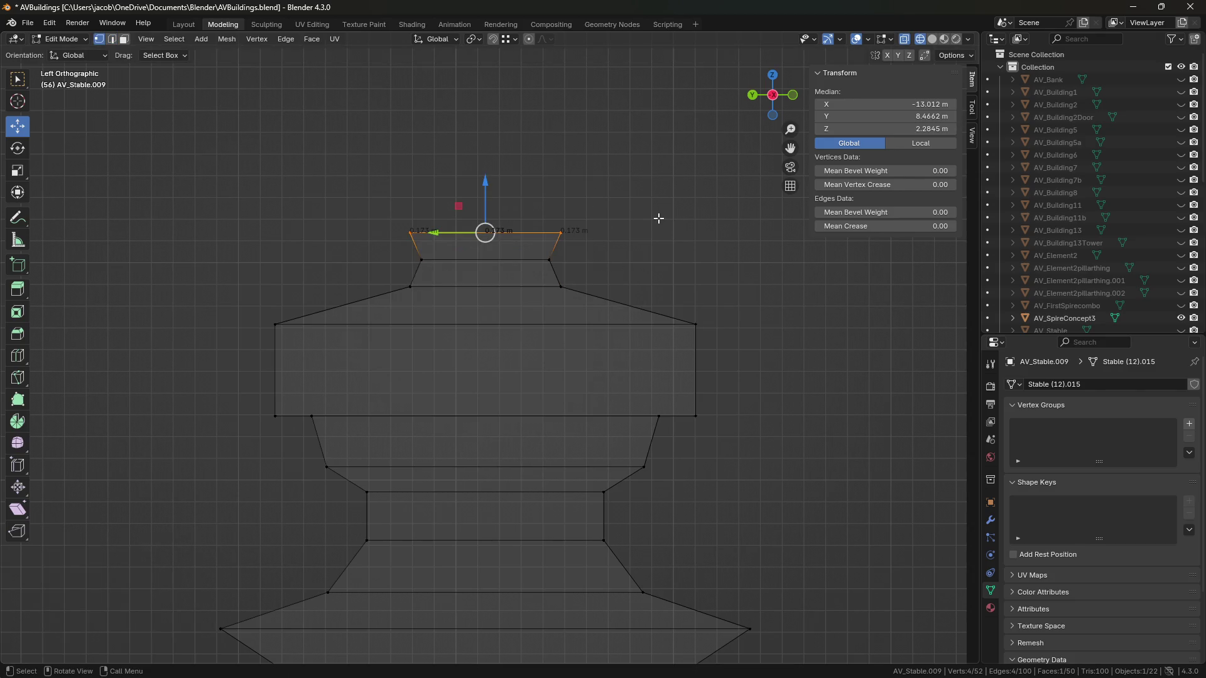
{"action": "middle_click_drag", "start_coordinate": [652, 216], "coordinate": [655, 222], "text": "shift"}
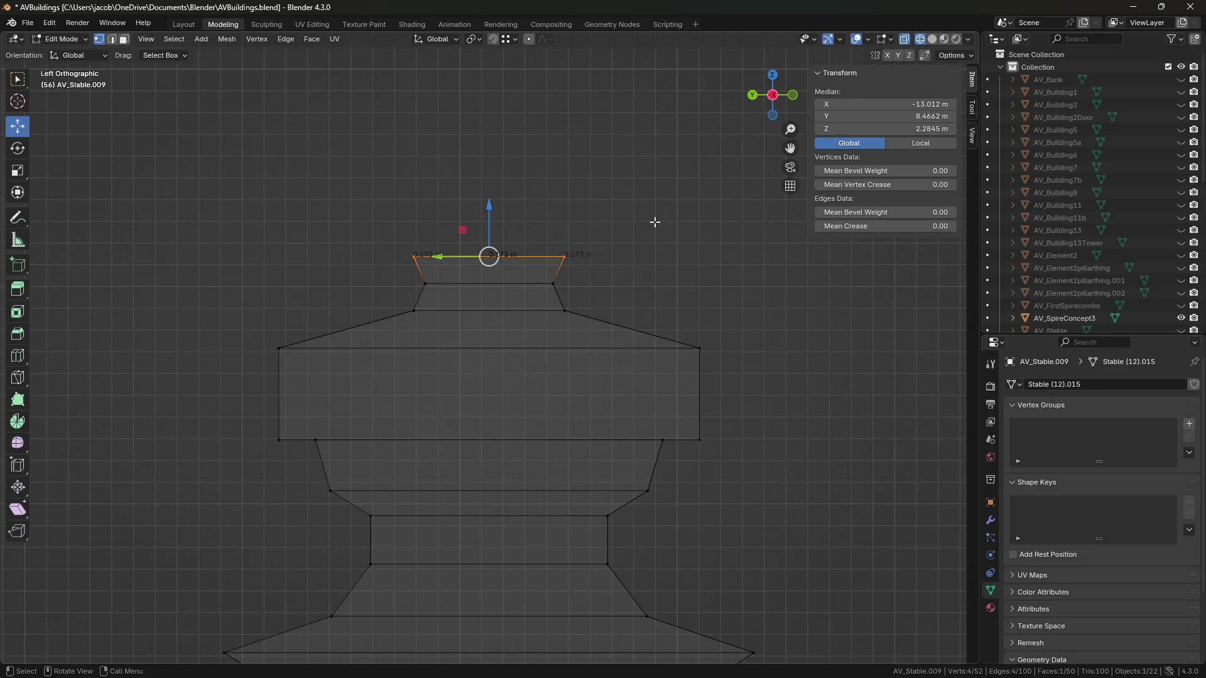
Step: Extrude the top loop in place and widen it to about 1.674 for a wide tier
{"action": "key", "text": "e"}
{"action": "right_click", "coordinate": [654, 222]}
{"action": "key", "text": "s"}
{"action": "left_click", "coordinate": [671, 230]}
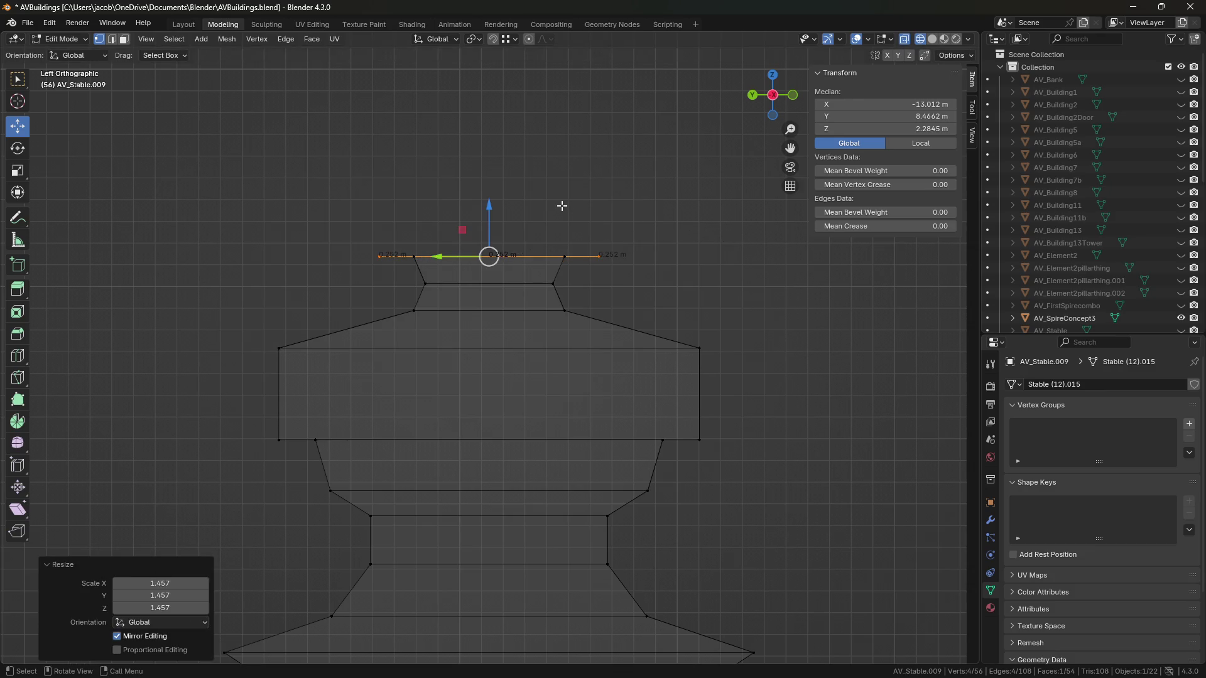
{"action": "key", "text": "s"}
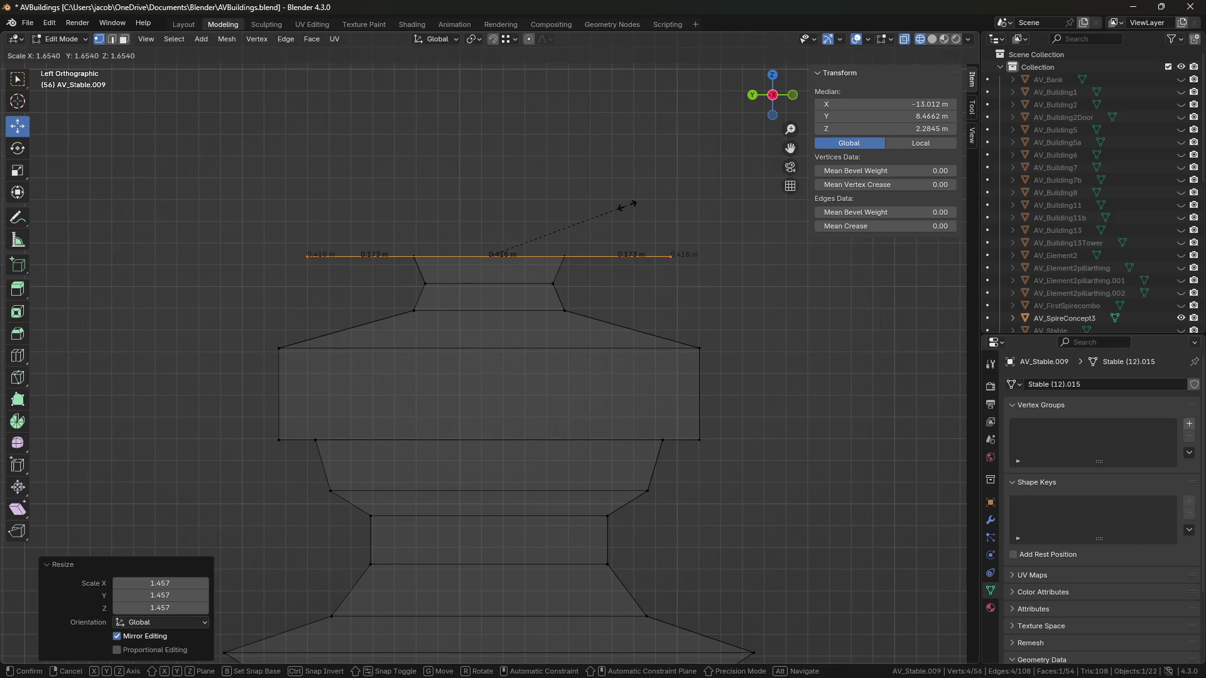
{"action": "left_click", "coordinate": [628, 205]}
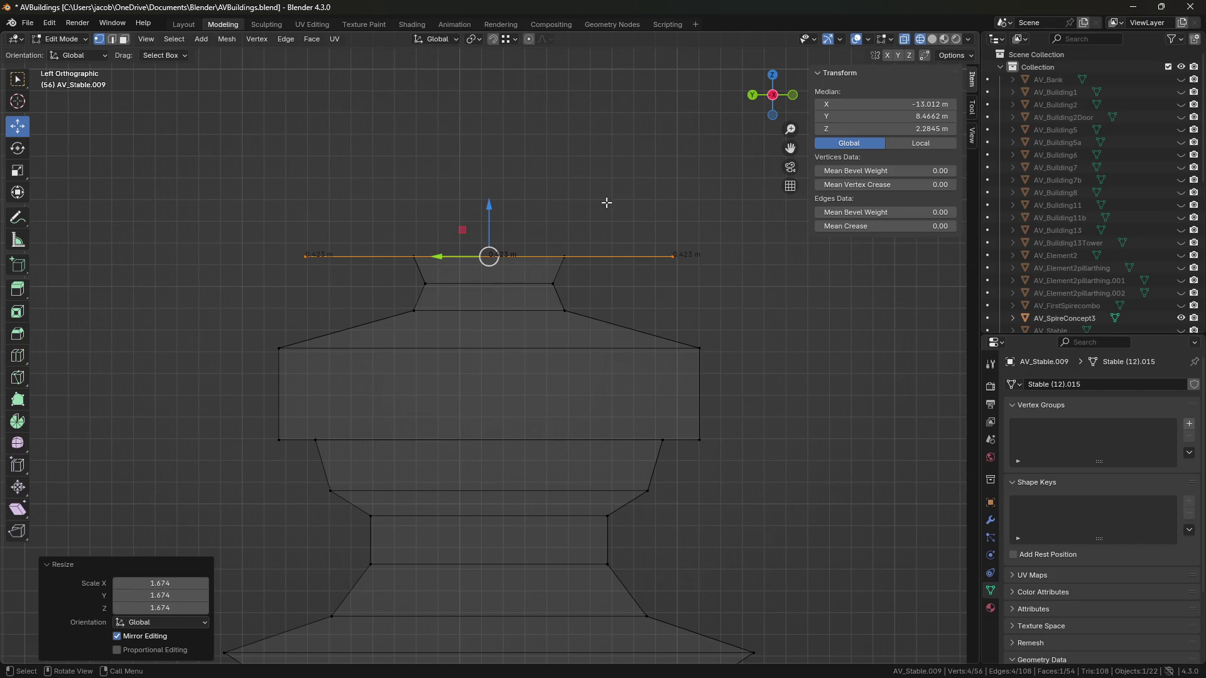
{"action": "key", "text": "s"}
{"action": "left_click", "coordinate": [638, 205]}
Step: Extrude the wide loop upward into a vertical side and shrink it slightly
{"action": "key", "text": "e"}
{"action": "key", "text": "Escape"}
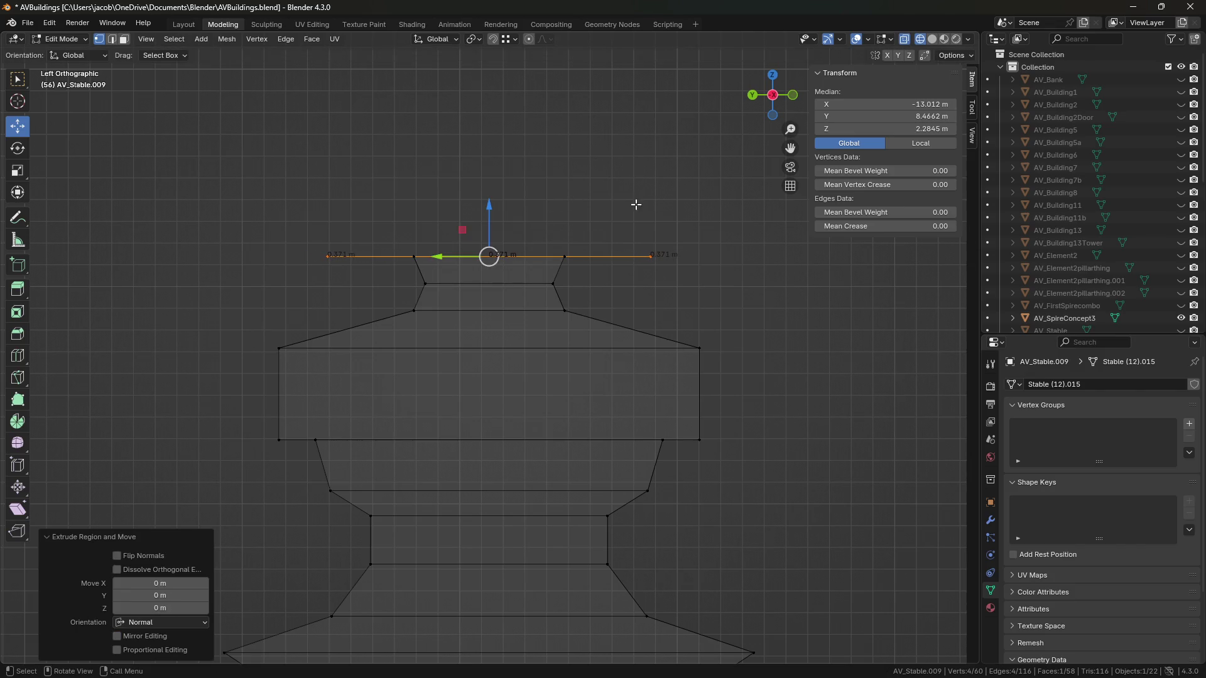
{"action": "mouse_move", "coordinate": [496, 207]}
{"action": "left_mouse_down"}
{"action": "mouse_move", "coordinate": [496, 163]}
{"action": "mouse_move", "coordinate": [495, 179]}
{"action": "left_mouse_up"}
{"action": "key", "text": "s"}
{"action": "key", "text": "Escape"}
{"action": "key", "text": "s"}
{"action": "left_click", "coordinate": [619, 186]}
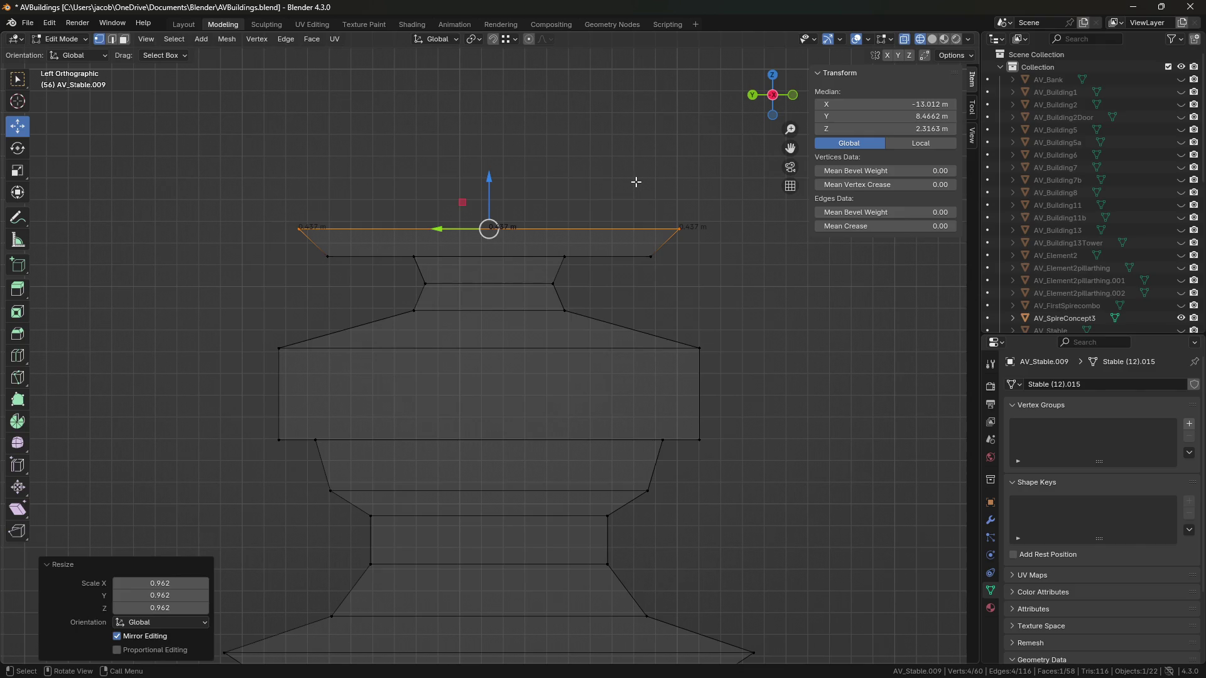
Step: Extrude the loop about 4 cm higher and shrink it inward to 0.780
{"action": "key", "text": "e"}
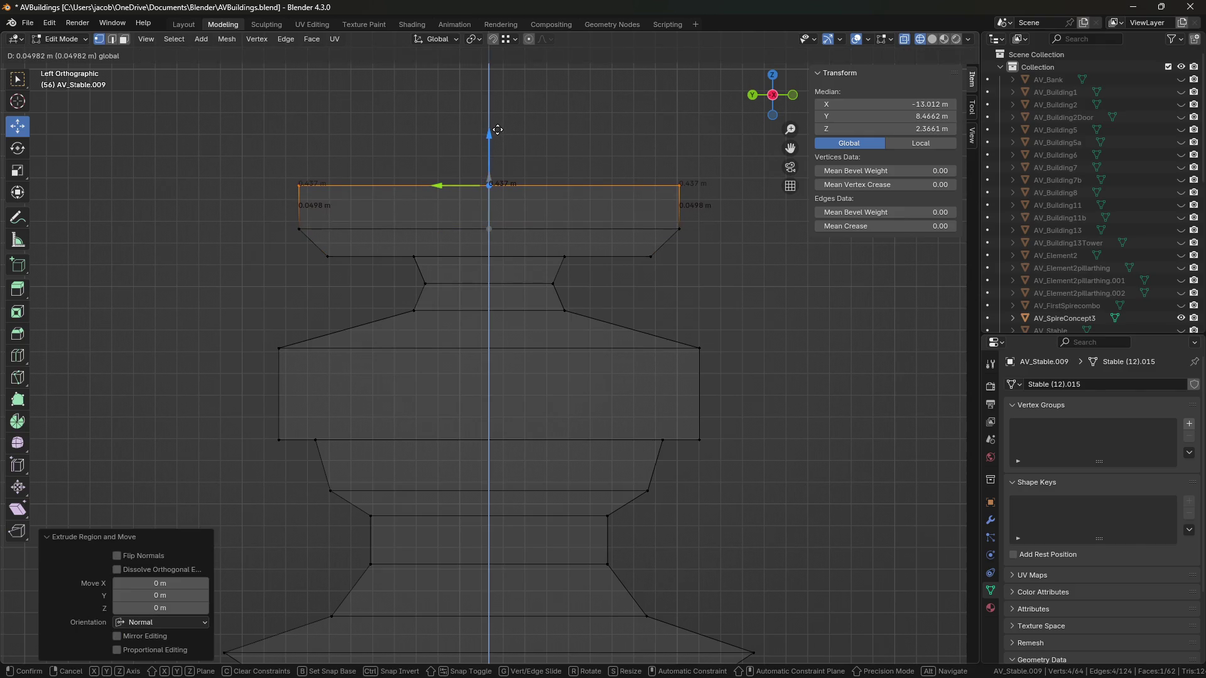
{"action": "right_click", "coordinate": [496, 134]}
{"action": "scroll", "coordinate": [594, 187], "scroll_direction": "up", "scroll_amount": 4, "text": "shift"}
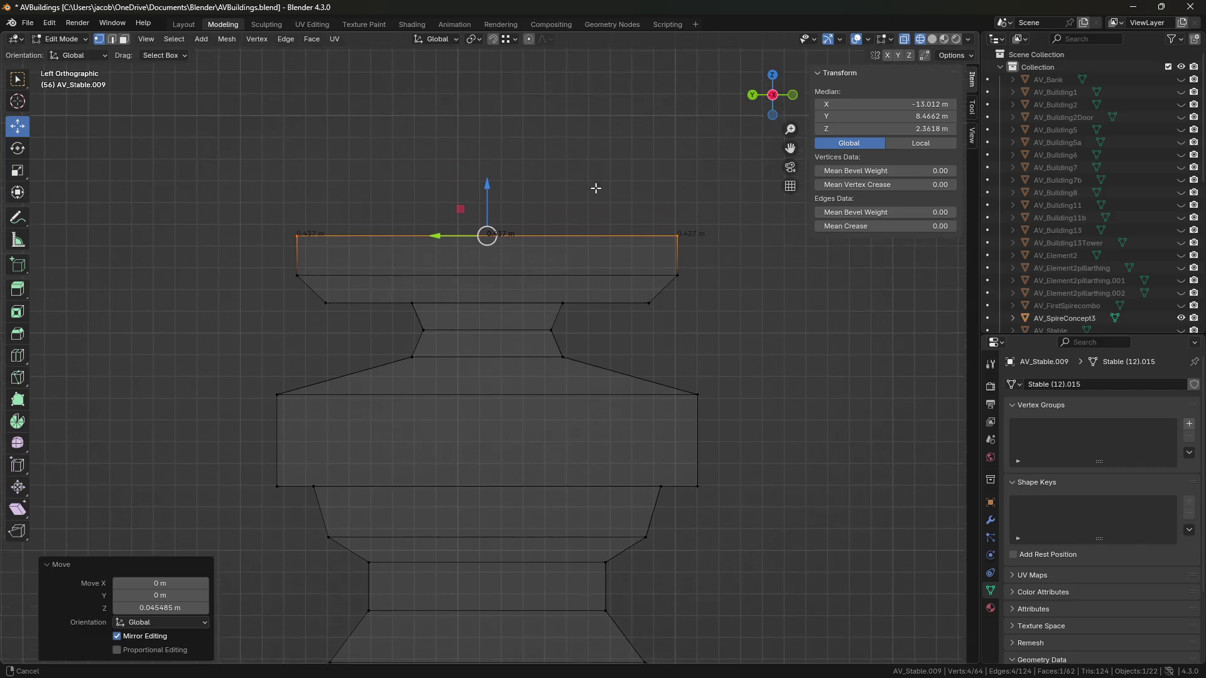
{"action": "left_click_drag", "start_coordinate": [493, 199], "coordinate": [491, 163]}
{"action": "key", "text": "s"}
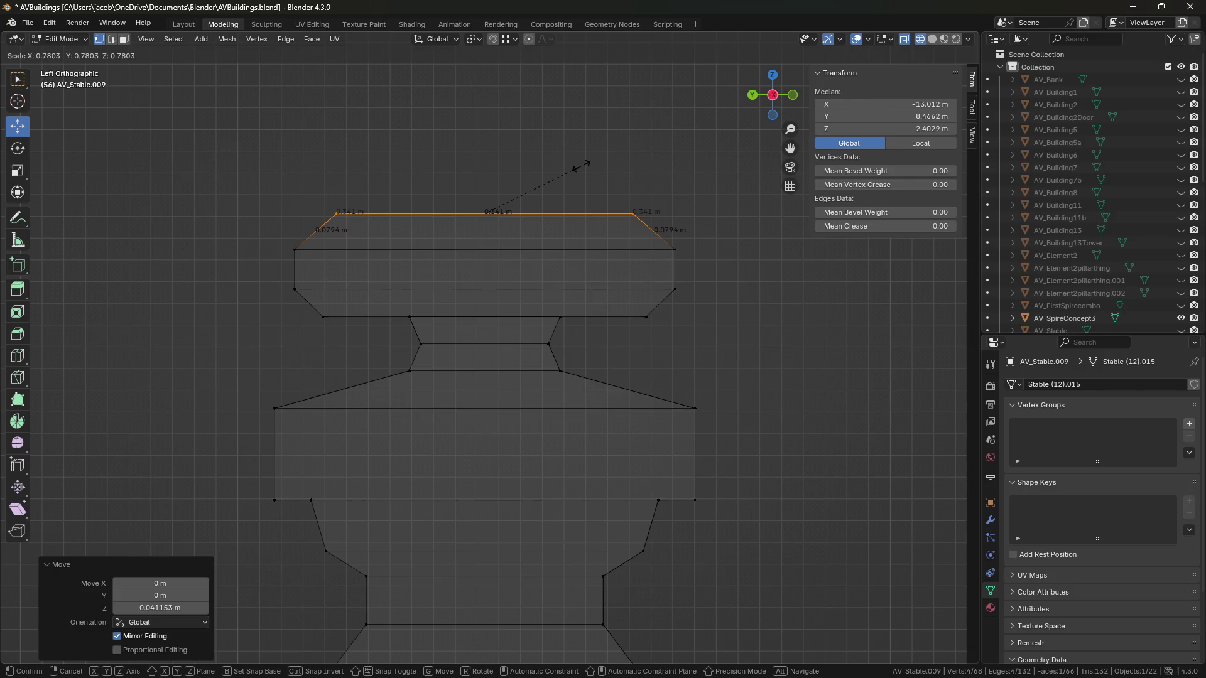
{"action": "left_click", "coordinate": [580, 166]}
Step: Raise the top loop and taper it to 0.522, forming the sloped roof
{"action": "middle_click_drag", "start_coordinate": [580, 163], "coordinate": [588, 196], "text": "shift"}
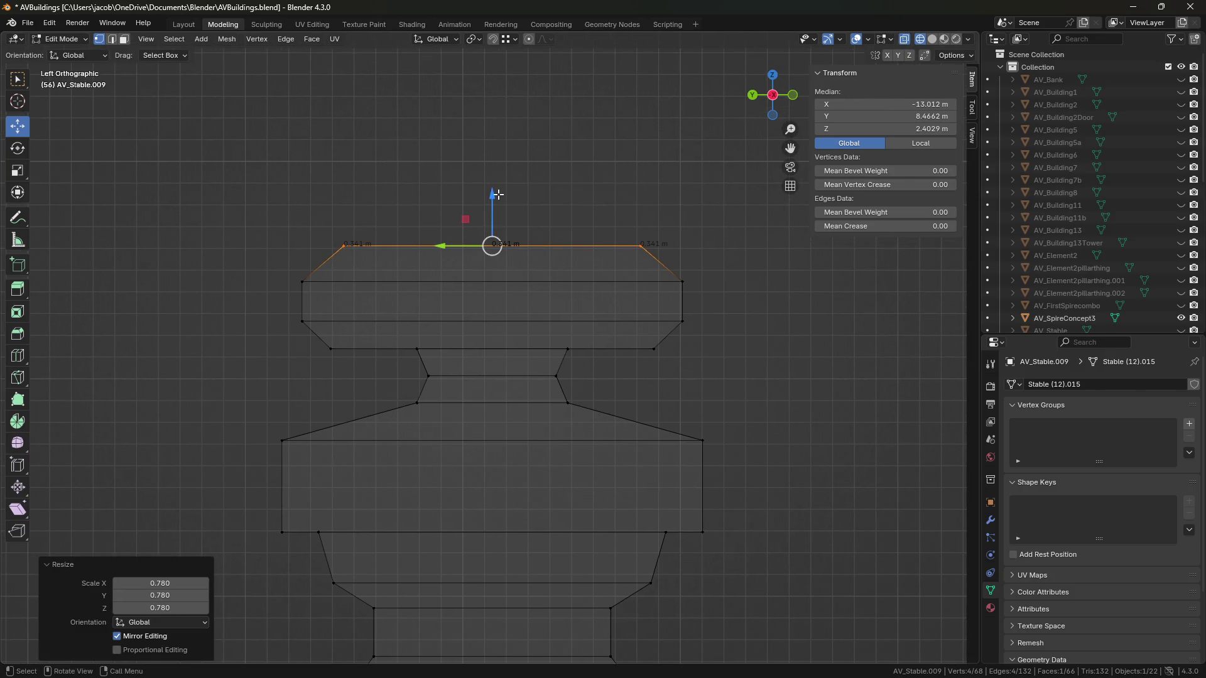
{"action": "left_click_drag", "start_coordinate": [495, 193], "coordinate": [496, 179]}
{"action": "key", "text": "s"}
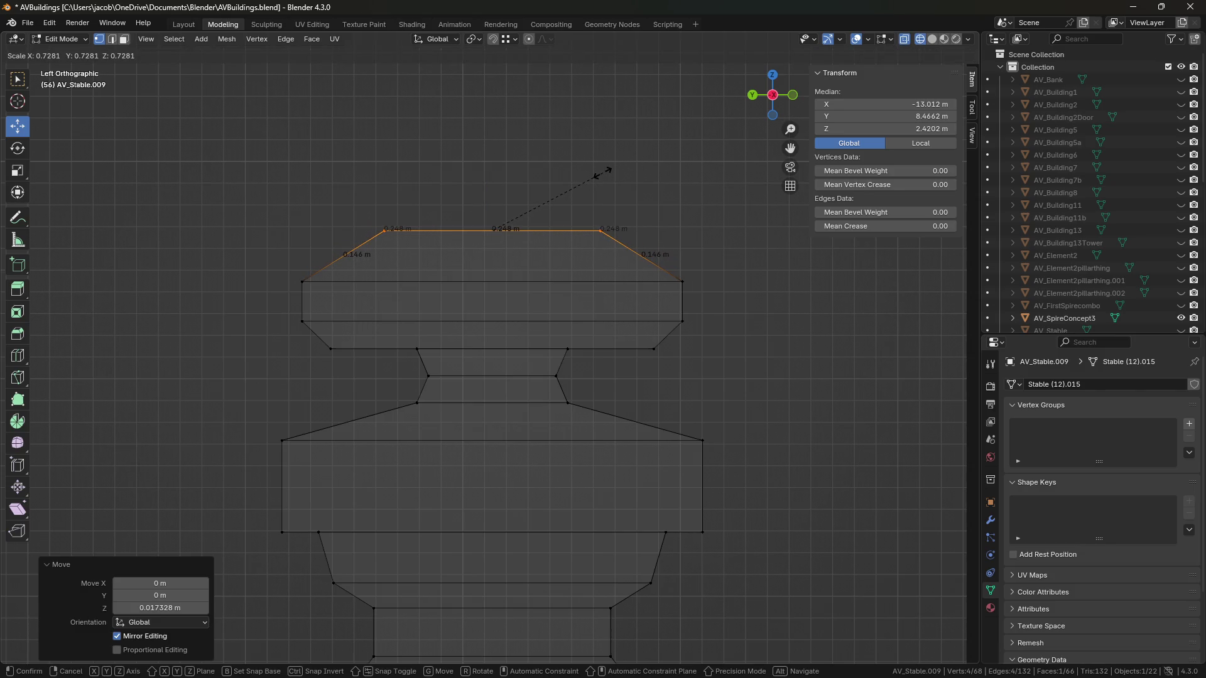
{"action": "left_click", "coordinate": [569, 186]}
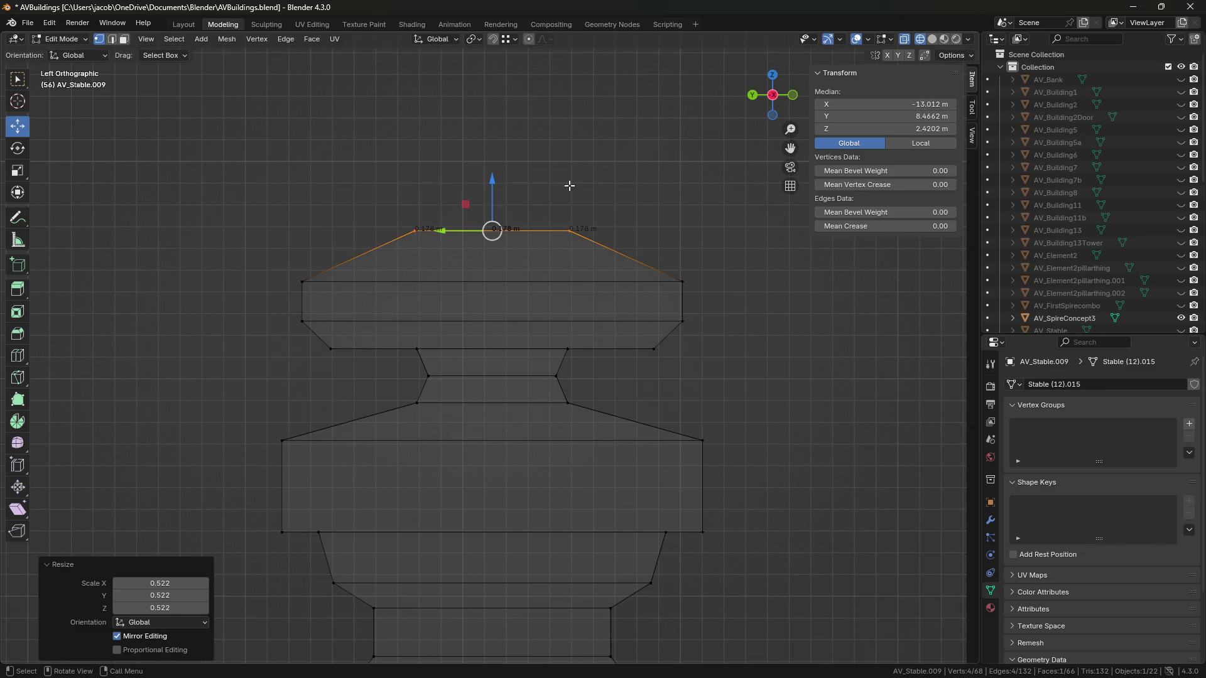
{"action": "left_click_drag", "start_coordinate": [497, 184], "coordinate": [495, 180]}
{"action": "left_click_drag", "start_coordinate": [706, 296], "coordinate": [251, 174]}
{"action": "left_click_drag", "start_coordinate": [492, 208], "coordinate": [493, 184]}
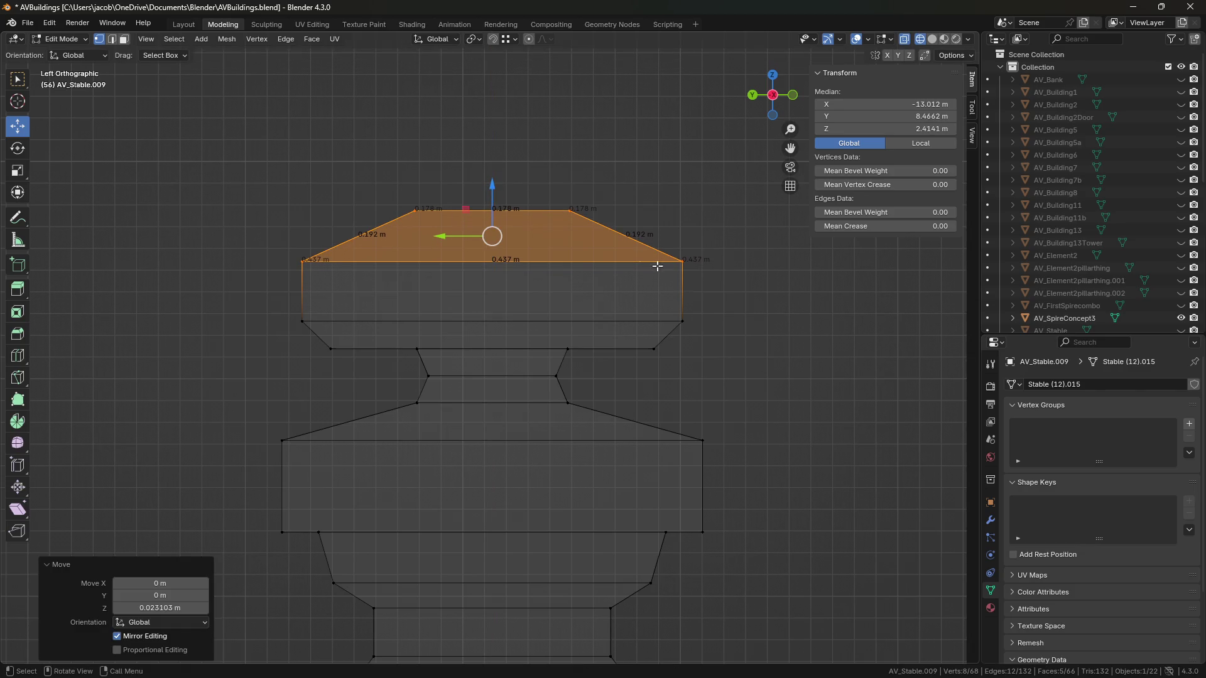
Step: Raise the edge loop below the sloped roof slightly and save AVBuildings.blend
{"action": "left_click", "coordinate": [673, 328], "text": "alt"}
{"action": "left_click_drag", "start_coordinate": [492, 274], "coordinate": [492, 263]}
{"action": "left_click", "coordinate": [530, 167]}
{"action": "left_click_drag", "start_coordinate": [333, 186], "coordinate": [682, 234]}
{"action": "middle_click_drag", "start_coordinate": [614, 213], "coordinate": [641, 311], "text": "shift"}
{"action": "key", "text": "ctrl+s"}
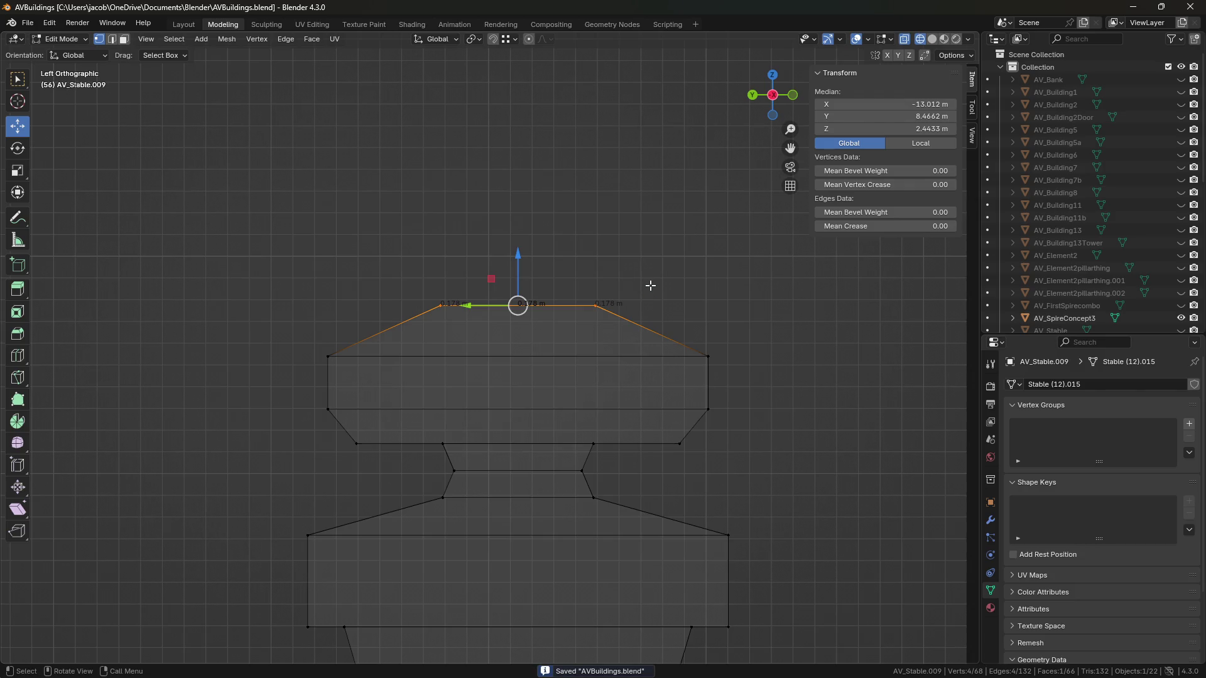
Step: Extrude a neck above the roof, narrowing its top and widening its base loop
{"action": "key", "text": "e"}
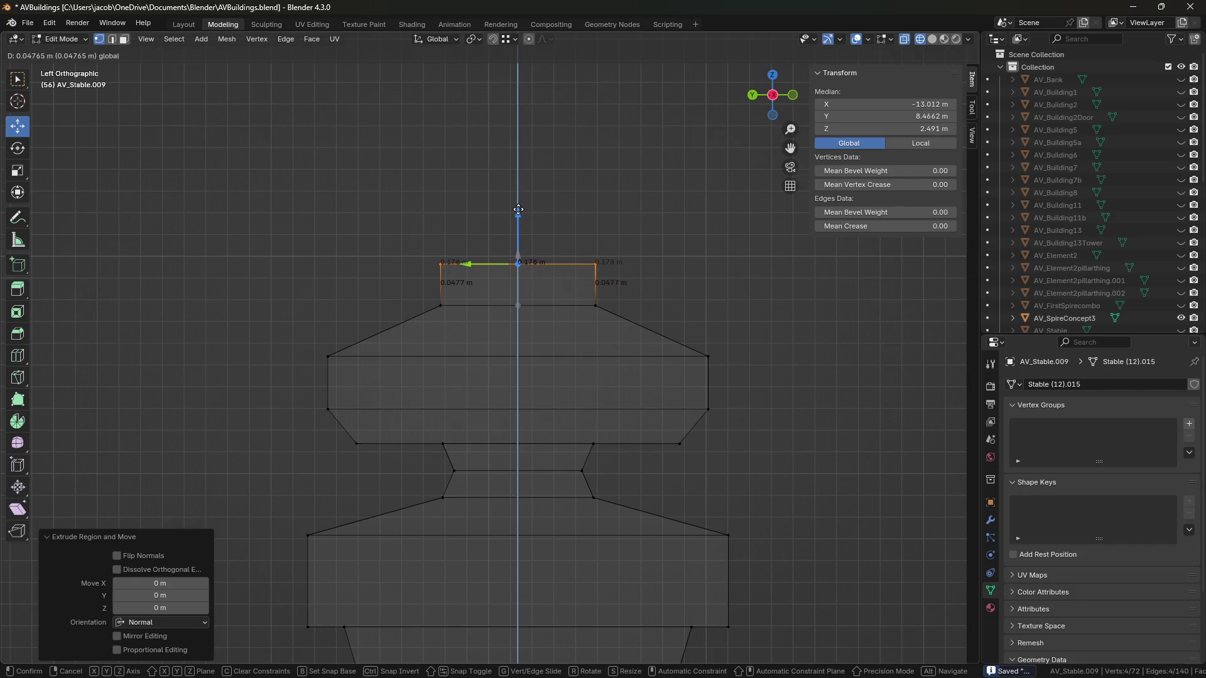
{"action": "left_click", "coordinate": [559, 213]}
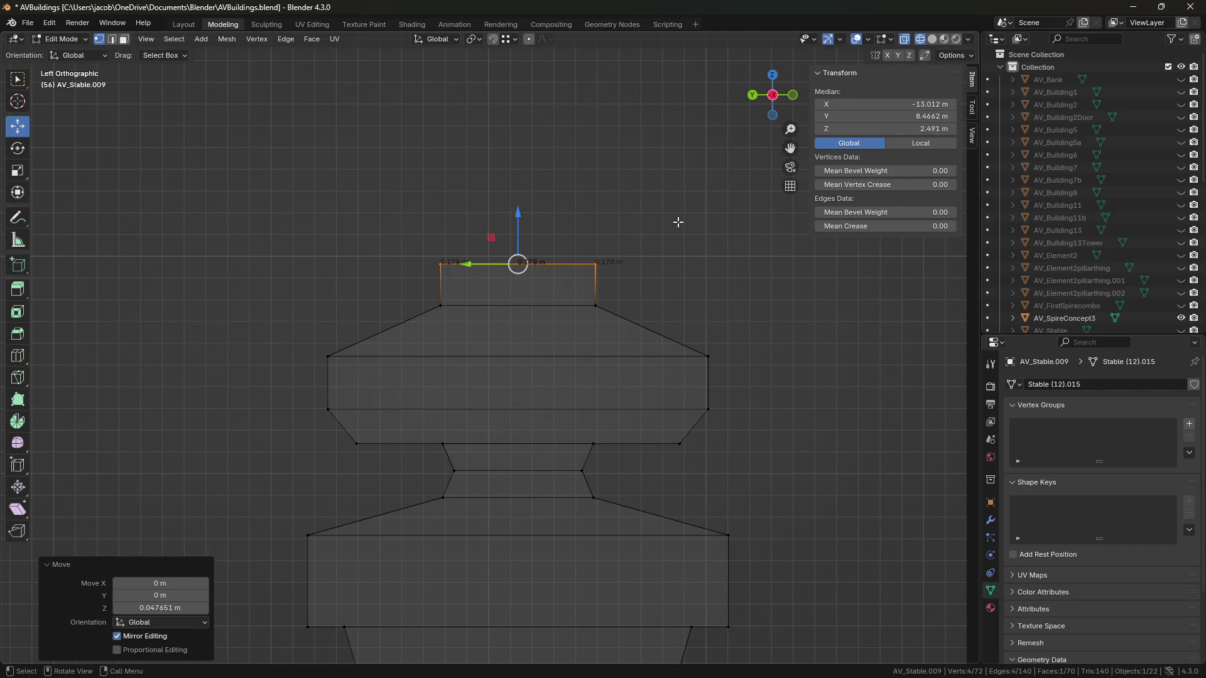
{"action": "key", "text": "s"}
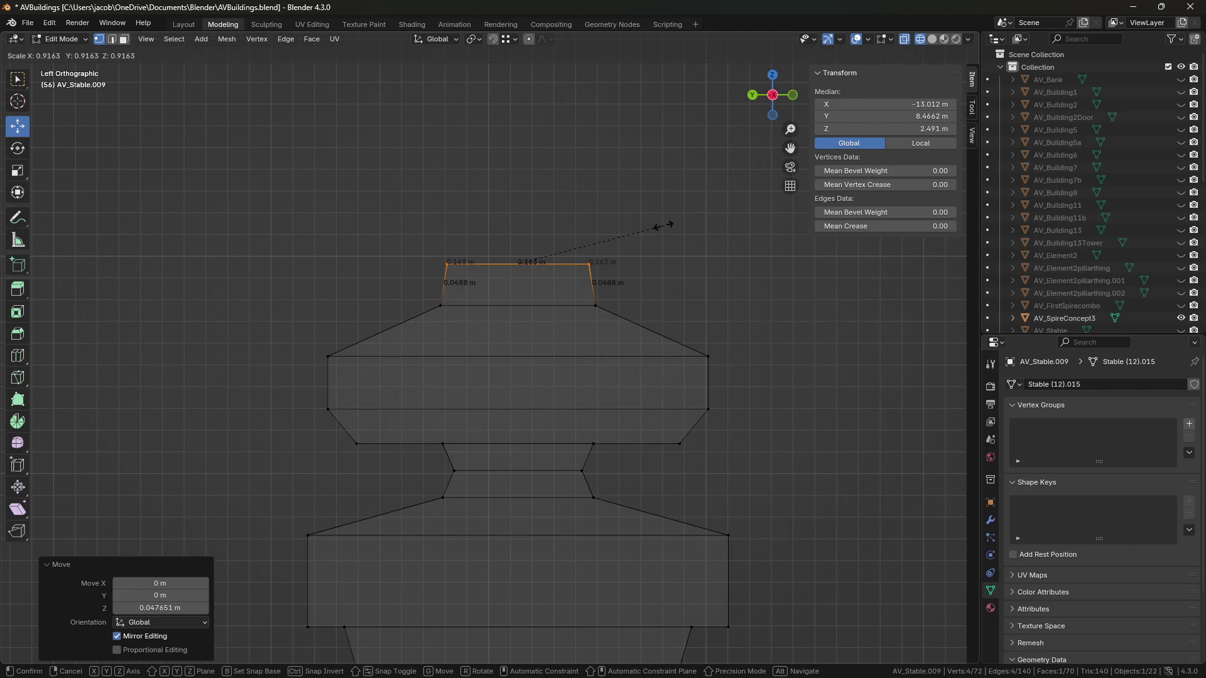
{"action": "left_click", "coordinate": [647, 233]}
{"action": "left_click", "coordinate": [588, 307], "text": "alt"}
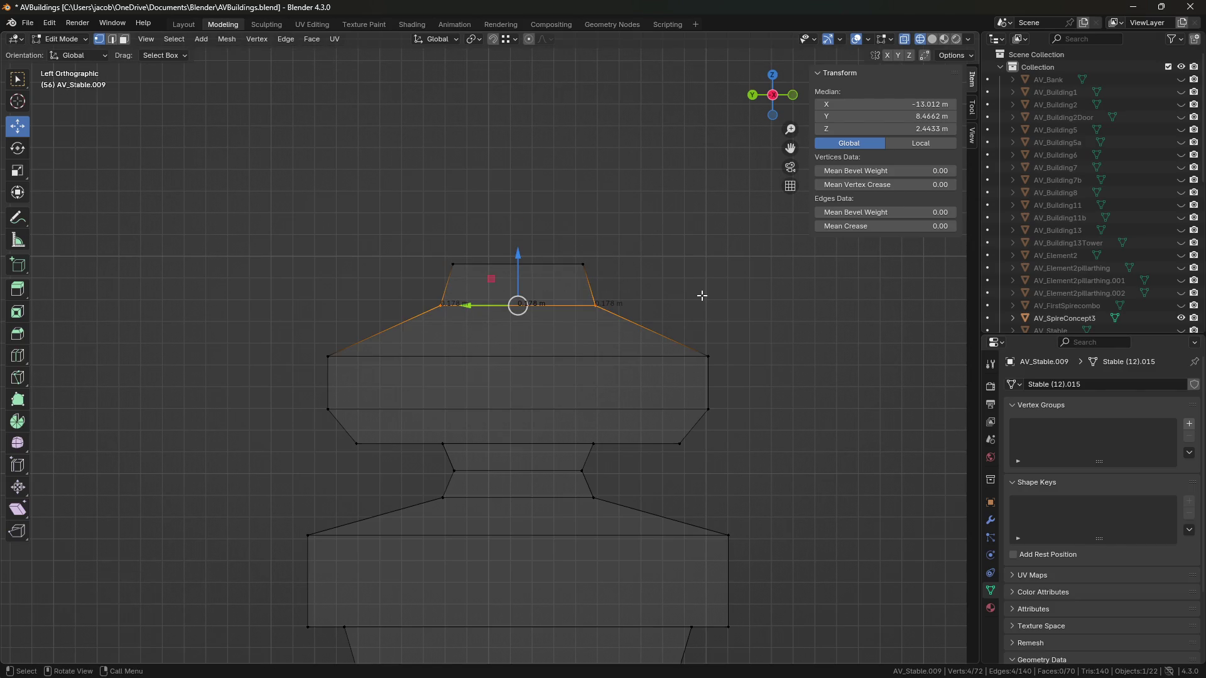
{"action": "key", "text": "s"}
{"action": "left_click", "coordinate": [715, 296]}
{"action": "left_click", "coordinate": [683, 281], "text": "alt"}
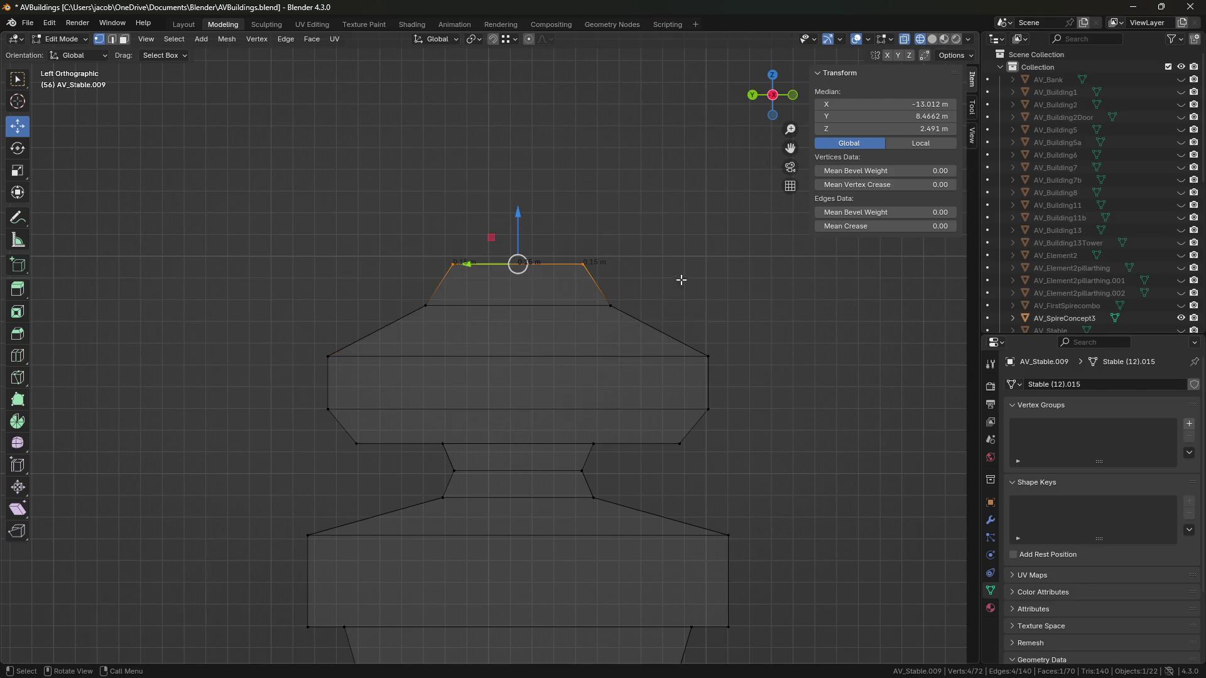
Step: Extrude another tier about 5 cm up and widen it
{"action": "key", "text": "e"}
{"action": "middle_click_drag", "start_coordinate": [657, 253], "coordinate": [649, 272], "text": "shift"}
{"action": "right_click", "coordinate": [650, 267]}
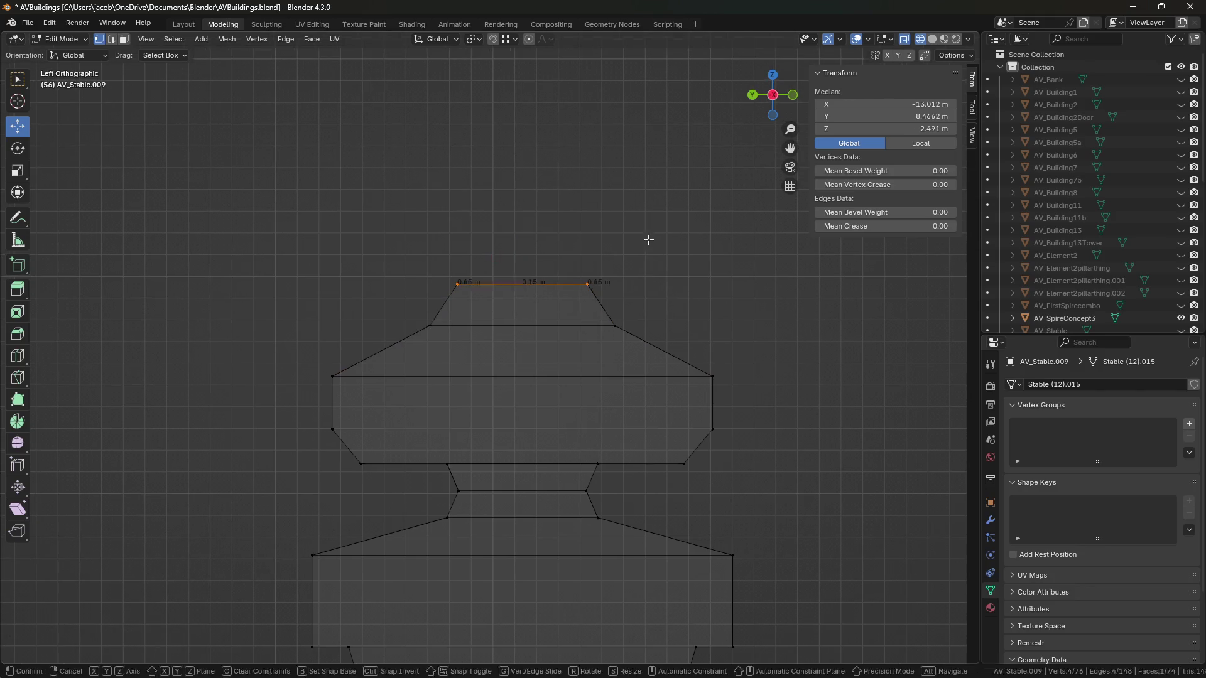
{"action": "left_click_drag", "start_coordinate": [524, 233], "coordinate": [523, 190]}
{"action": "key", "text": "s"}
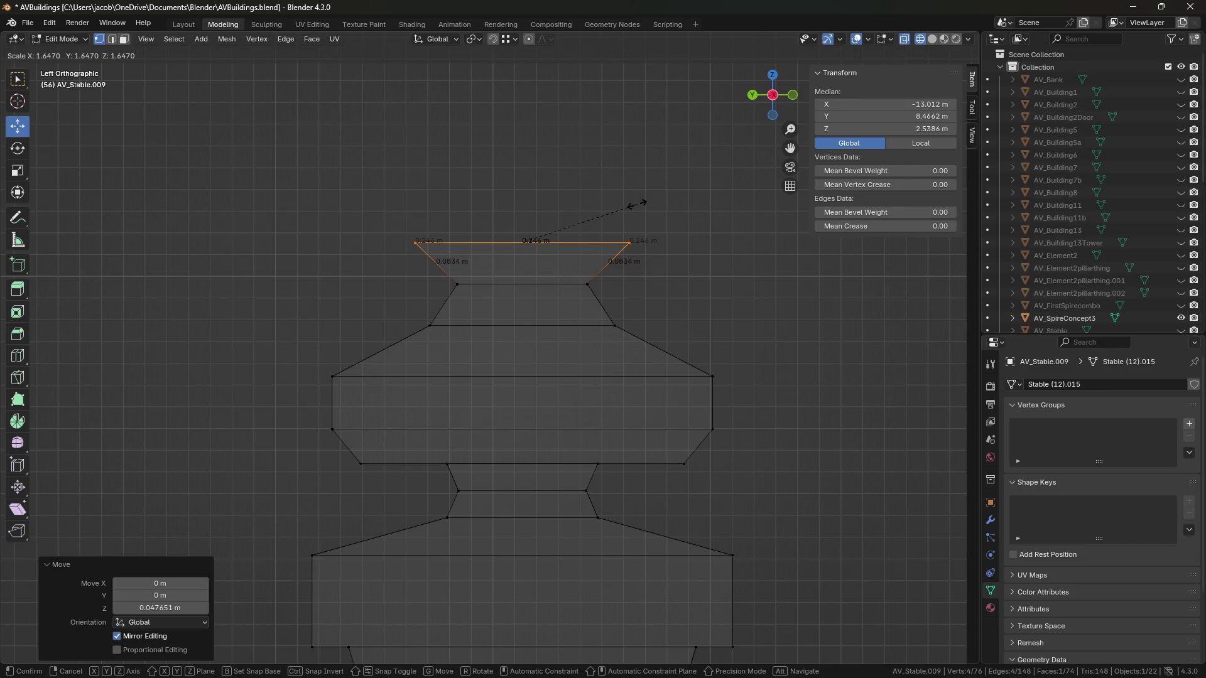
{"action": "left_click", "coordinate": [613, 200]}
Step: Extrude a slightly higher tier and shrink it to 0.590
{"action": "key", "text": "e"}
{"action": "right_click", "coordinate": [609, 199]}
{"action": "left_click_drag", "start_coordinate": [523, 191], "coordinate": [526, 164]}
{"action": "key", "text": "s"}
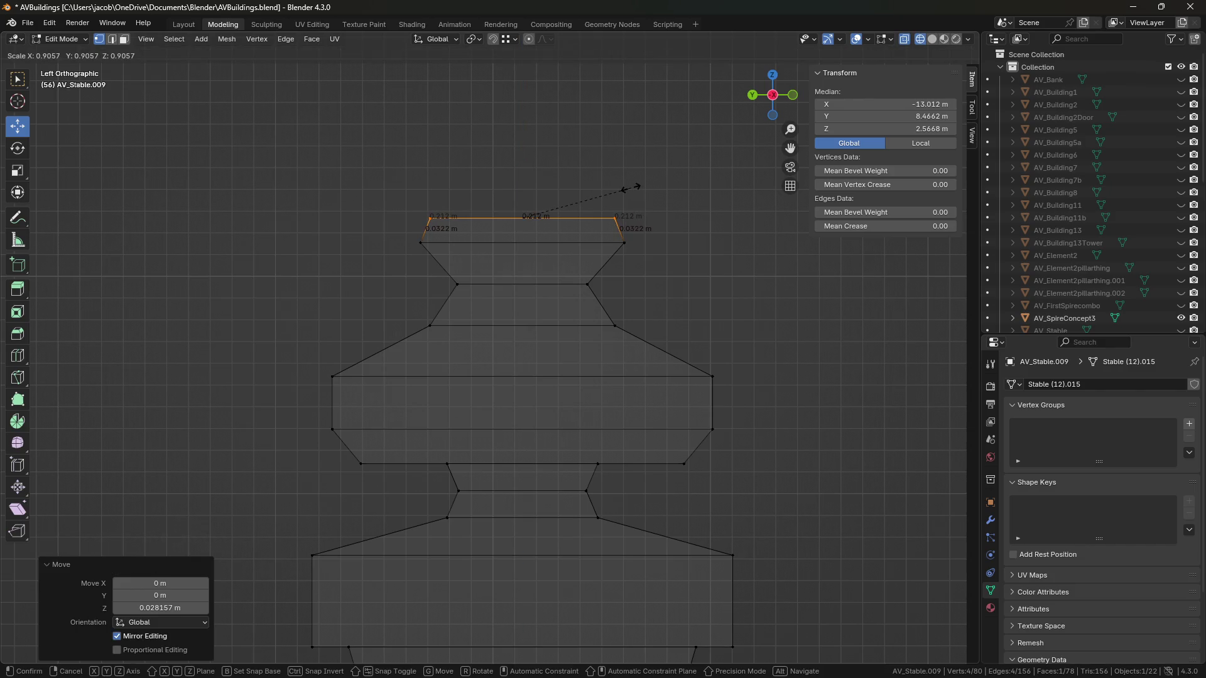
{"action": "left_click", "coordinate": [591, 191]}
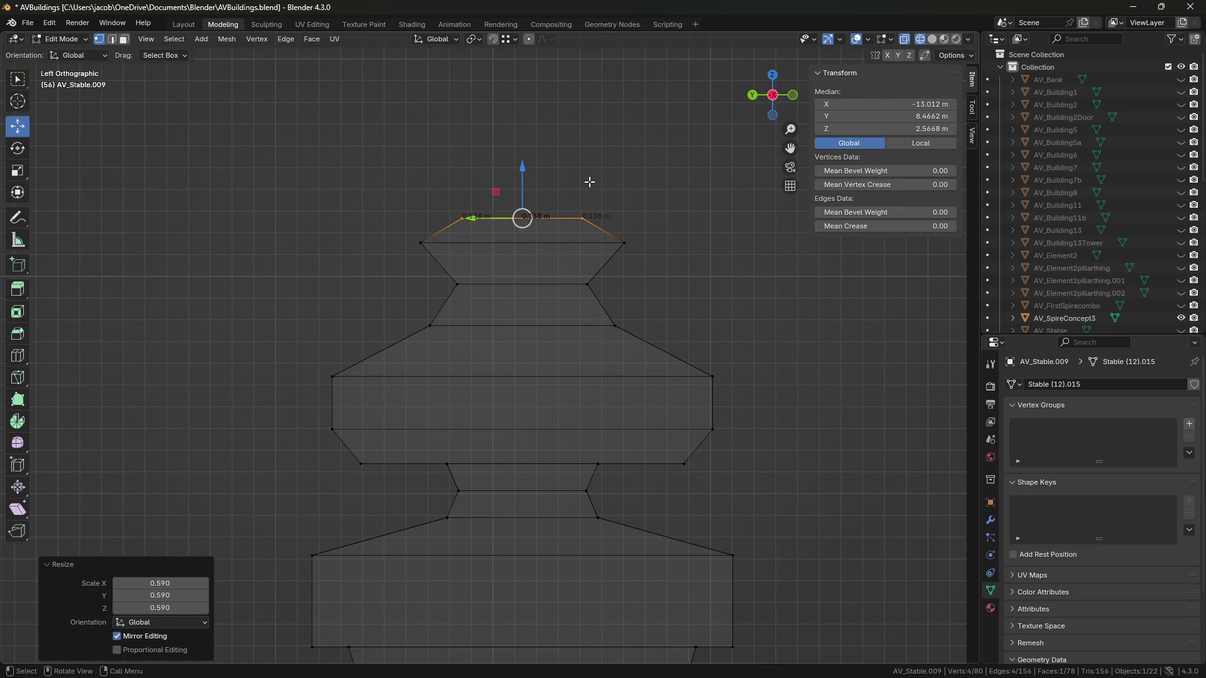
Step: Extrude the top loop vertically into a tall shaft and taper it to a peak
{"action": "key", "text": "e"}
{"action": "key", "text": "z"}
{"action": "left_click", "coordinate": [594, 159]}
{"action": "middle_click_drag", "start_coordinate": [522, 101], "coordinate": [555, 231], "text": "shift"}
{"action": "left_click_drag", "start_coordinate": [554, 232], "coordinate": [562, 194]}
{"action": "left_click_drag", "start_coordinate": [561, 188], "coordinate": [561, 189]}
{"action": "key", "text": "s"}
{"action": "left_click", "coordinate": [660, 276]}
Step: Scale the top vertices to a 0.659 point and raise them into a longer pointed finial
{"action": "key", "text": "s"}
{"action": "left_click", "coordinate": [626, 266]}
{"action": "mouse_move", "coordinate": [561, 196]}
{"action": "left_mouse_down"}
{"action": "mouse_move", "coordinate": [563, 214]}
{"action": "mouse_move", "coordinate": [564, 195]}
{"action": "left_mouse_up"}
{"action": "scroll", "coordinate": [689, 266], "scroll_direction": "down", "scroll_amount": 6}
Step: Save the file and switch the viewport from wireframe to solid shading
{"action": "key", "text": "ctrl+s"}
{"action": "key", "text": "shift+z"}
{"action": "middle_click_drag", "start_coordinate": [688, 265], "coordinate": [702, 312]}
{"action": "scroll", "coordinate": [703, 312], "scroll_direction": "down", "scroll_amount": 3}
Step: Return to Object Mode, deselect the post, and orbit to inspect it among the fence
{"action": "key", "text": "Tab"}
{"action": "scroll", "coordinate": [590, 450], "scroll_direction": "up", "scroll_amount": 2}
{"action": "middle_click_drag", "start_coordinate": [590, 450], "coordinate": [631, 308]}
{"action": "mouse_move", "coordinate": [584, 380]}
{"action": "middle_mouse_down"}
{"action": "mouse_move", "coordinate": [657, 408]}
{"action": "mouse_move", "coordinate": [590, 416]}
{"action": "middle_mouse_up"}
{"action": "left_click", "coordinate": [636, 507]}
{"action": "mouse_move", "coordinate": [636, 506]}
{"action": "middle_mouse_down"}
{"action": "mouse_move", "coordinate": [529, 498]}
{"action": "mouse_move", "coordinate": [573, 452]}
{"action": "mouse_move", "coordinate": [608, 495]}
{"action": "mouse_move", "coordinate": [642, 488]}
{"action": "middle_mouse_up"}
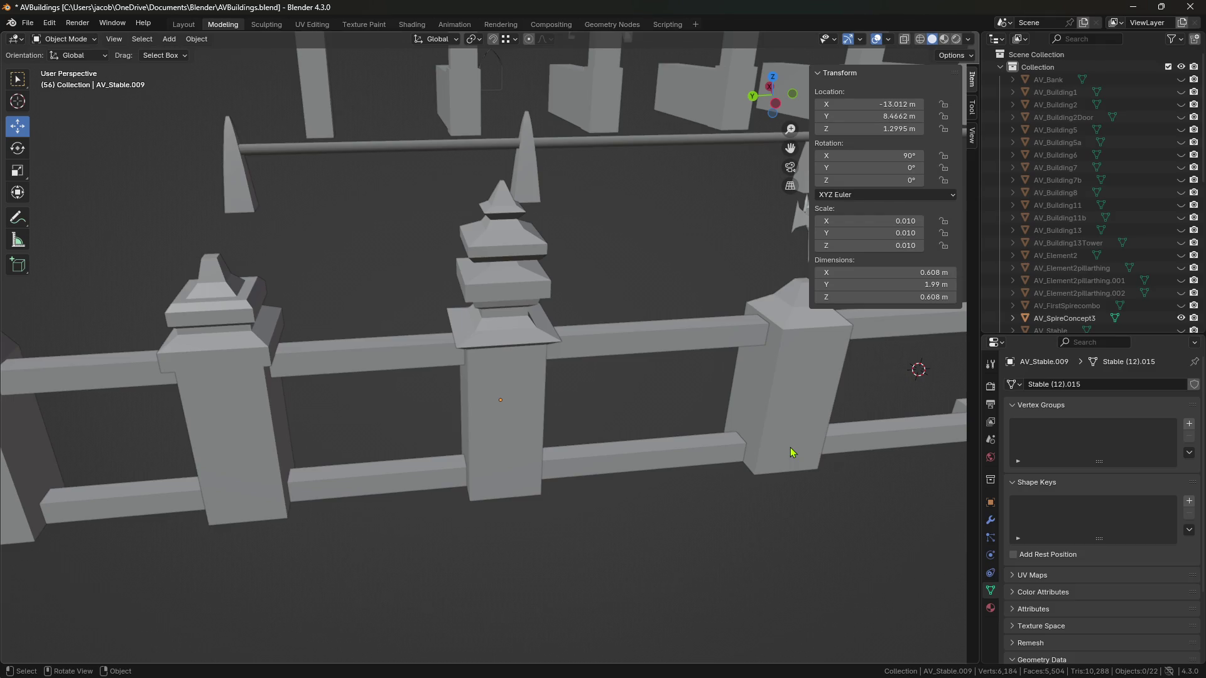
Step: Orbit and pan to frame the fence and arched wall, selecting the slim rounded-top post
{"action": "mouse_move", "coordinate": [610, 500]}
{"action": "middle_mouse_down"}
{"action": "mouse_move", "coordinate": [509, 472]}
{"action": "mouse_move", "coordinate": [535, 496]}
{"action": "mouse_move", "coordinate": [557, 468]}
{"action": "mouse_move", "coordinate": [605, 547]}
{"action": "mouse_move", "coordinate": [611, 506]}
{"action": "mouse_move", "coordinate": [522, 469]}
{"action": "middle_mouse_up"}
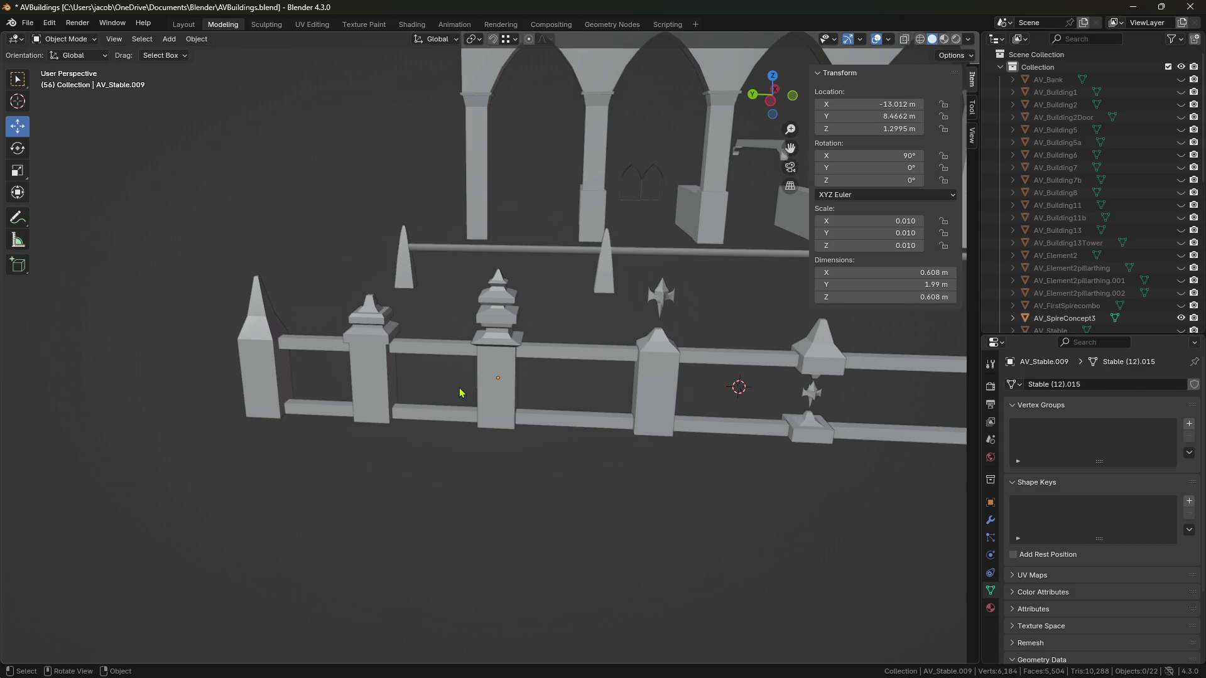
{"action": "middle_click_drag", "start_coordinate": [621, 458], "coordinate": [621, 468]}
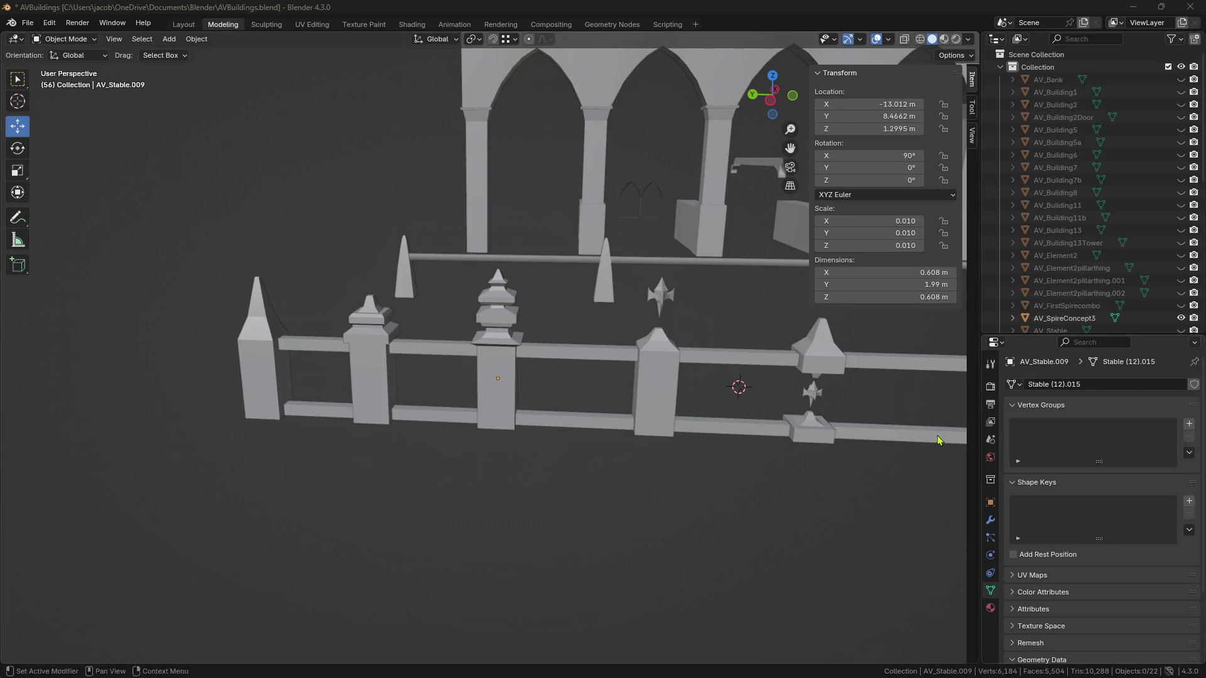
{"action": "scroll", "coordinate": [671, 423], "scroll_direction": "up", "scroll_amount": 2}
{"action": "scroll", "coordinate": [754, 436], "scroll_direction": "down", "scroll_amount": 5}
{"action": "scroll", "coordinate": [628, 417], "scroll_direction": "up", "scroll_amount": 3}
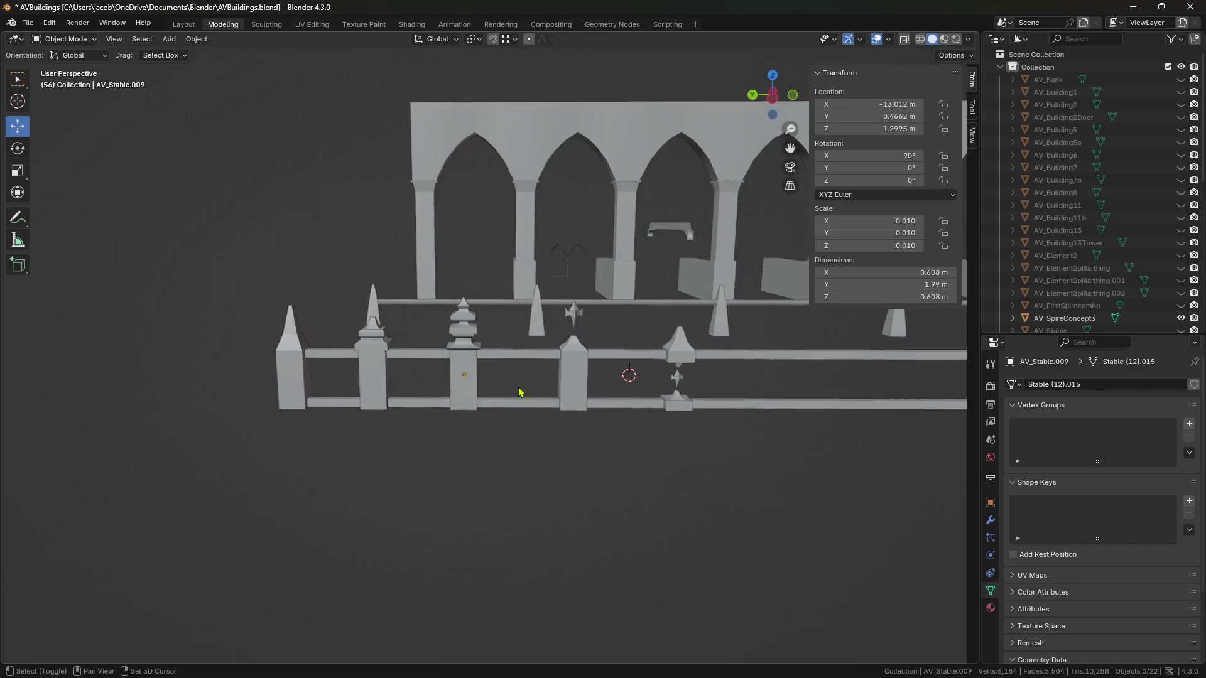
{"action": "middle_click_drag", "start_coordinate": [519, 393], "coordinate": [704, 384], "text": "shift"}
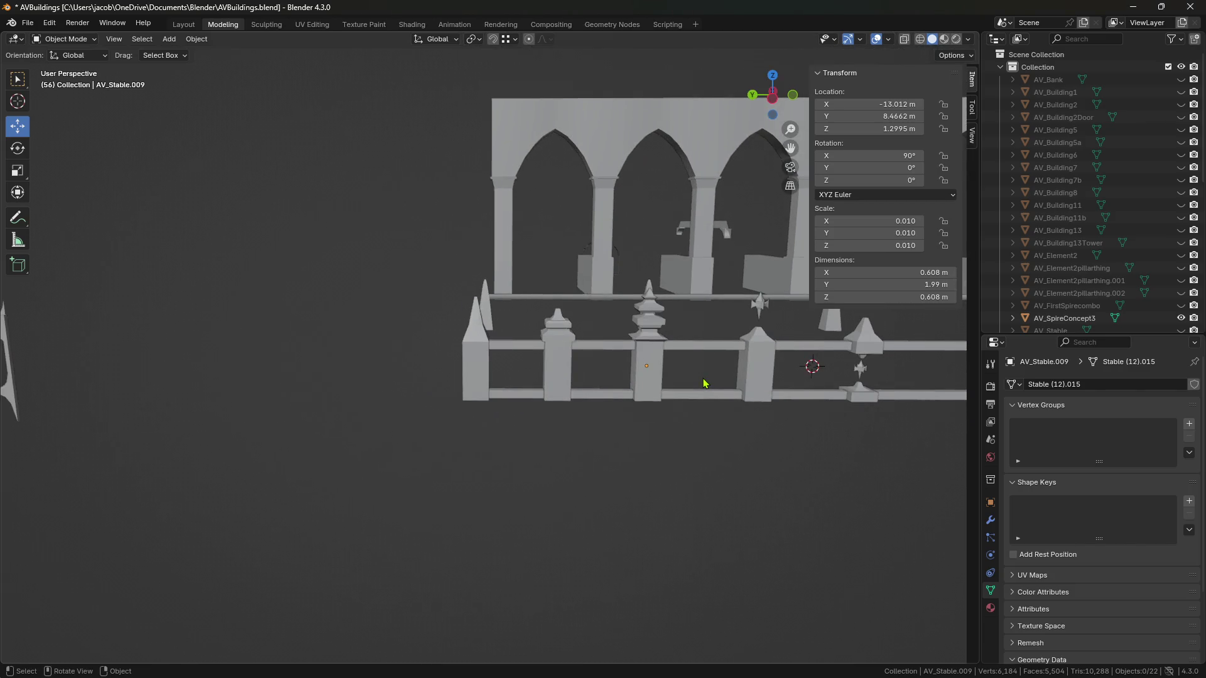
{"action": "scroll", "coordinate": [650, 372], "scroll_direction": "up", "scroll_amount": 5}
{"action": "left_click", "coordinate": [656, 376]}
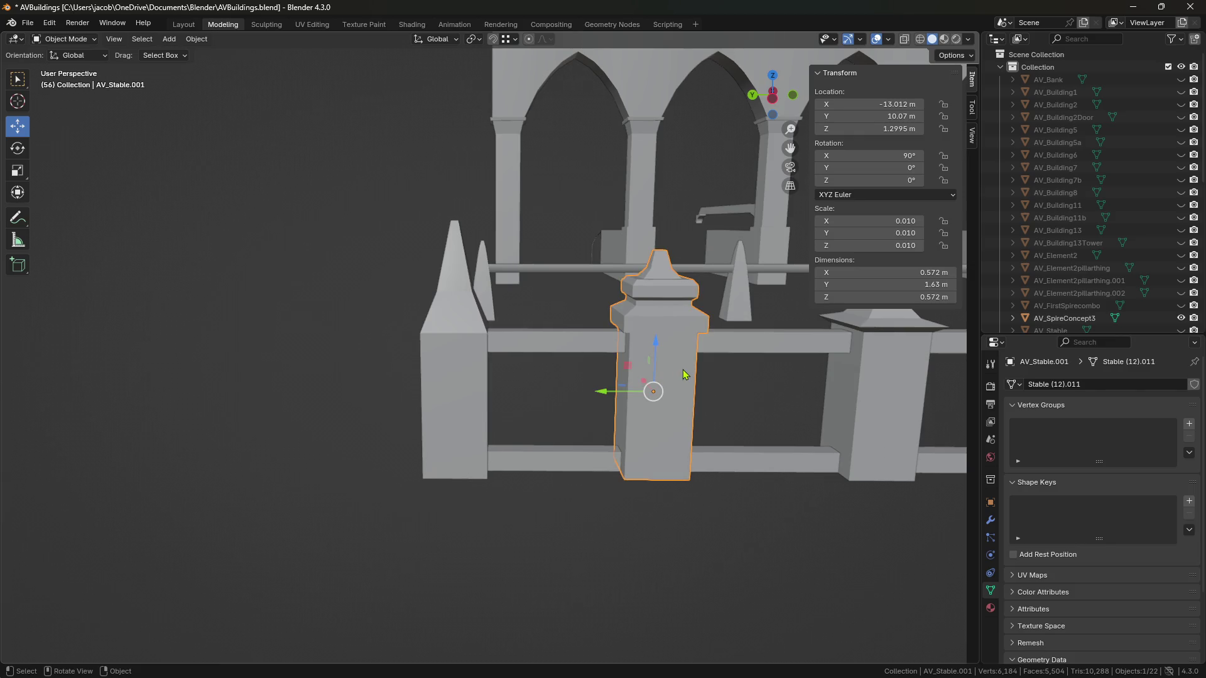
{"action": "scroll", "coordinate": [684, 375], "scroll_direction": "down", "scroll_amount": 6}
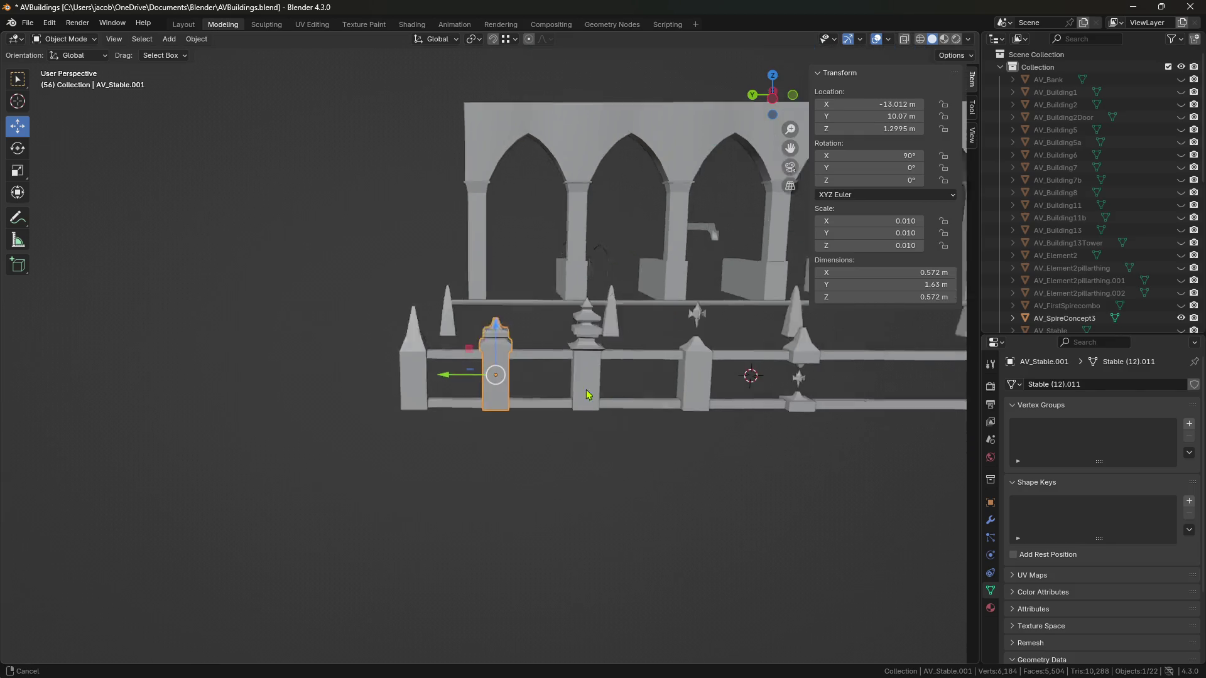
{"action": "scroll", "coordinate": [613, 385], "scroll_direction": "up", "scroll_amount": 4}
Step: Copy three fence posts, paste them and slide the copies along the fence
{"action": "left_click", "coordinate": [456, 414]}
{"action": "left_click", "coordinate": [830, 384]}
{"action": "left_click", "coordinate": [631, 415], "text": "shift"}
{"action": "left_click", "coordinate": [457, 430], "text": "shift"}
{"action": "key", "text": "ctrl+c"}
{"action": "left_click_drag", "start_coordinate": [588, 391], "coordinate": [781, 392]}
{"action": "key", "text": "ctrl+z"}
{"action": "key", "text": "ctrl+v"}
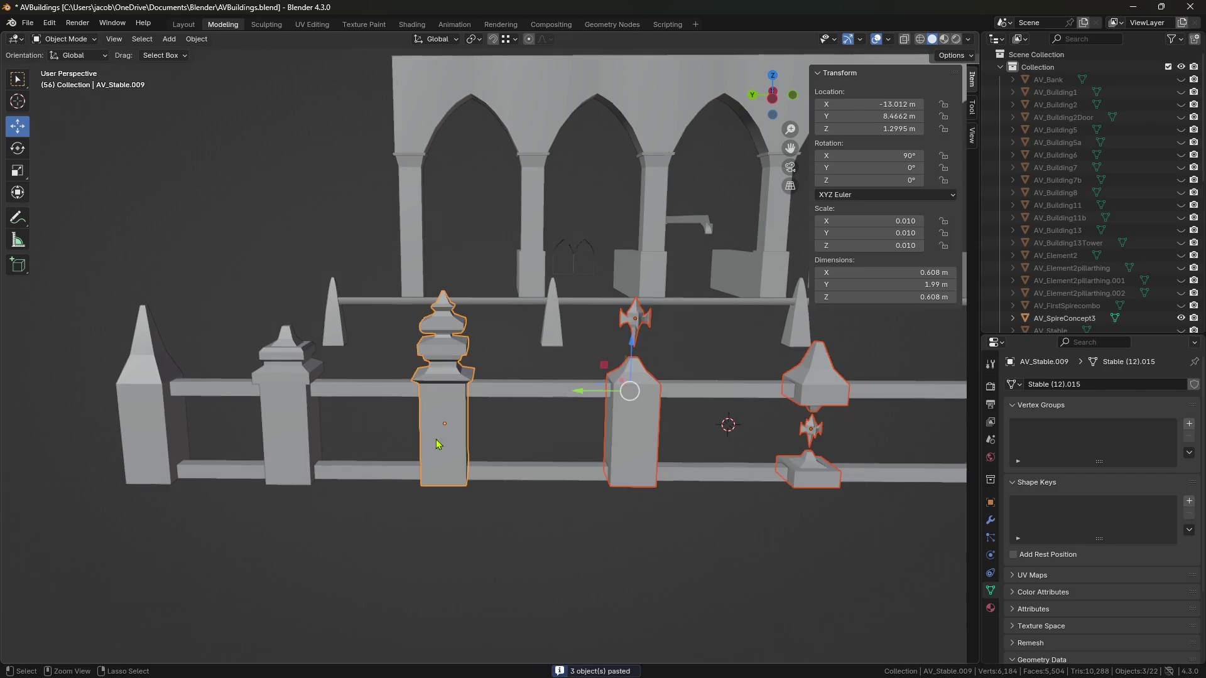
{"action": "left_click_drag", "start_coordinate": [562, 400], "coordinate": [750, 400]}
Step: Paste a copy of the slim rounded-top post 1.72 m further along Y
{"action": "left_click", "coordinate": [286, 422]}
{"action": "key", "text": "ctrl+c"}
{"action": "key", "text": "ctrl+v"}
{"action": "key", "text": "g"}
{"action": "key", "text": "y"}
{"action": "left_click", "coordinate": [452, 422]}
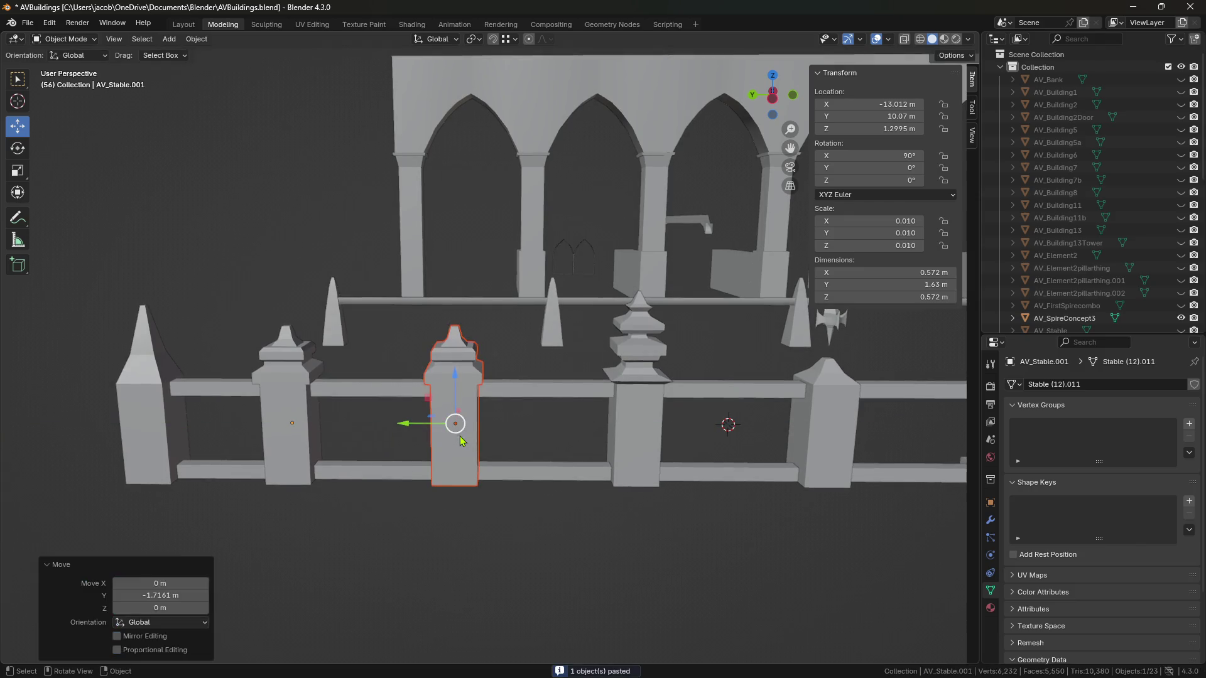
Step: Enter Edit Mode on the post and centre it in the view
{"action": "key", "text": "Tab"}
{"action": "scroll", "coordinate": [525, 457], "scroll_direction": "up", "scroll_amount": 3}
{"action": "middle_click_drag", "start_coordinate": [527, 446], "coordinate": [570, 410], "text": "shift"}
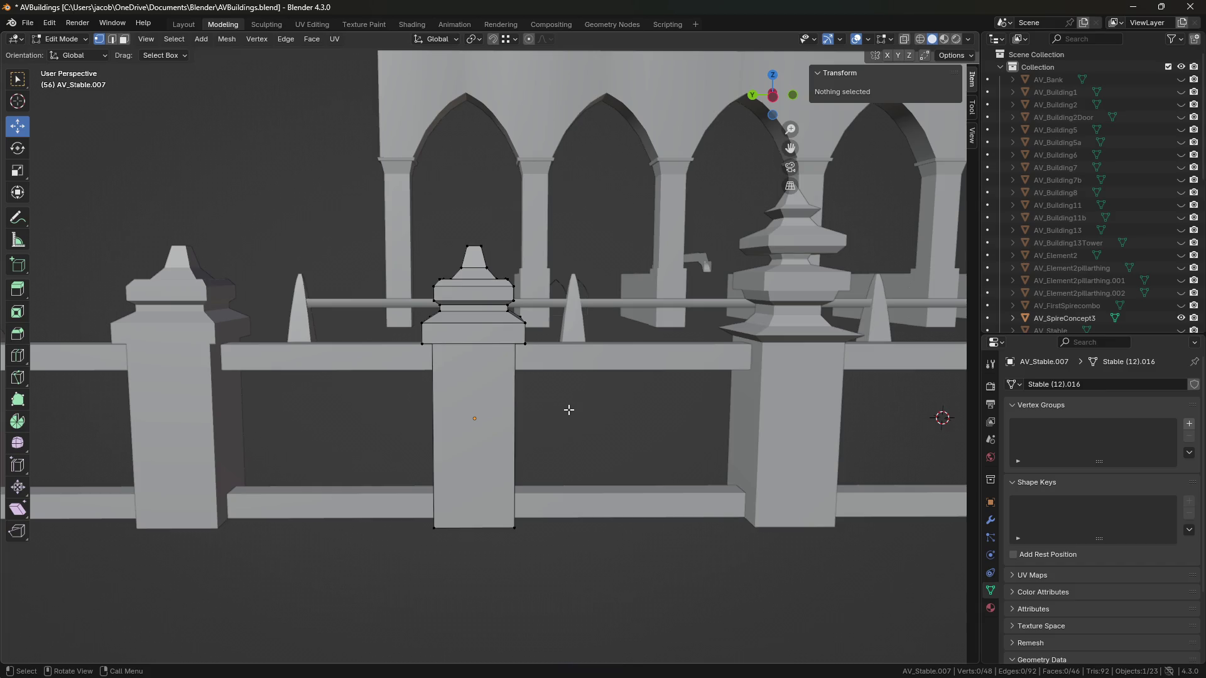
Step: Orbit and zoom in on the post's stepped cap, switch to face select, and save AVBuildings.blend
{"action": "mouse_move", "coordinate": [586, 420]}
{"action": "middle_mouse_down"}
{"action": "mouse_move", "coordinate": [587, 398]}
{"action": "mouse_move", "coordinate": [577, 421]}
{"action": "middle_mouse_up"}
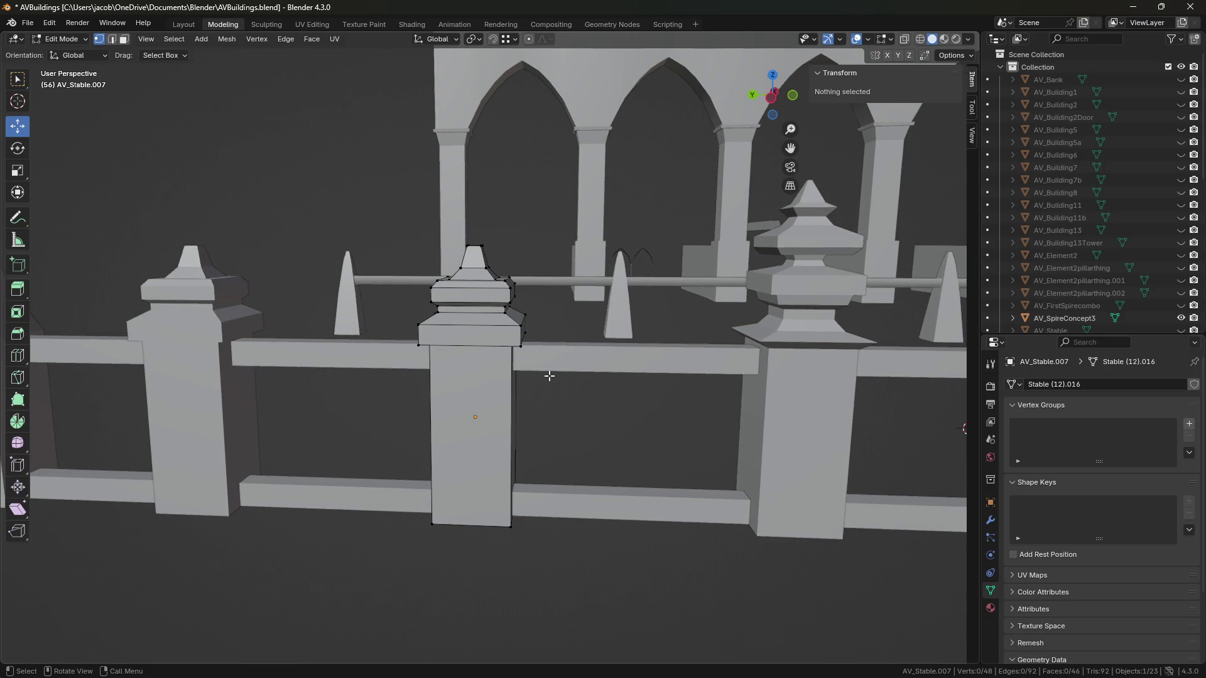
{"action": "mouse_move", "coordinate": [537, 370]}
{"action": "middle_mouse_down"}
{"action": "mouse_move", "coordinate": [512, 383]}
{"action": "mouse_move", "coordinate": [525, 377]}
{"action": "middle_mouse_up"}
{"action": "scroll", "coordinate": [525, 377], "scroll_direction": "up", "scroll_amount": 3}
{"action": "scroll", "coordinate": [521, 416], "scroll_direction": "up", "scroll_amount": 2}
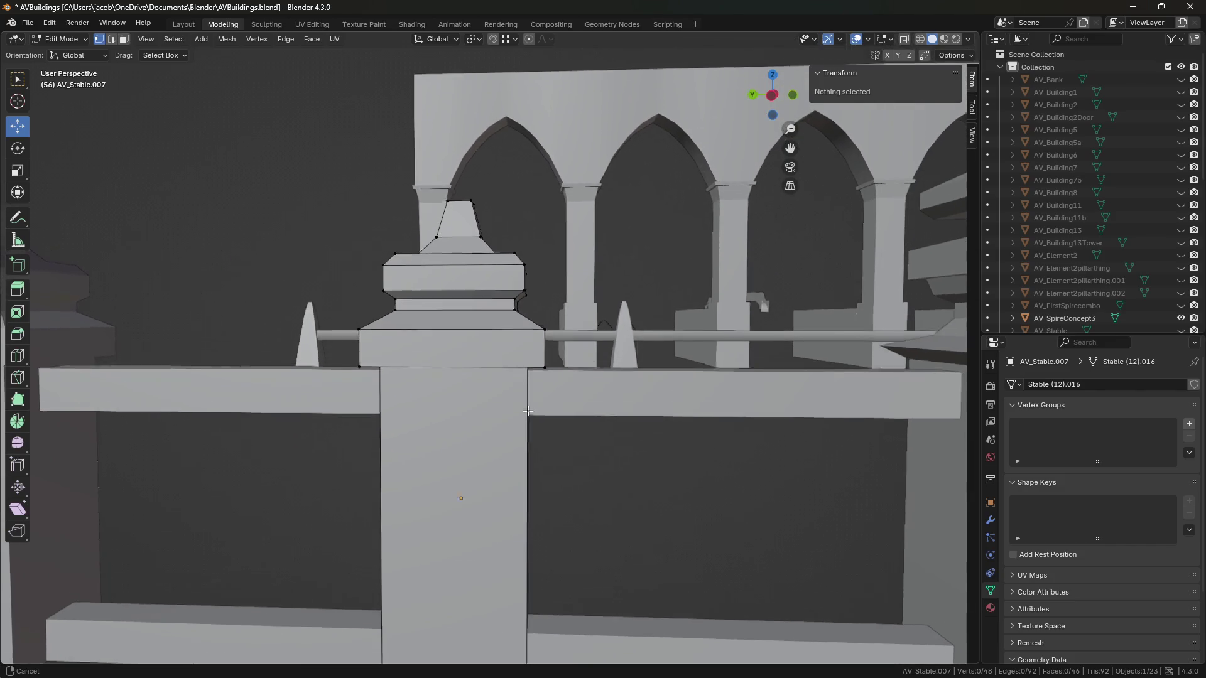
{"action": "key", "text": "3"}
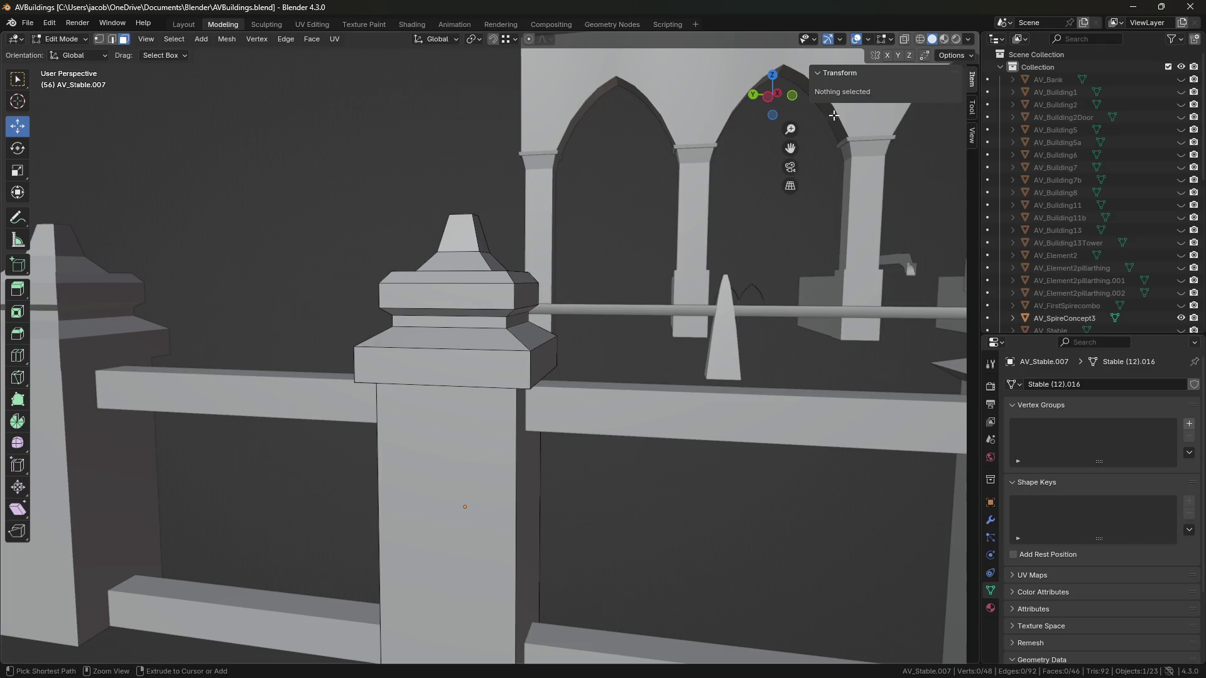
{"action": "key", "text": "ctrl+s"}
Step: In Left Orthographic view with X-ray on, box-select the finial's top vertices
{"action": "left_click", "coordinate": [768, 97]}
{"action": "key", "text": "alt+z"}
{"action": "key", "text": "1"}
{"action": "mouse_move", "coordinate": [337, 162]}
{"action": "left_mouse_down"}
{"action": "mouse_move", "coordinate": [579, 300]}
{"action": "mouse_move", "coordinate": [587, 326]}
{"action": "mouse_move", "coordinate": [366, 240]}
{"action": "left_mouse_up"}
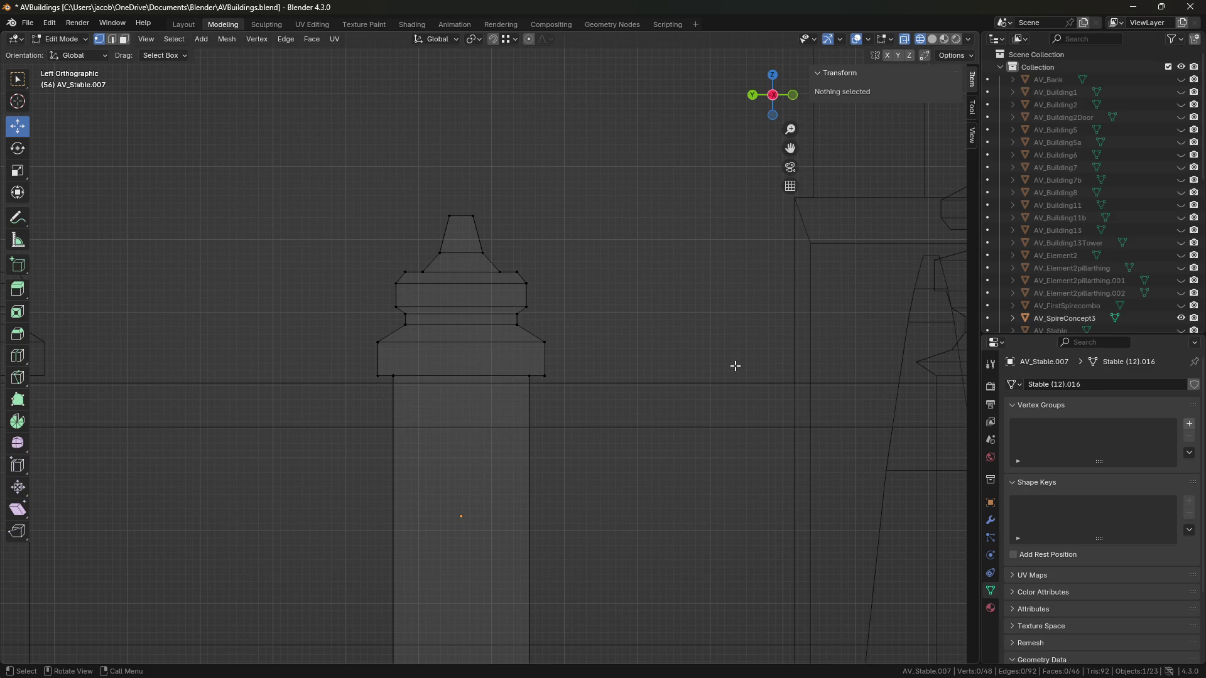
{"action": "mouse_move", "coordinate": [404, 202]}
{"action": "left_mouse_down"}
{"action": "mouse_move", "coordinate": [528, 261]}
{"action": "mouse_move", "coordinate": [530, 242]}
{"action": "left_mouse_up"}
Step: Enlarge and slightly raise the finial top, then scale a lower ring larger
{"action": "key", "text": "ctrl+KP_Add"}
{"action": "key", "text": "s"}
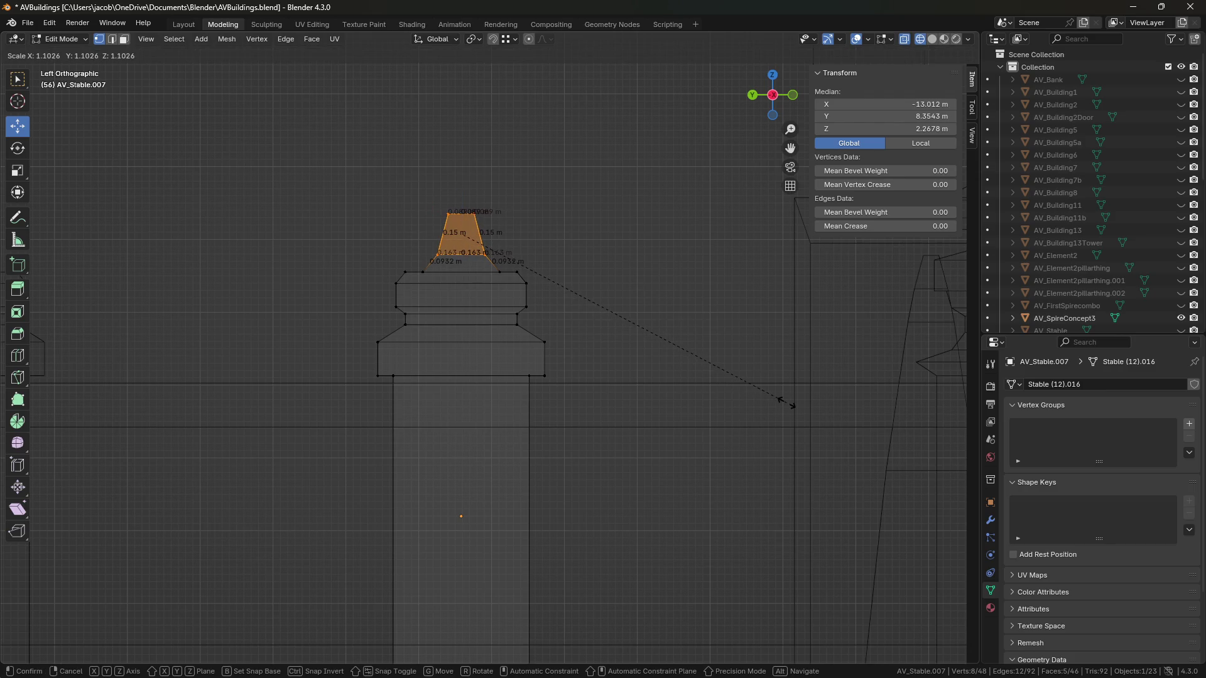
{"action": "left_click", "coordinate": [786, 403]}
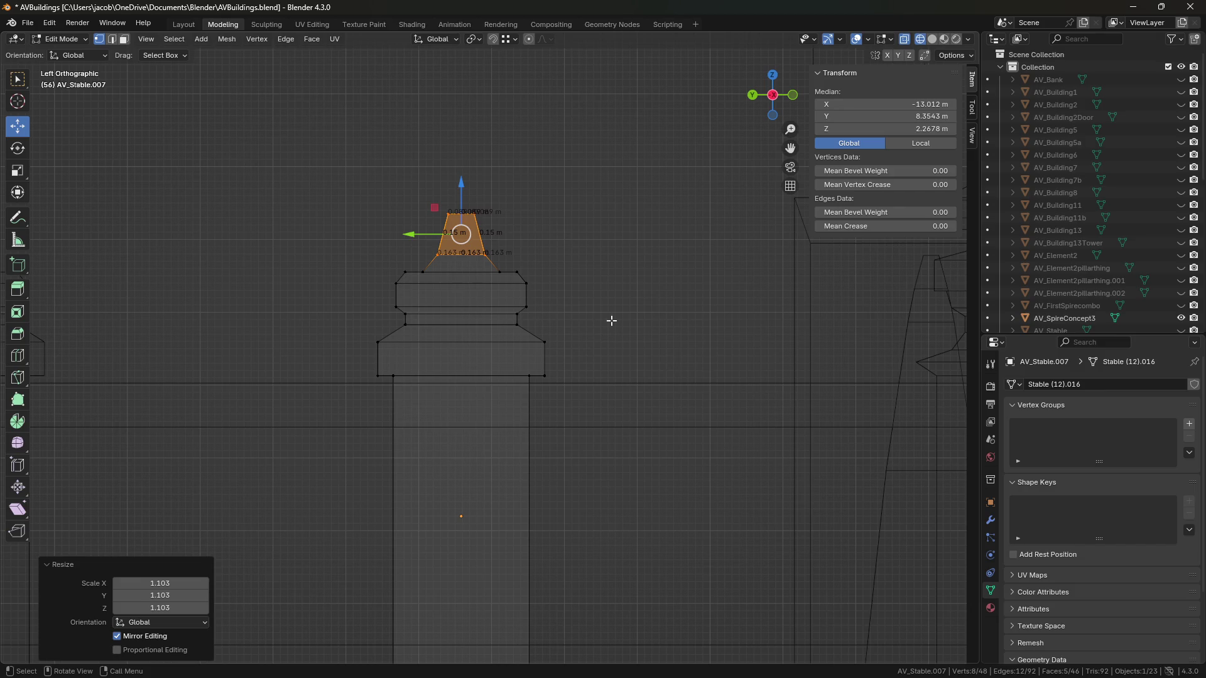
{"action": "left_click_drag", "start_coordinate": [462, 184], "coordinate": [462, 178]}
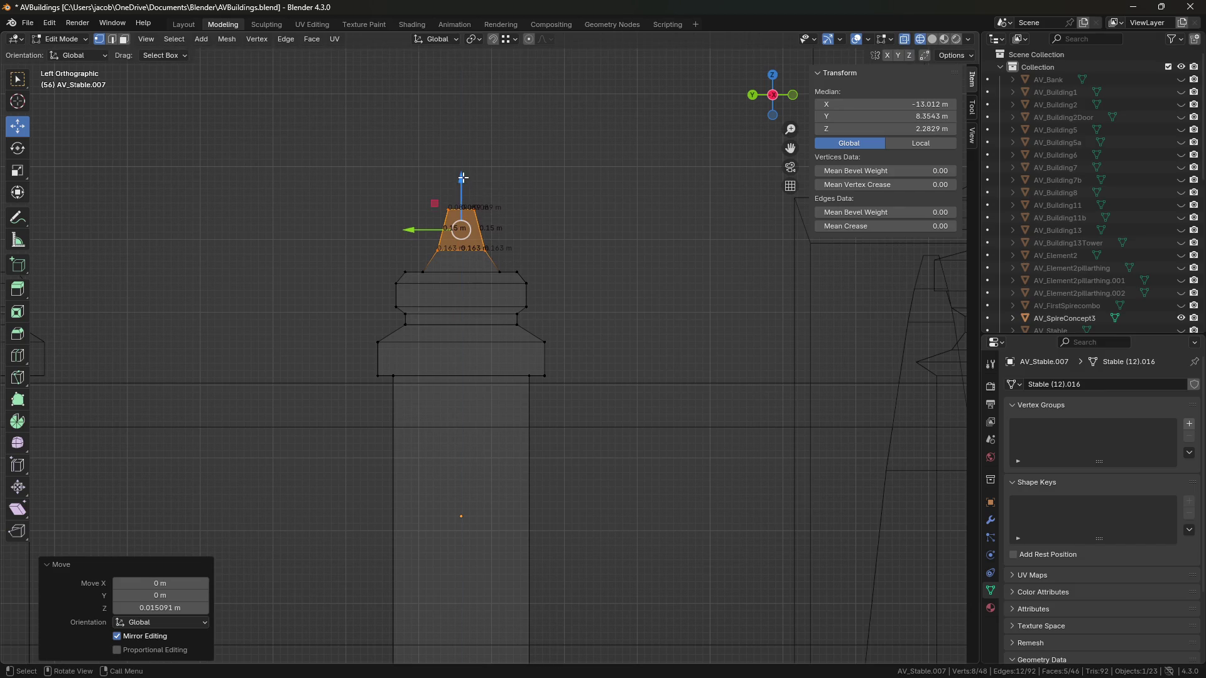
{"action": "left_click", "coordinate": [565, 264]}
{"action": "left_click", "coordinate": [490, 252], "text": "alt"}
{"action": "key", "text": "s"}
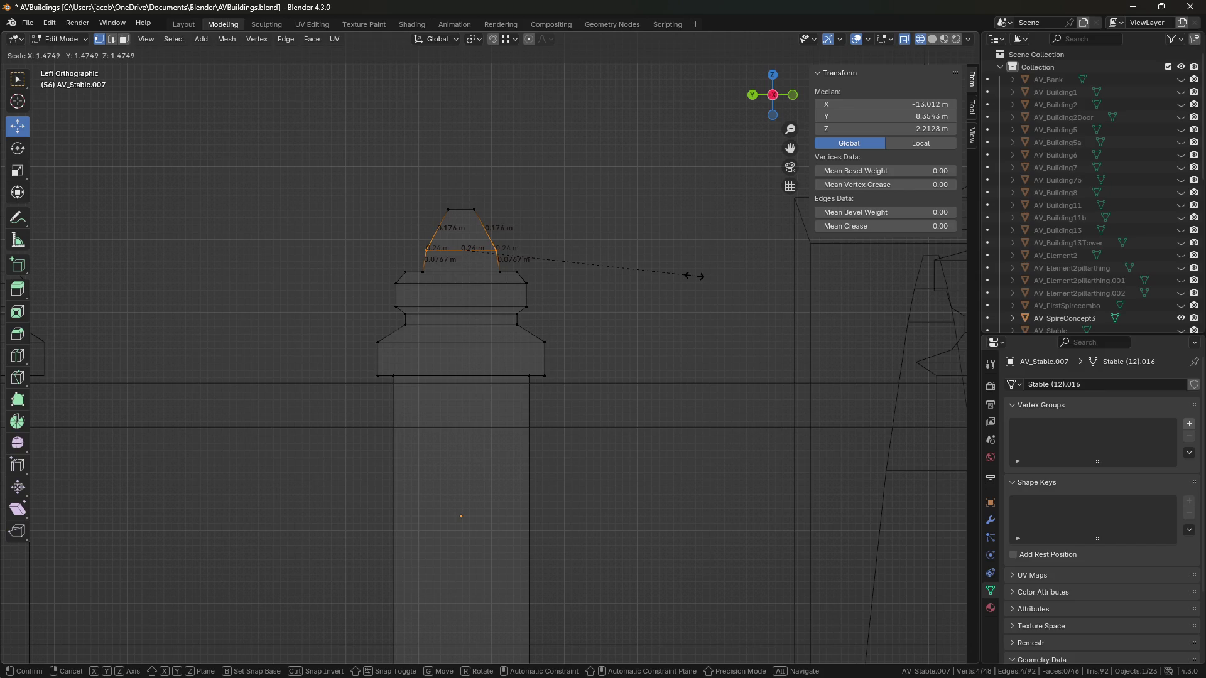
{"action": "left_click", "coordinate": [679, 273]}
Step: Lower the finial's top vertices, widen them, and raise them slightly
{"action": "left_click_drag", "start_coordinate": [418, 196], "coordinate": [590, 229]}
{"action": "left_click_drag", "start_coordinate": [464, 163], "coordinate": [464, 201]}
{"action": "key", "text": "s"}
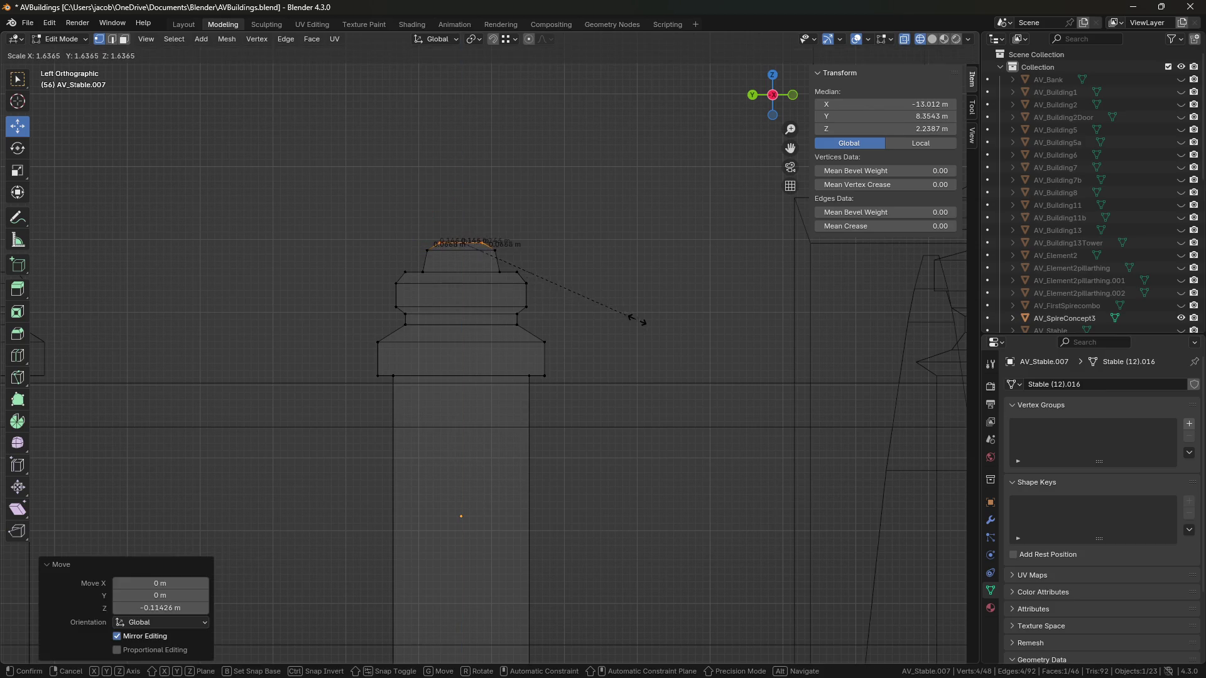
{"action": "left_click", "coordinate": [758, 336]}
{"action": "key", "text": "s"}
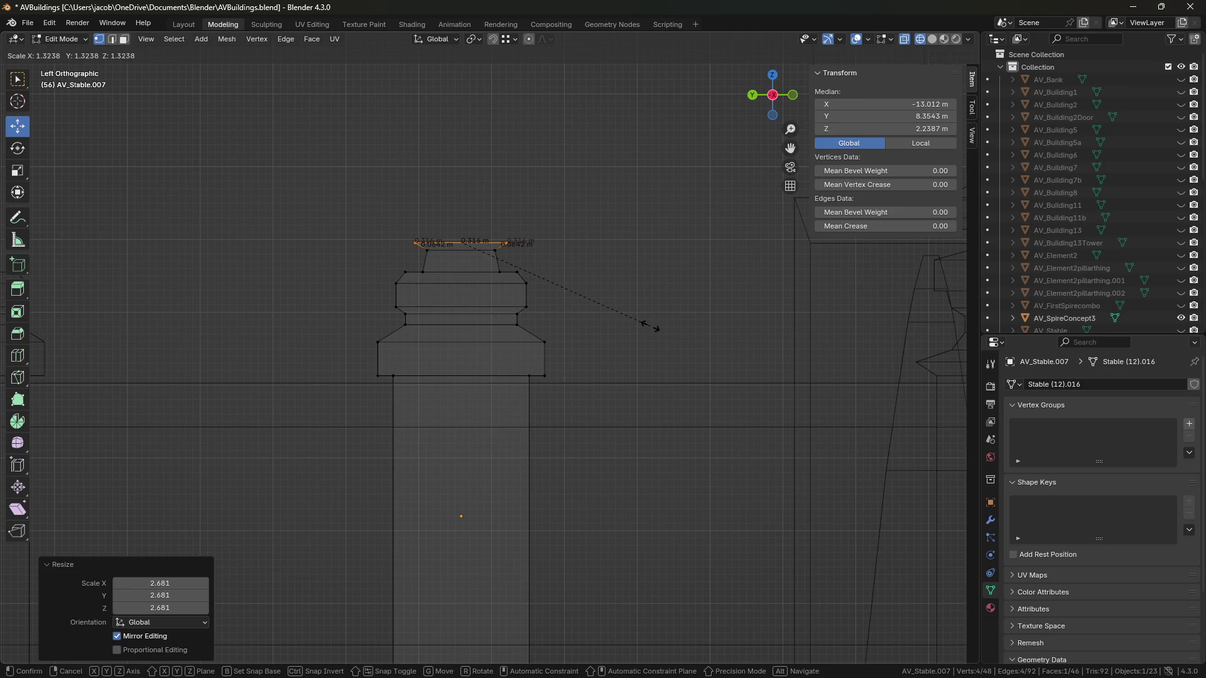
{"action": "left_click", "coordinate": [639, 325]}
{"action": "left_click_drag", "start_coordinate": [463, 196], "coordinate": [463, 190]}
Step: Extrude the top face upward and shrink the new top face
{"action": "key", "text": "e"}
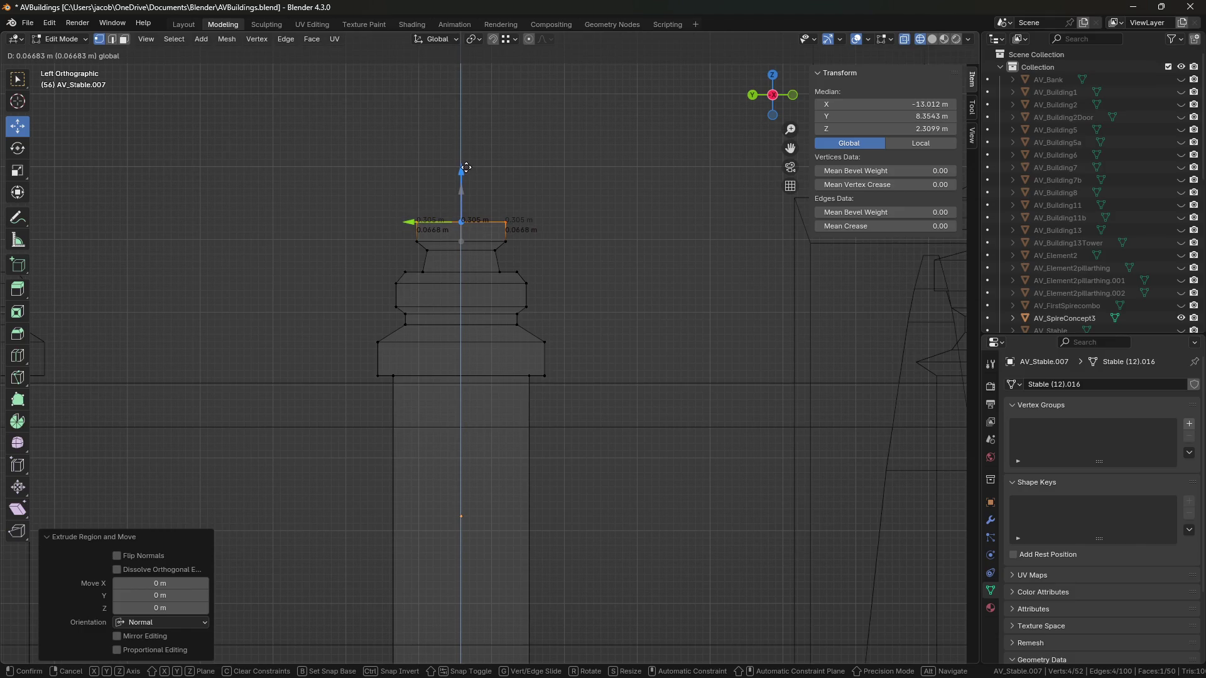
{"action": "left_click", "coordinate": [463, 172]}
{"action": "key", "text": "e"}
{"action": "key", "text": "Escape"}
{"action": "key", "text": "s"}
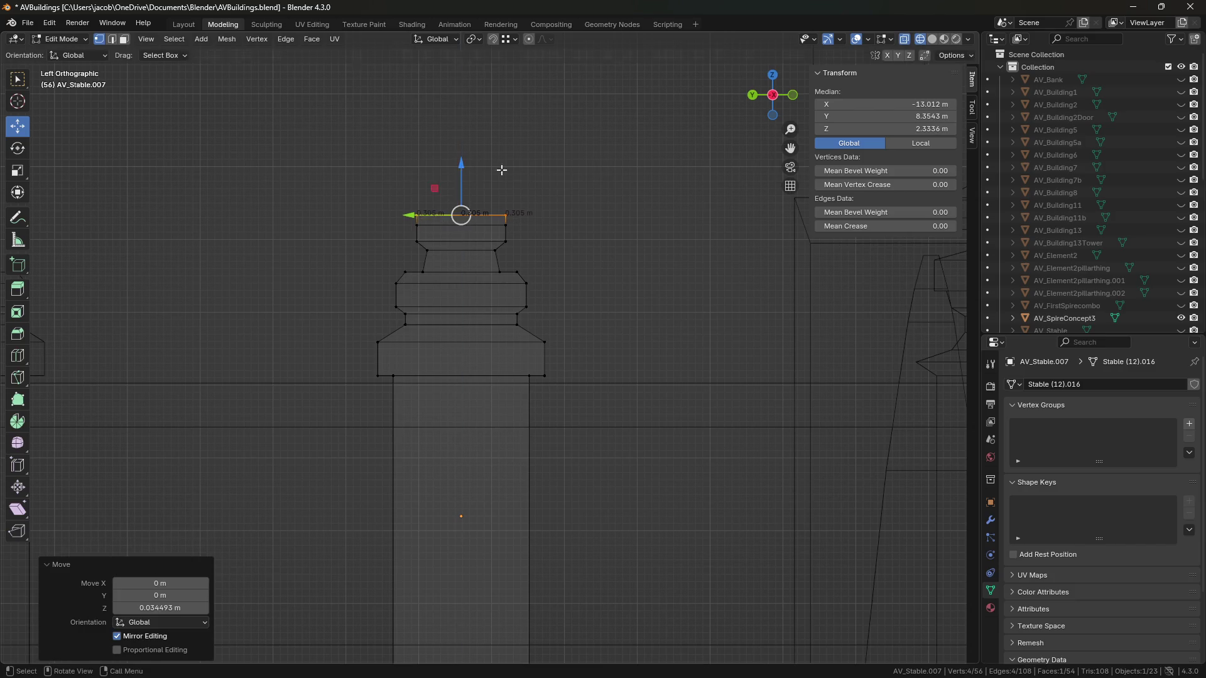
{"action": "left_click", "coordinate": [459, 170]}
{"action": "key", "text": "s"}
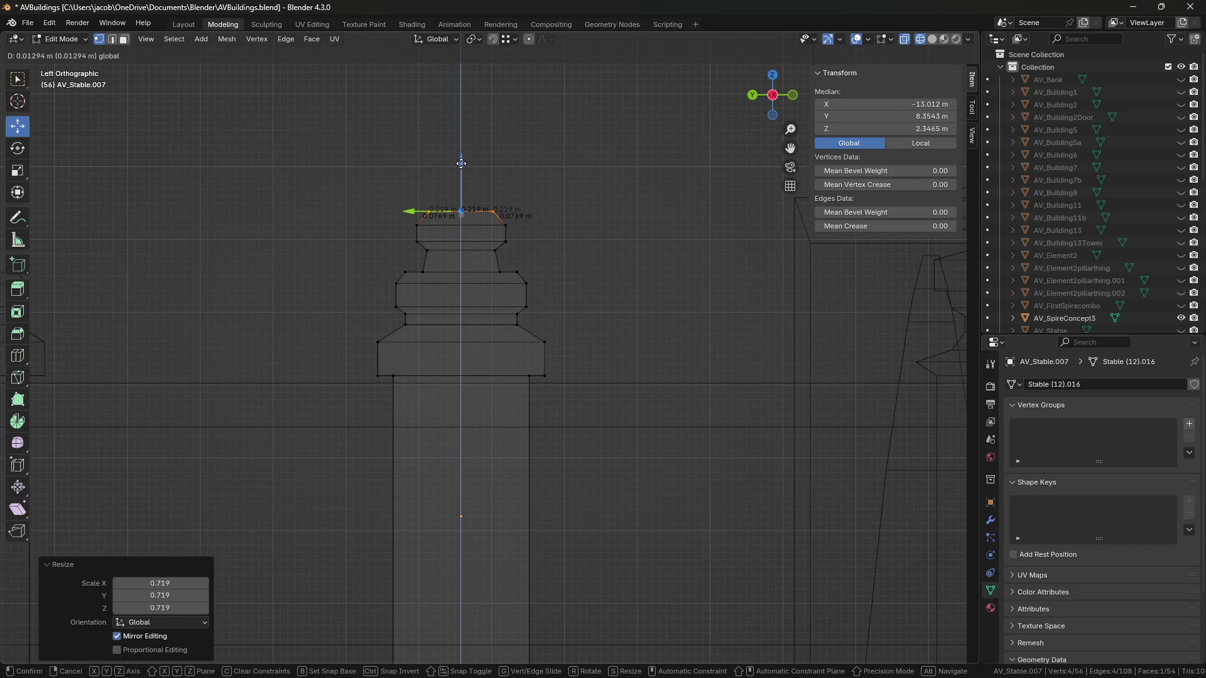
{"action": "left_click", "coordinate": [460, 168]}
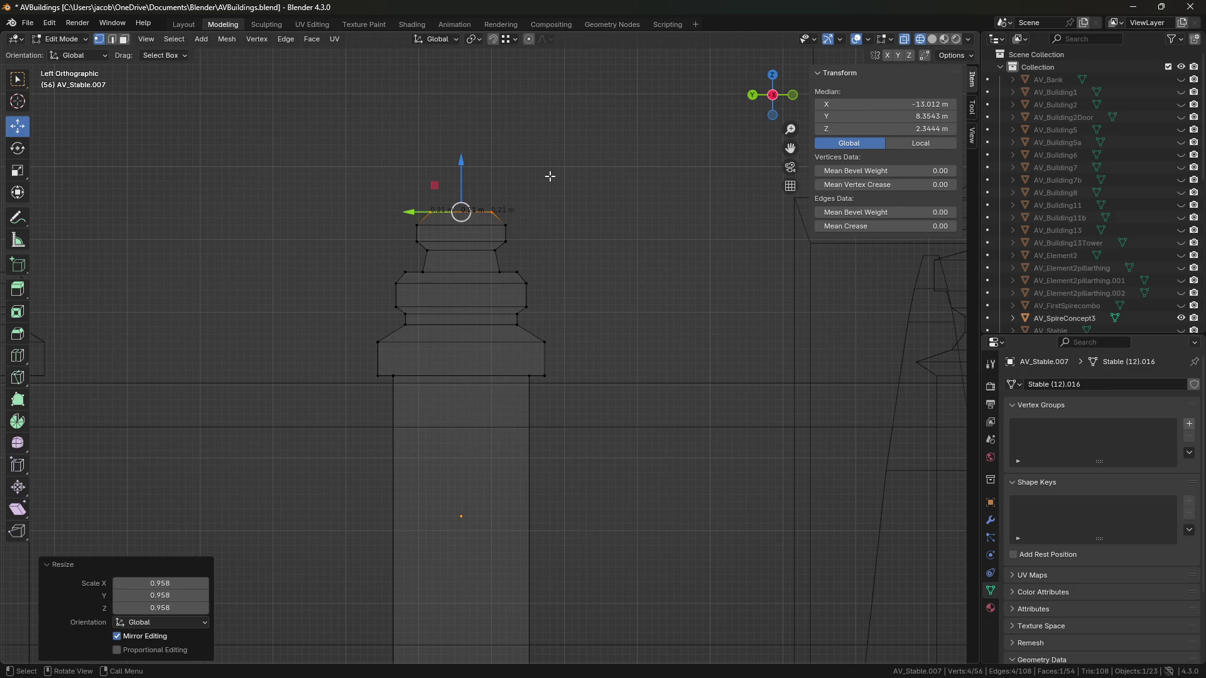
Step: Add more tiers, raising the top 0.0711 m, and narrow it into a tip
{"action": "key", "text": "e"}
{"action": "key", "text": "Escape"}
{"action": "left_click_drag", "start_coordinate": [465, 162], "coordinate": [463, 139]}
{"action": "key", "text": "e"}
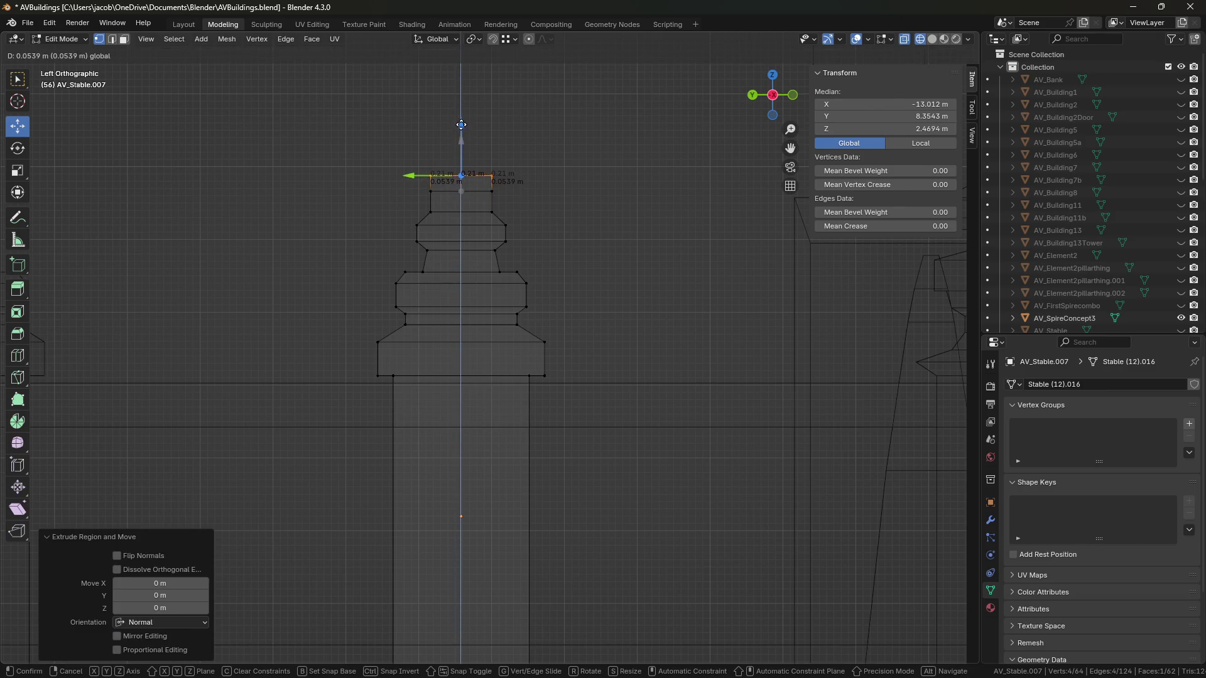
{"action": "left_click", "coordinate": [457, 170]}
{"action": "key", "text": "s"}
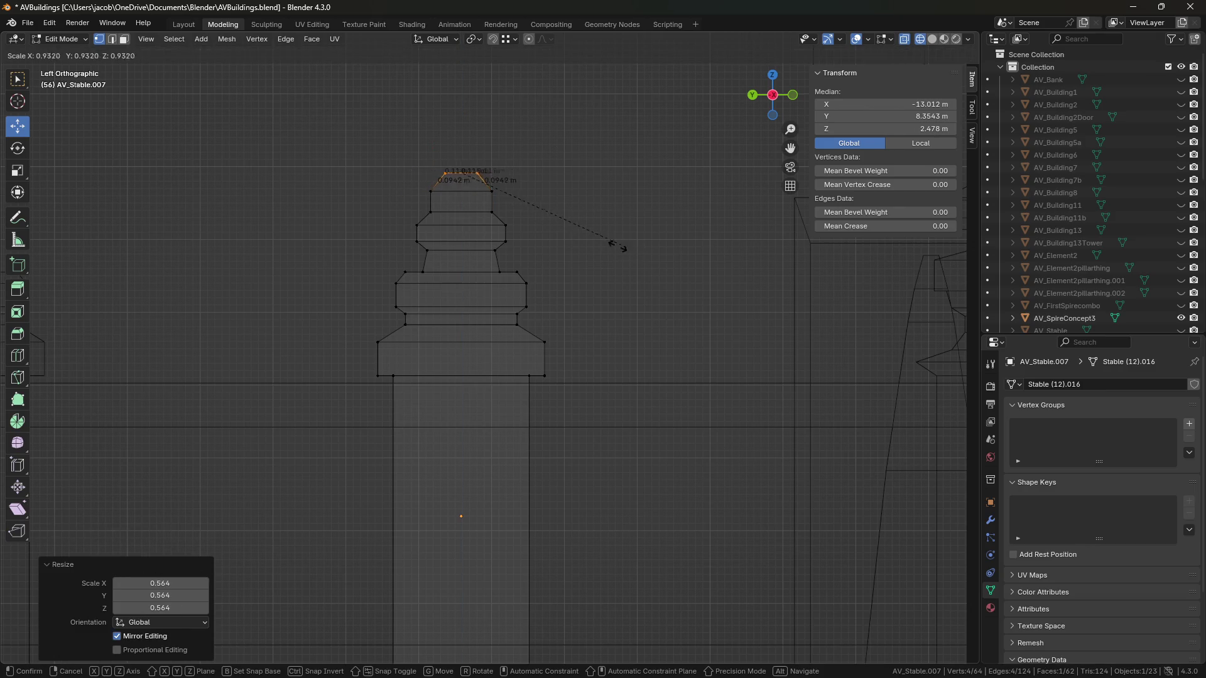
{"action": "left_click", "coordinate": [590, 251]}
Step: Save the file, return to solid shading in Object Mode, and orbit out to the whole fence
{"action": "key", "text": "ctrl+s"}
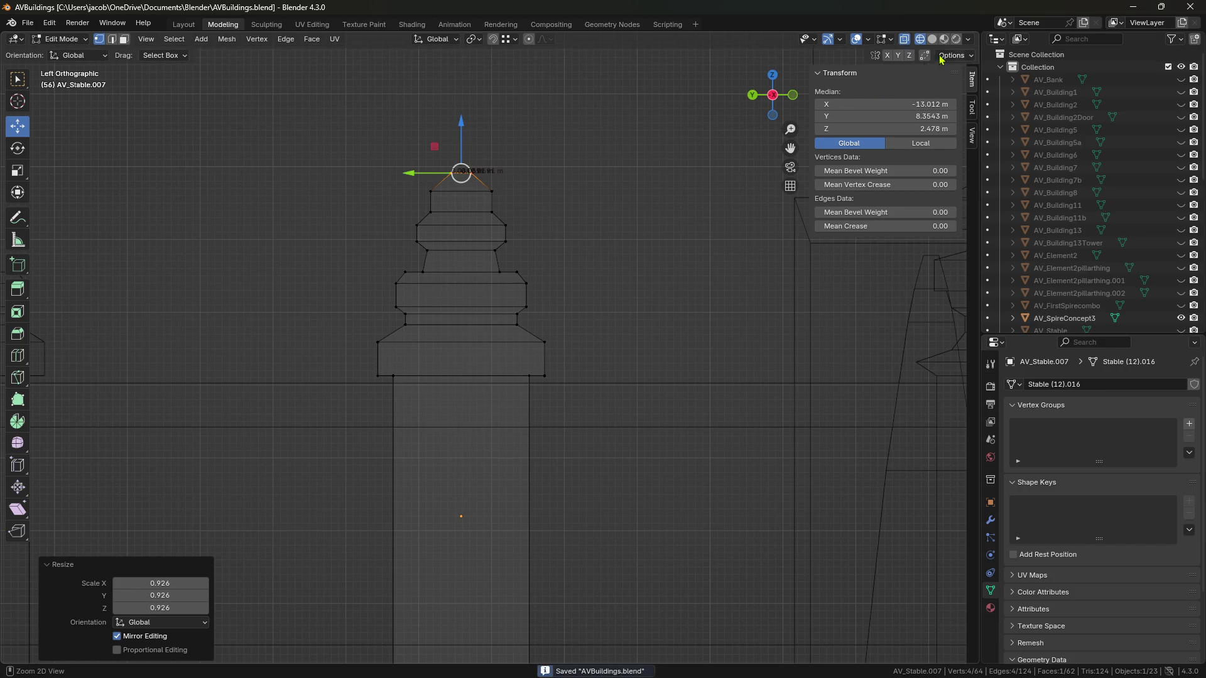
{"action": "key", "text": "shift+z"}
{"action": "scroll", "coordinate": [574, 291], "scroll_direction": "down", "scroll_amount": 5}
{"action": "key", "text": "Tab"}
{"action": "left_click", "coordinate": [492, 253]}
{"action": "mouse_move", "coordinate": [477, 226]}
{"action": "middle_mouse_down"}
{"action": "mouse_move", "coordinate": [597, 501]}
{"action": "mouse_move", "coordinate": [573, 433]}
{"action": "mouse_move", "coordinate": [536, 479]}
{"action": "mouse_move", "coordinate": [481, 440]}
{"action": "middle_mouse_up"}
{"action": "key", "text": "ctrl+s"}
{"action": "left_click", "coordinate": [481, 440]}
{"action": "left_click_drag", "start_coordinate": [433, 394], "coordinate": [410, 394]}
{"action": "left_click", "coordinate": [631, 397]}
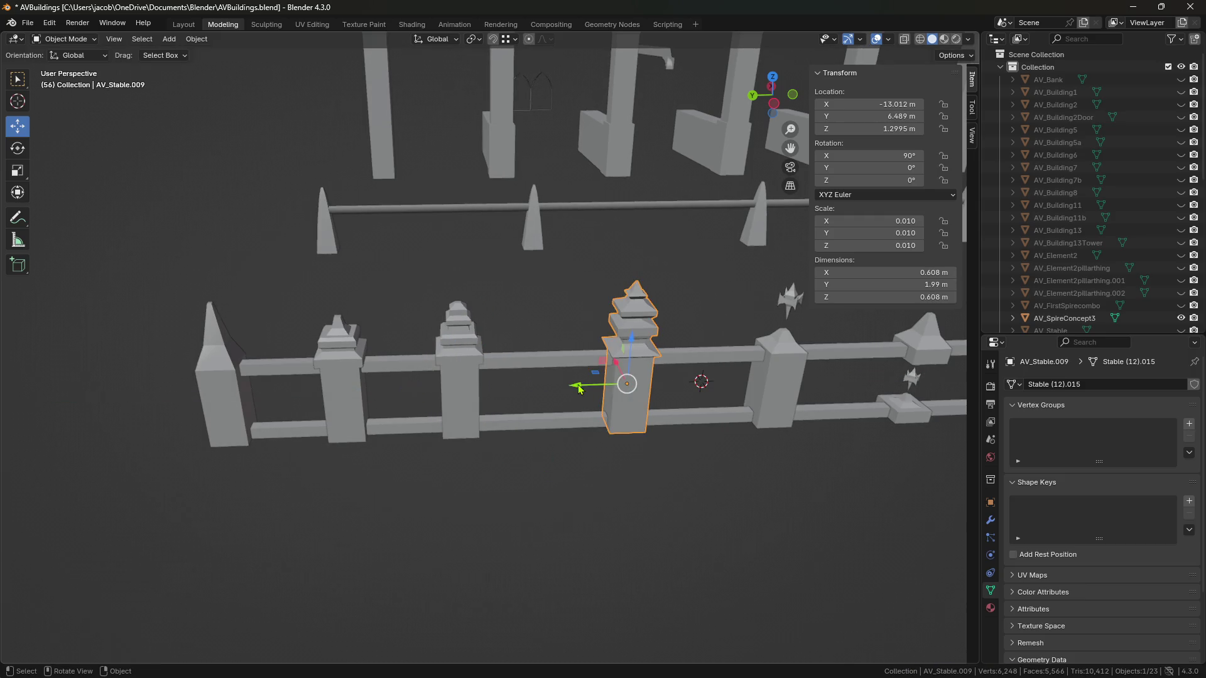
{"action": "left_click_drag", "start_coordinate": [581, 389], "coordinate": [540, 389]}
{"action": "left_click", "coordinate": [603, 490]}
{"action": "mouse_move", "coordinate": [603, 490]}
{"action": "middle_mouse_down"}
{"action": "mouse_move", "coordinate": [638, 472]}
{"action": "mouse_move", "coordinate": [700, 492]}
{"action": "mouse_move", "coordinate": [711, 484]}
{"action": "mouse_move", "coordinate": [685, 439]}
{"action": "middle_mouse_up"}
{"action": "key", "text": "ctrl+s"}
{"action": "left_click", "coordinate": [668, 393]}
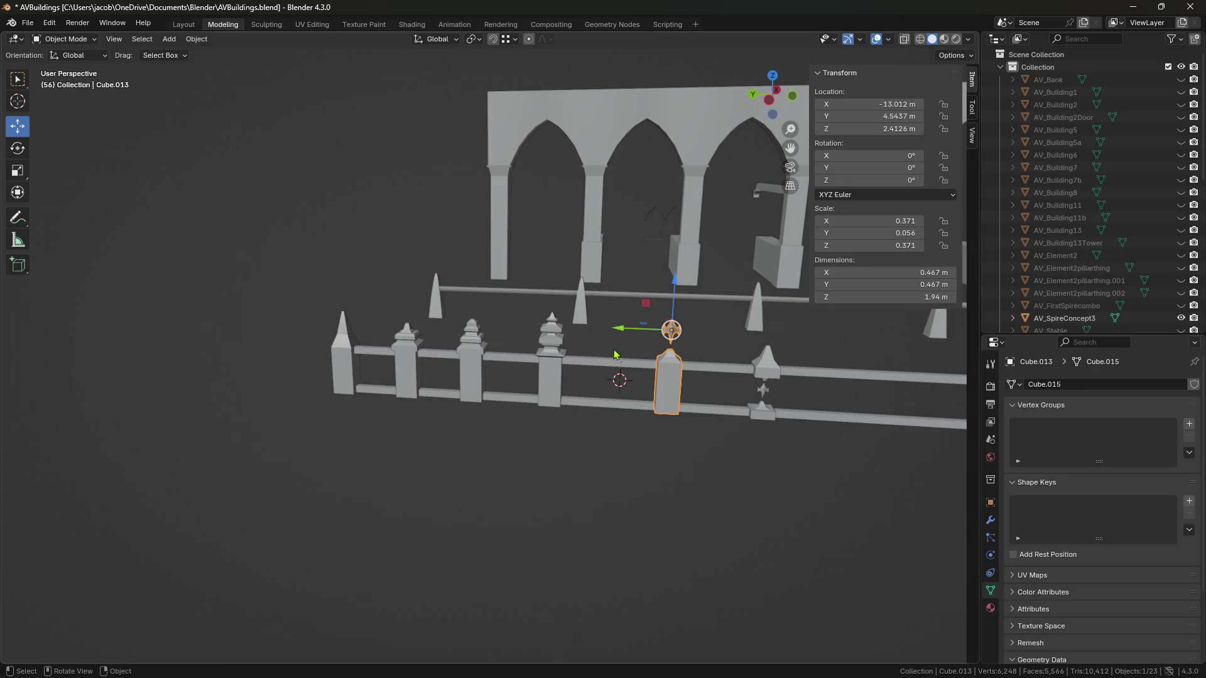
{"action": "scroll", "coordinate": [590, 317], "scroll_direction": "up", "scroll_amount": 5}
{"action": "left_click", "coordinate": [664, 353]}
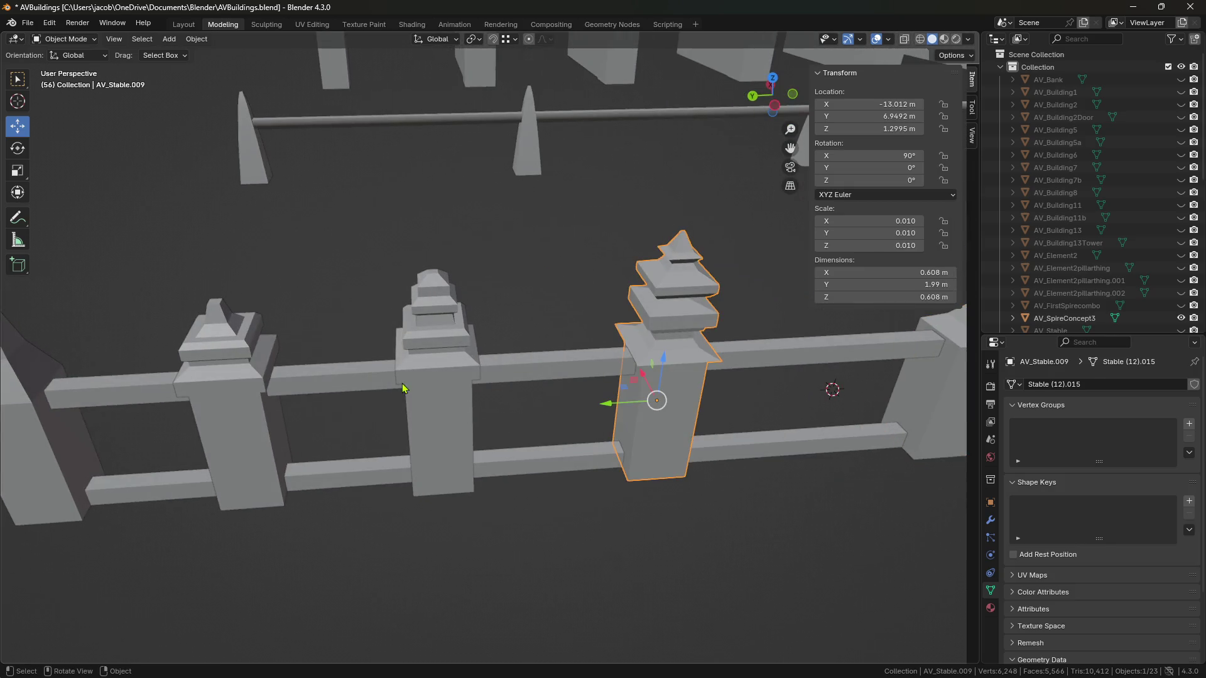
{"action": "left_click", "coordinate": [327, 386]}
{"action": "left_click", "coordinate": [654, 295]}
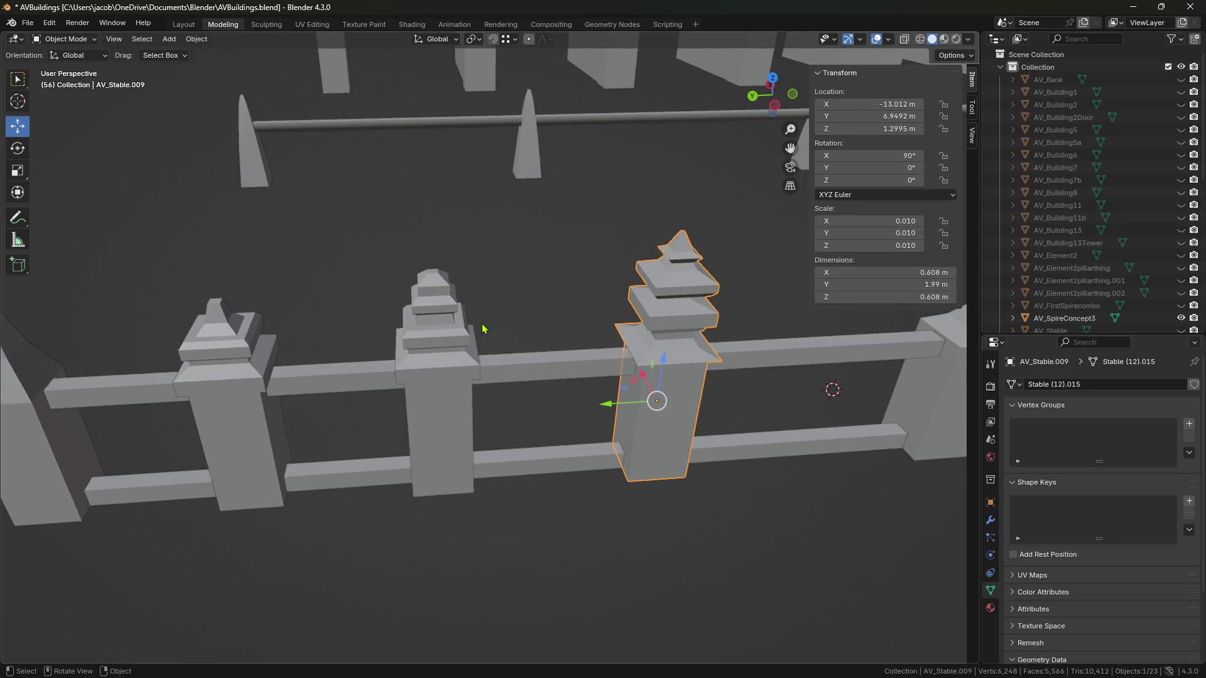
{"action": "left_click", "coordinate": [458, 287]}
{"action": "mouse_move", "coordinate": [457, 288]}
{"action": "middle_mouse_down"}
{"action": "mouse_move", "coordinate": [463, 266]}
{"action": "mouse_move", "coordinate": [531, 270]}
{"action": "mouse_move", "coordinate": [573, 299]}
{"action": "mouse_move", "coordinate": [523, 272]}
{"action": "mouse_move", "coordinate": [546, 292]}
{"action": "middle_mouse_up"}
{"action": "middle_click_drag", "start_coordinate": [472, 266], "coordinate": [331, 291]}
{"action": "left_click", "coordinate": [270, 317]}
{"action": "mouse_move", "coordinate": [270, 318]}
{"action": "middle_mouse_down"}
{"action": "mouse_move", "coordinate": [474, 291]}
{"action": "mouse_move", "coordinate": [484, 258]}
{"action": "mouse_move", "coordinate": [512, 306]}
{"action": "mouse_move", "coordinate": [503, 280]}
{"action": "mouse_move", "coordinate": [490, 307]}
{"action": "mouse_move", "coordinate": [530, 309]}
{"action": "mouse_move", "coordinate": [358, 280]}
{"action": "mouse_move", "coordinate": [608, 307]}
{"action": "mouse_move", "coordinate": [553, 289]}
{"action": "mouse_move", "coordinate": [525, 299]}
{"action": "middle_mouse_up"}
{"action": "scroll", "coordinate": [465, 283], "scroll_direction": "up", "scroll_amount": 3}
{"action": "scroll", "coordinate": [444, 288], "scroll_direction": "down", "scroll_amount": 1}
{"action": "scroll", "coordinate": [609, 307], "scroll_direction": "down", "scroll_amount": 1}
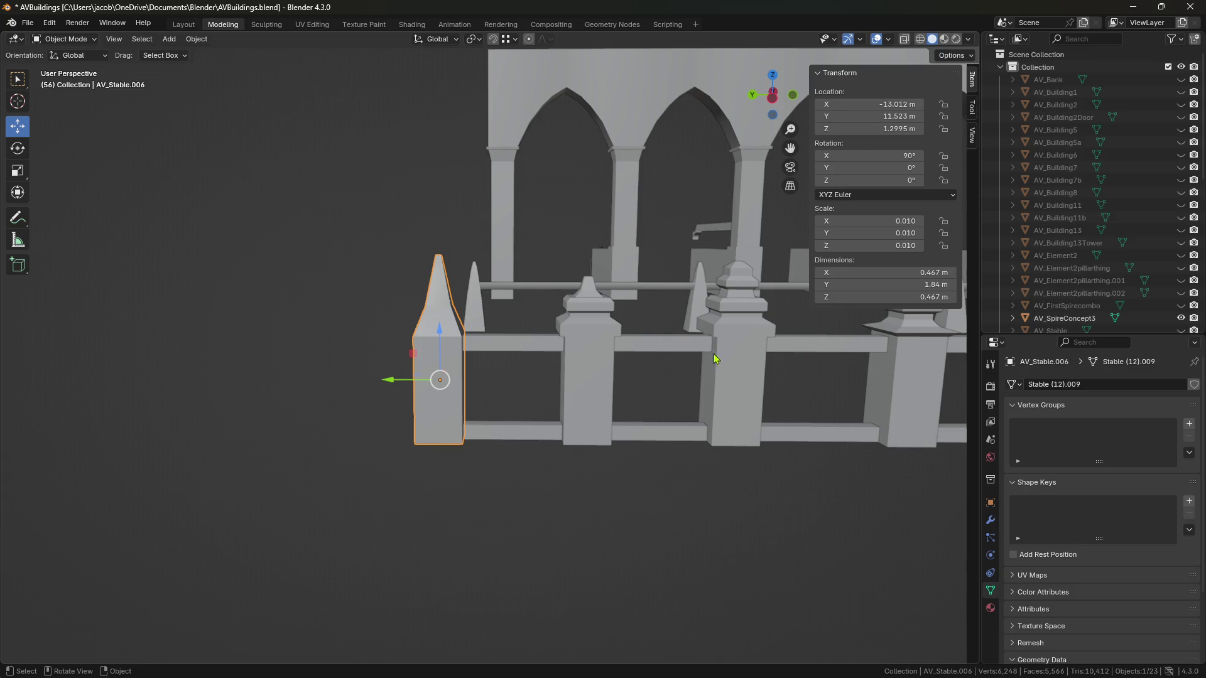
{"action": "scroll", "coordinate": [708, 362], "scroll_direction": "down", "scroll_amount": 2, "text": "shift"}
{"action": "mouse_move", "coordinate": [784, 375]}
{"action": "middle_mouse_down", "text": "shift"}
{"action": "mouse_move", "coordinate": [485, 377]}
{"action": "mouse_move", "coordinate": [413, 398]}
{"action": "middle_mouse_up", "text": "shift"}
Step: Select the plain spiked post, frame it, and orbit to view the fence row
{"action": "left_click", "coordinate": [413, 399]}
{"action": "left_click", "coordinate": [613, 367], "text": "shift"}
{"action": "left_click", "coordinate": [525, 472]}
{"action": "left_click", "coordinate": [420, 402]}
{"action": "key", "text": "KP_Decimal"}
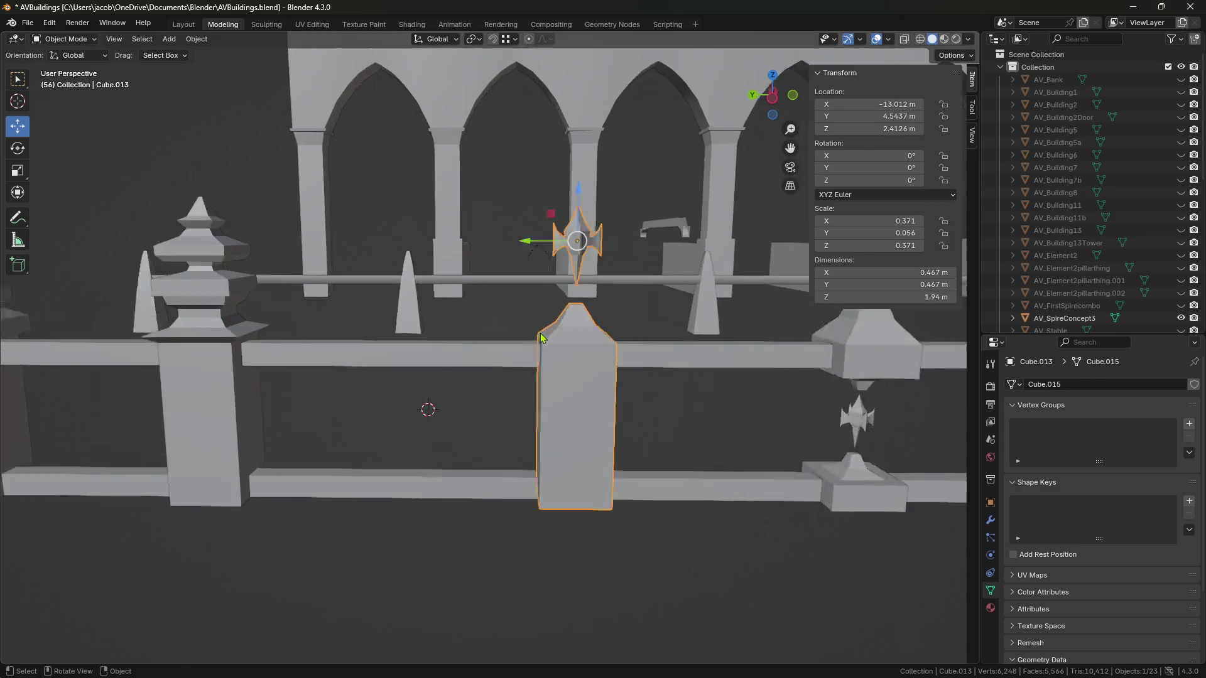
{"action": "mouse_move", "coordinate": [673, 452]}
{"action": "middle_mouse_down"}
{"action": "mouse_move", "coordinate": [627, 450]}
{"action": "mouse_move", "coordinate": [584, 479]}
{"action": "mouse_move", "coordinate": [397, 485]}
{"action": "middle_mouse_up"}
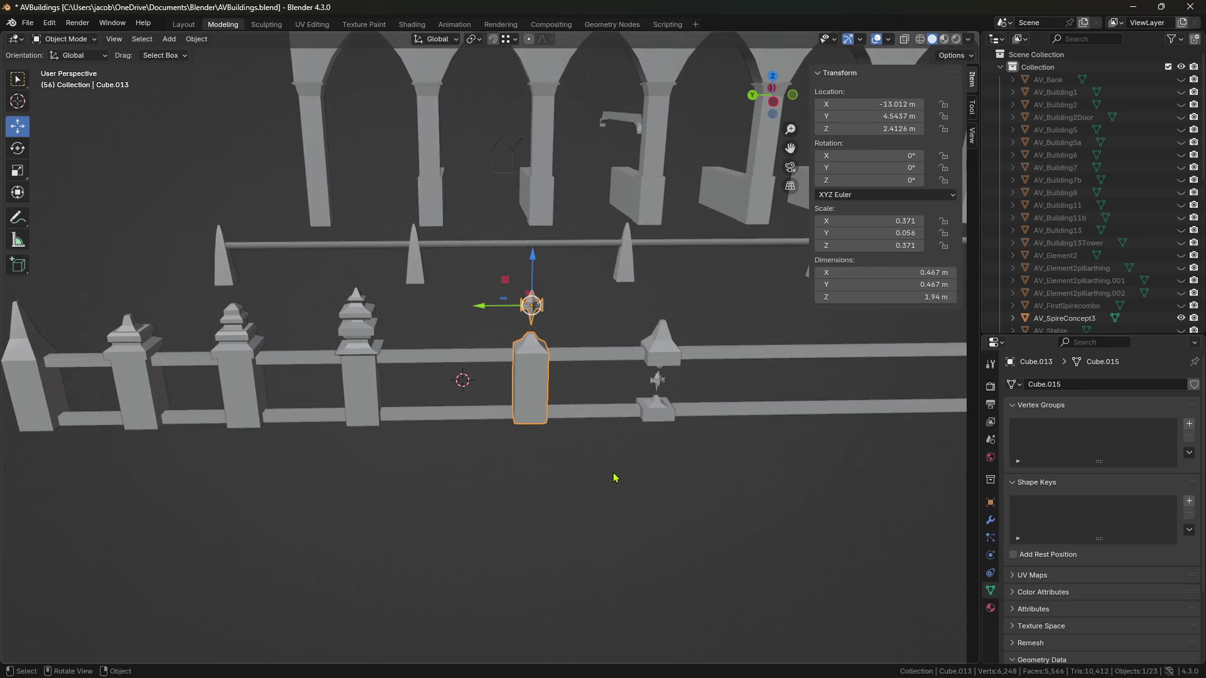
{"action": "scroll", "coordinate": [609, 474], "scroll_direction": "up", "scroll_amount": 5}
{"action": "mouse_move", "coordinate": [609, 474]}
{"action": "middle_mouse_down"}
{"action": "mouse_move", "coordinate": [547, 414]}
{"action": "mouse_move", "coordinate": [135, 401]}
{"action": "mouse_move", "coordinate": [657, 409]}
{"action": "mouse_move", "coordinate": [519, 436]}
{"action": "mouse_move", "coordinate": [525, 456]}
{"action": "mouse_move", "coordinate": [541, 439]}
{"action": "middle_mouse_up"}
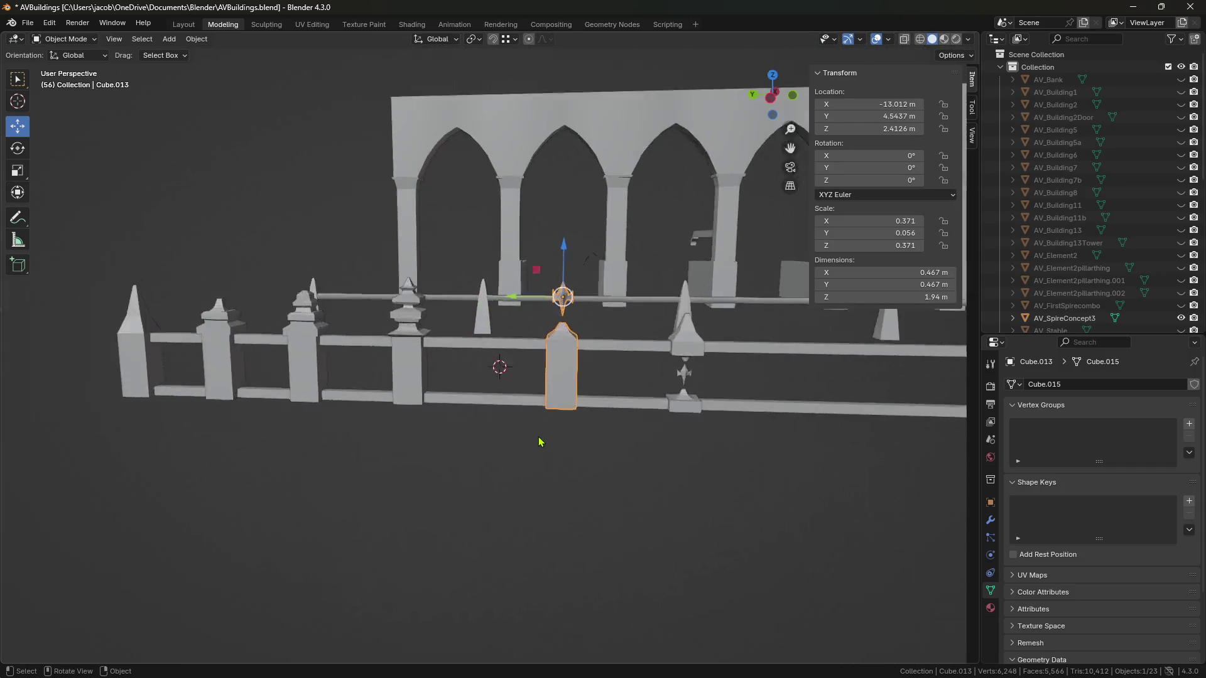
{"action": "scroll", "coordinate": [545, 442], "scroll_direction": "up", "scroll_amount": 3}
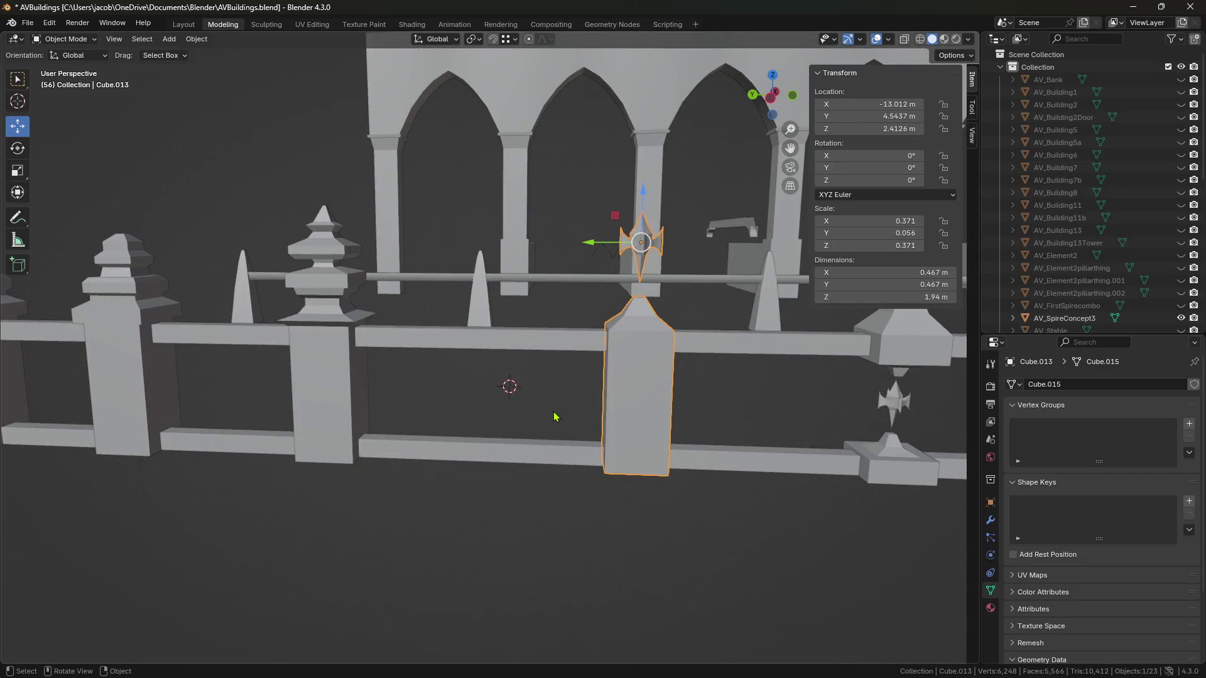
{"action": "mouse_move", "coordinate": [540, 367]}
{"action": "middle_mouse_down"}
{"action": "mouse_move", "coordinate": [547, 379]}
{"action": "mouse_move", "coordinate": [477, 294]}
{"action": "mouse_move", "coordinate": [557, 353]}
{"action": "middle_mouse_up"}
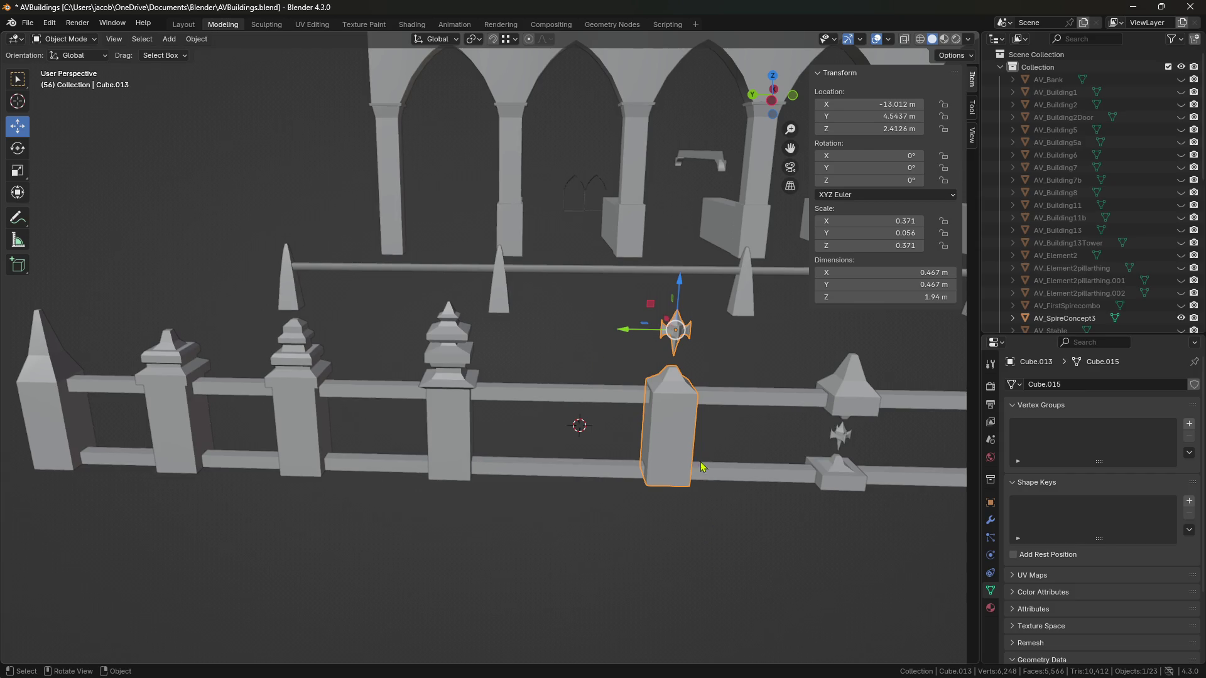
Step: Reselect the spiked post and pan along the fence to centre on it
{"action": "right_click", "coordinate": [601, 572]}
{"action": "left_click", "coordinate": [540, 494]}
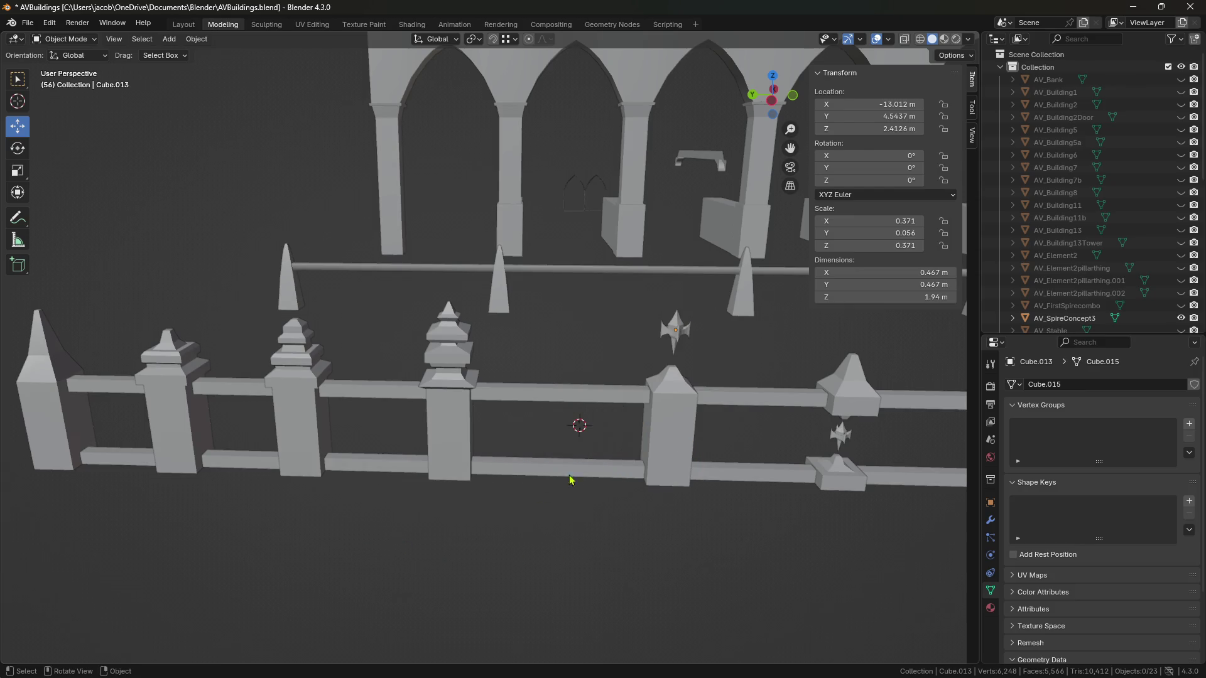
{"action": "left_click", "coordinate": [665, 438]}
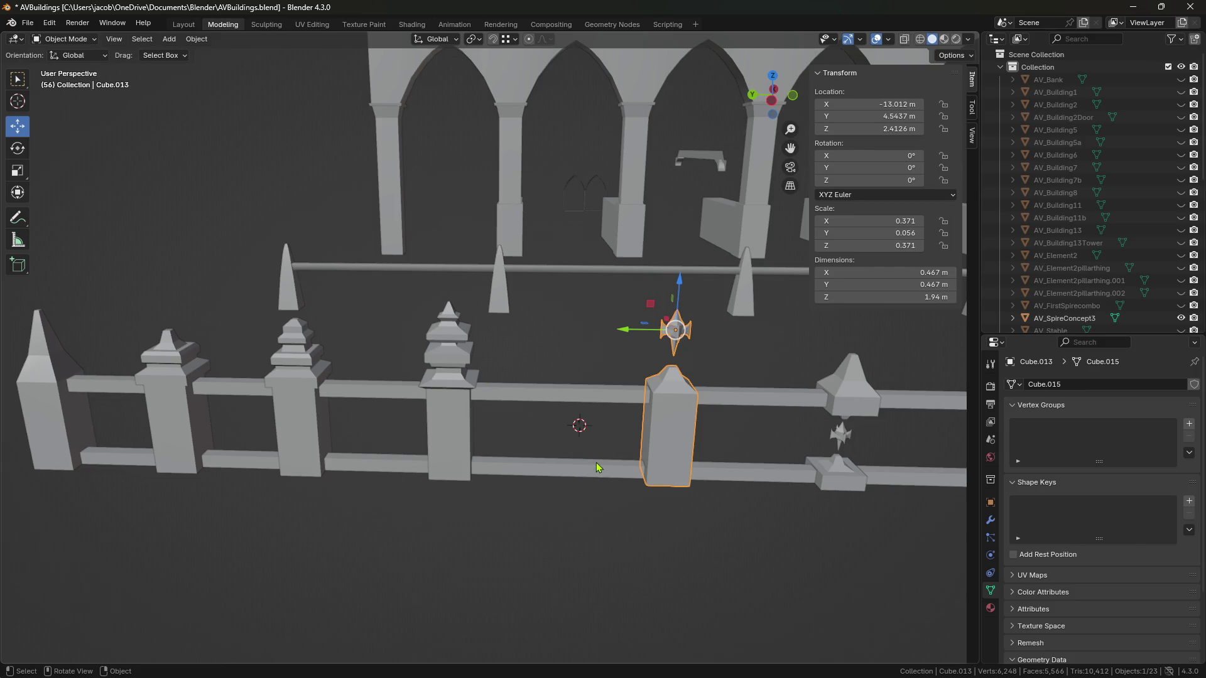
{"action": "left_click", "coordinate": [615, 483]}
{"action": "left_click", "coordinate": [666, 424]}
{"action": "mouse_move", "coordinate": [556, 528]}
{"action": "middle_mouse_down"}
{"action": "mouse_move", "coordinate": [561, 510]}
{"action": "mouse_move", "coordinate": [543, 500]}
{"action": "middle_mouse_up"}
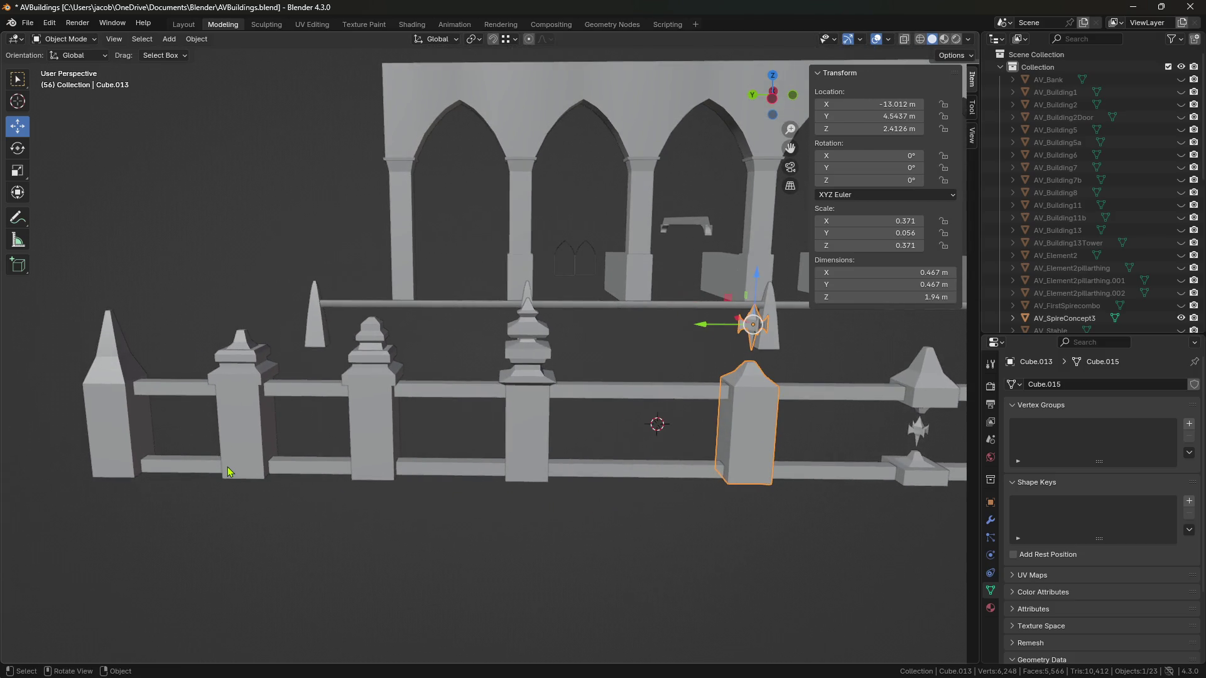
{"action": "middle_click_drag", "start_coordinate": [197, 449], "coordinate": [412, 426], "text": "shift"}
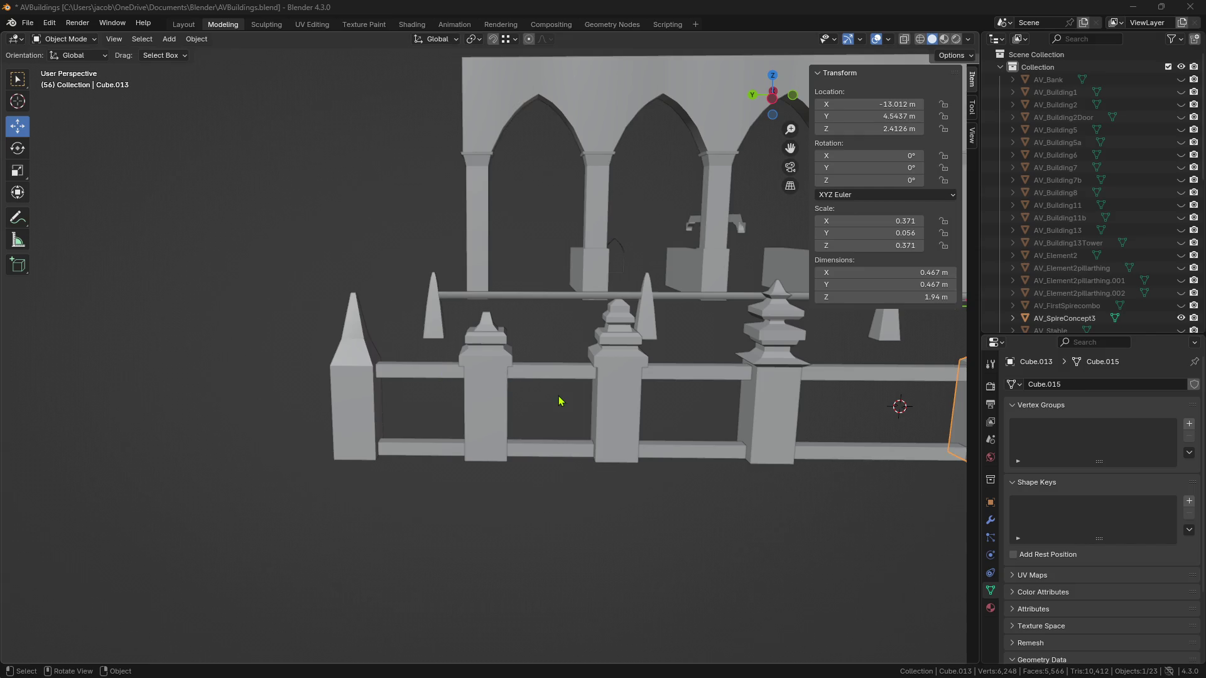
{"action": "scroll", "coordinate": [560, 401], "scroll_direction": "down", "scroll_amount": 5}
{"action": "key", "text": "KP_Decimal"}
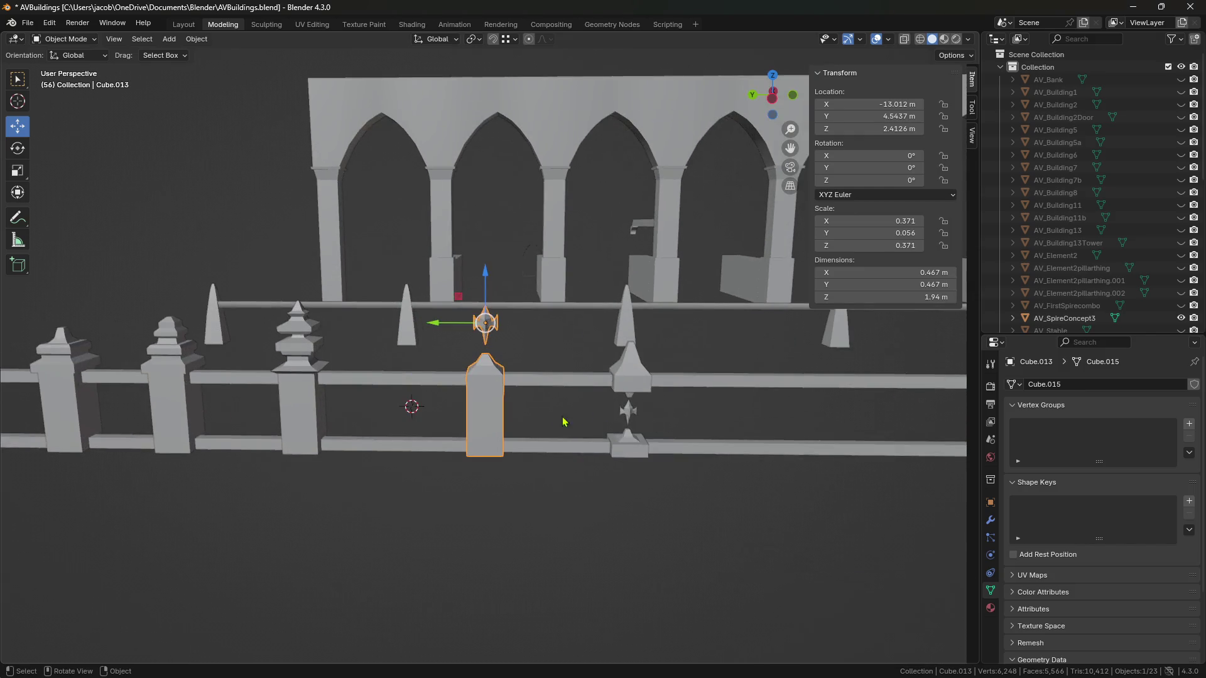
{"action": "scroll", "coordinate": [585, 440], "scroll_direction": "down", "scroll_amount": 5}
{"action": "scroll", "coordinate": [612, 436], "scroll_direction": "up", "scroll_amount": 5}
Step: Move the spiked and diamond-finial posts -2.64 m along Y, then copy the spiked post
{"action": "left_click", "coordinate": [502, 481]}
{"action": "left_click", "coordinate": [449, 430]}
{"action": "mouse_move", "coordinate": [449, 431]}
{"action": "middle_mouse_down"}
{"action": "mouse_move", "coordinate": [530, 490]}
{"action": "mouse_move", "coordinate": [492, 501]}
{"action": "mouse_move", "coordinate": [458, 444]}
{"action": "middle_mouse_up"}
{"action": "left_click", "coordinate": [370, 424]}
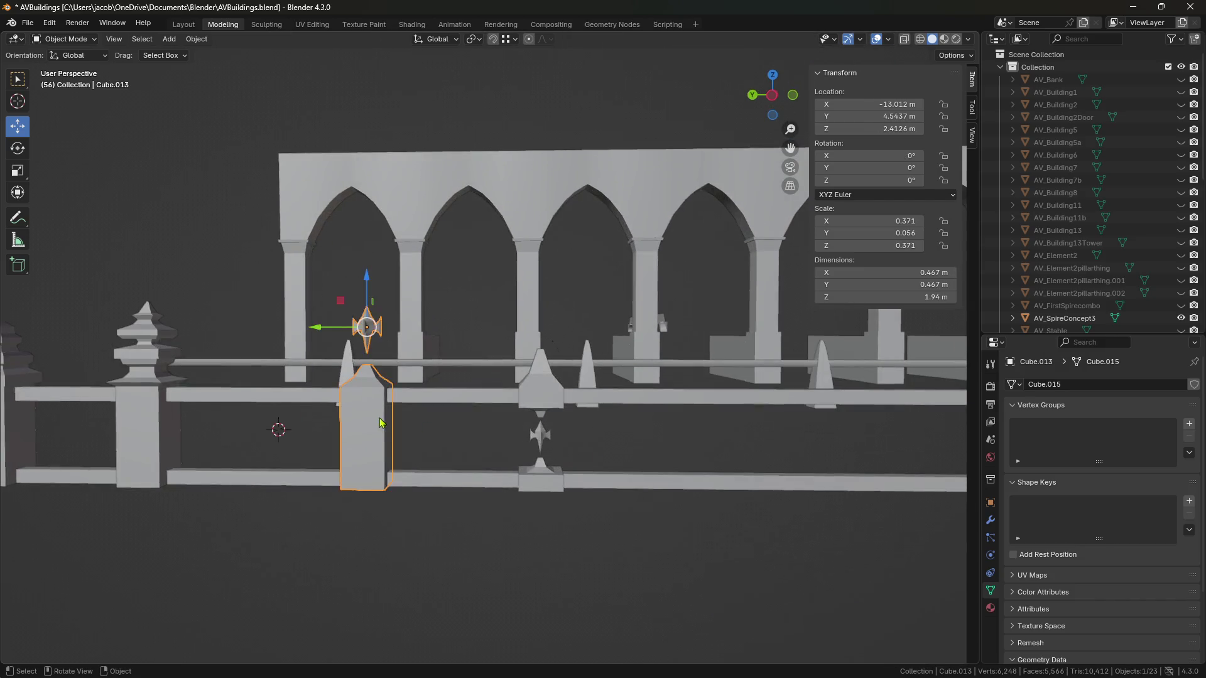
{"action": "scroll", "coordinate": [627, 413], "scroll_direction": "up", "scroll_amount": 3}
{"action": "left_click", "coordinate": [627, 413], "text": "shift"}
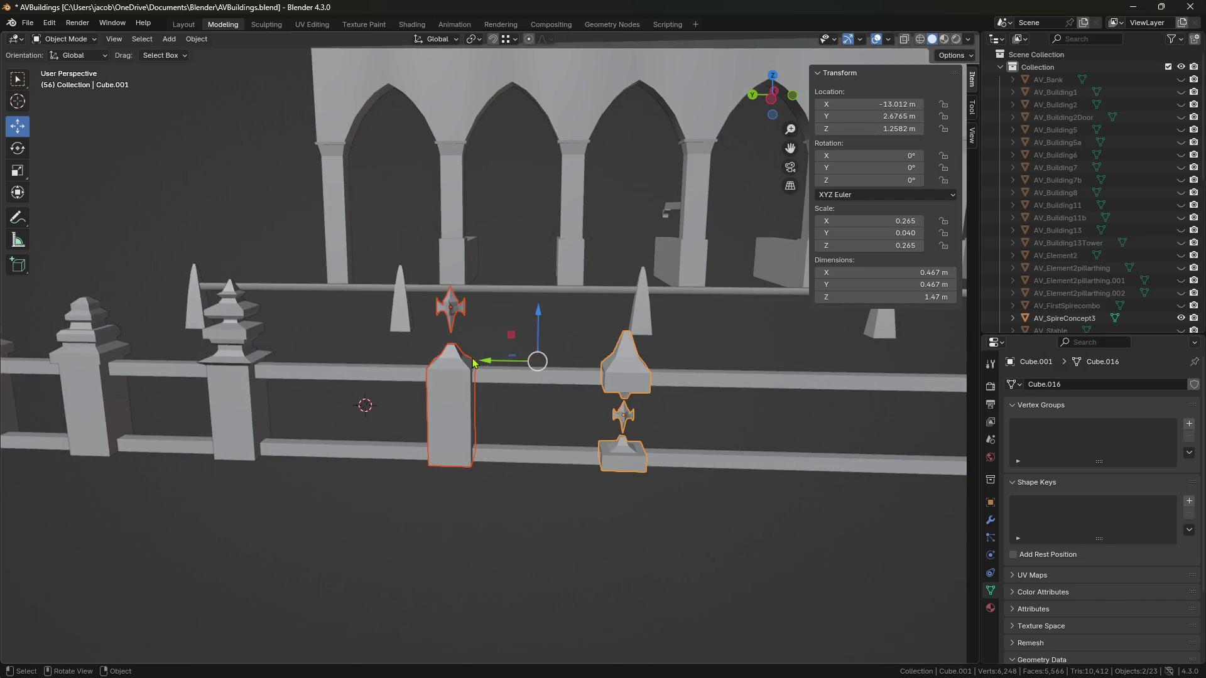
{"action": "key", "text": "g"}
{"action": "key", "text": "y"}
{"action": "left_click", "coordinate": [659, 462]}
{"action": "key", "text": "ctrl+v"}
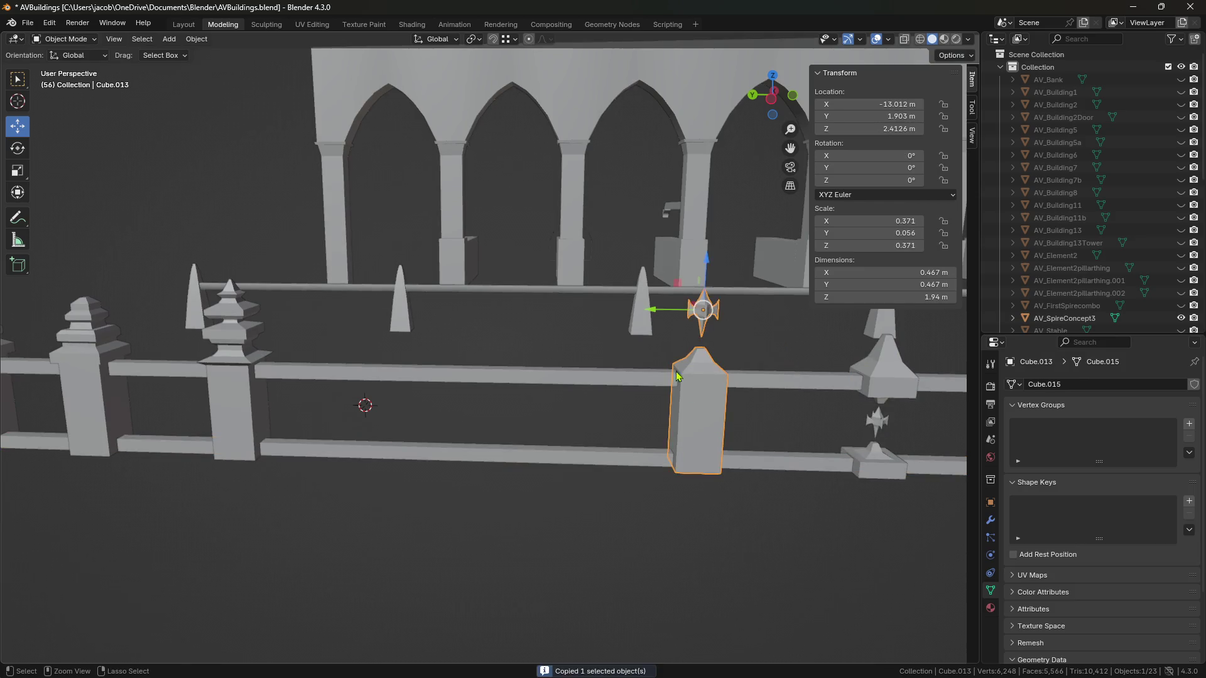
Step: Slide the pasted post left into the gap and select its spire in Edit Mode
{"action": "mouse_move", "coordinate": [635, 321]}
{"action": "left_mouse_down"}
{"action": "mouse_move", "coordinate": [383, 317]}
{"action": "mouse_move", "coordinate": [500, 344]}
{"action": "left_mouse_up"}
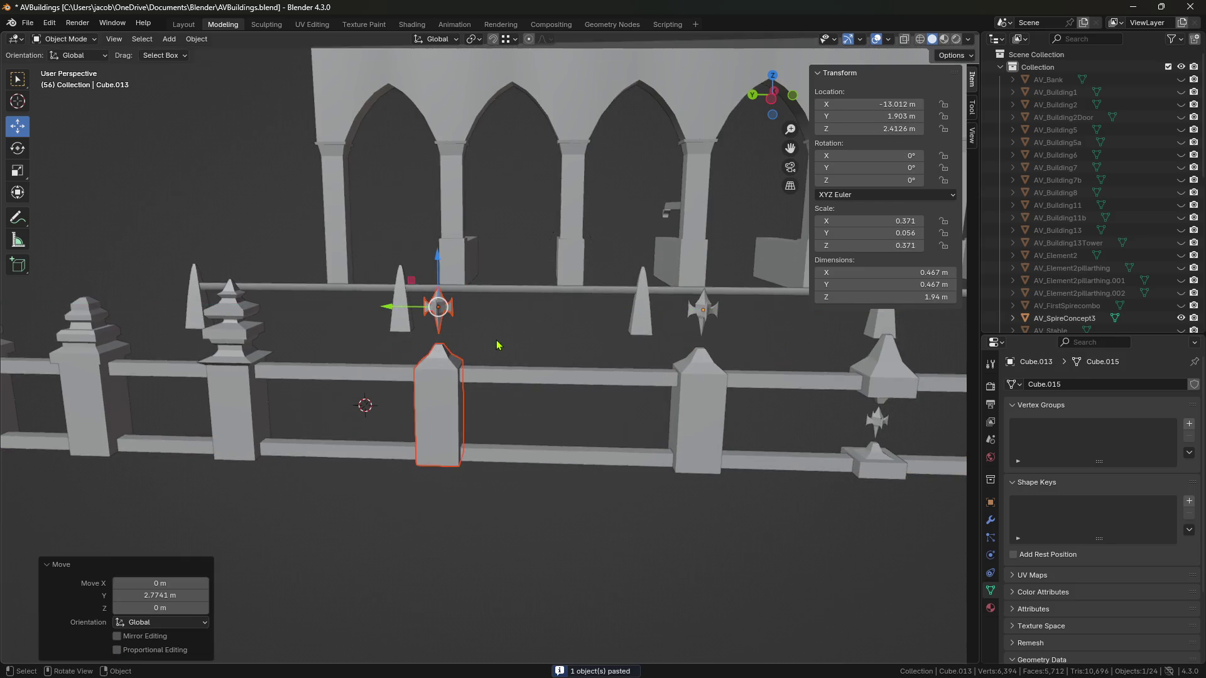
{"action": "key", "text": "Tab"}
{"action": "key", "text": "Tab"}
{"action": "left_click", "coordinate": [456, 393]}
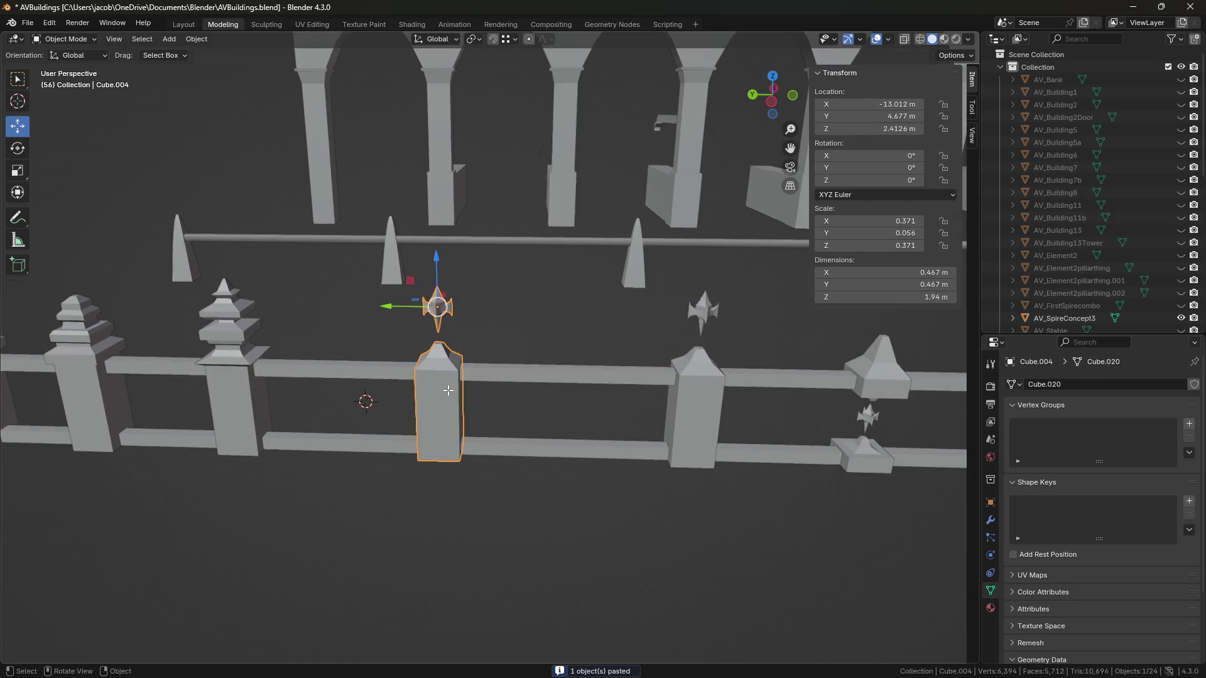
{"action": "key", "text": "Tab"}
{"action": "key", "text": "l"}
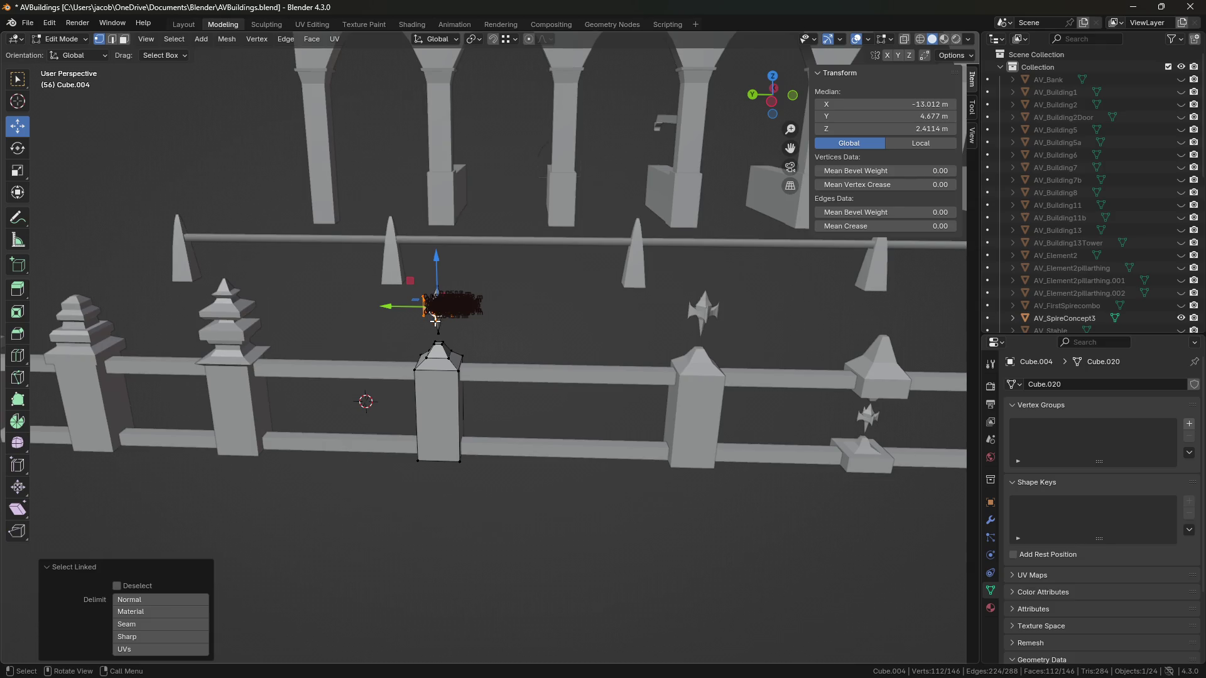
{"action": "scroll", "coordinate": [468, 327], "scroll_direction": "up", "scroll_amount": 5}
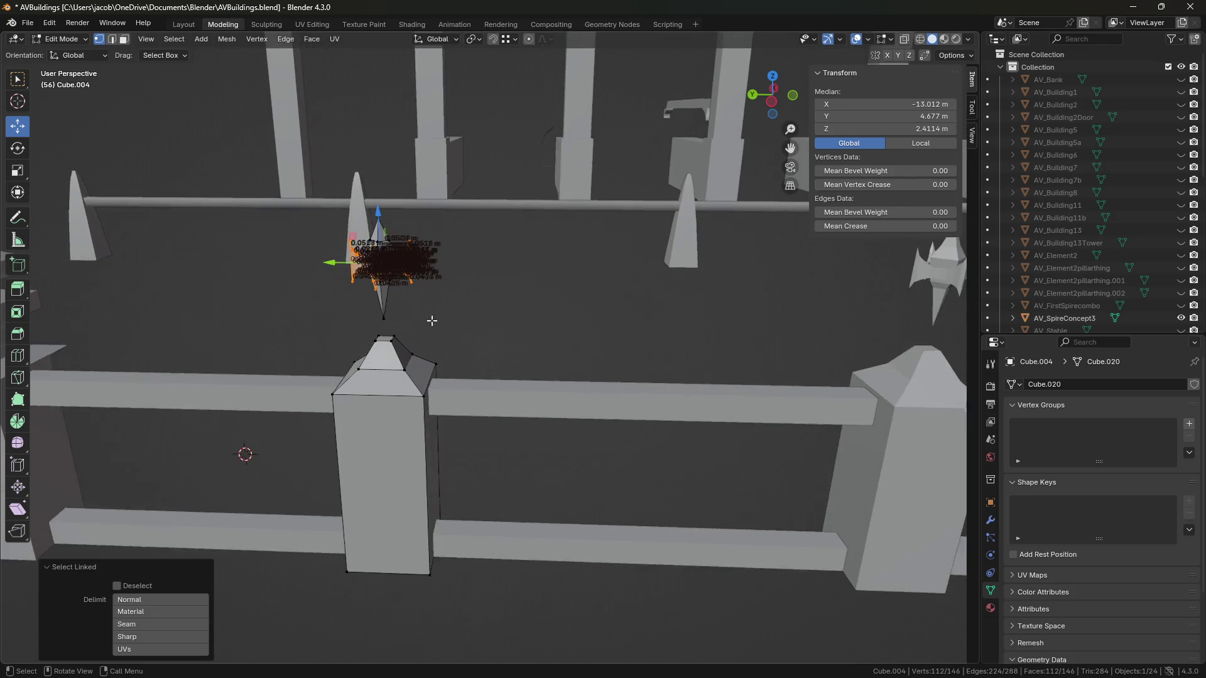
{"action": "key", "text": "3"}
Step: Delete the post's spire and pointed cap faces
{"action": "middle_click_drag", "start_coordinate": [377, 304], "coordinate": [407, 301]}
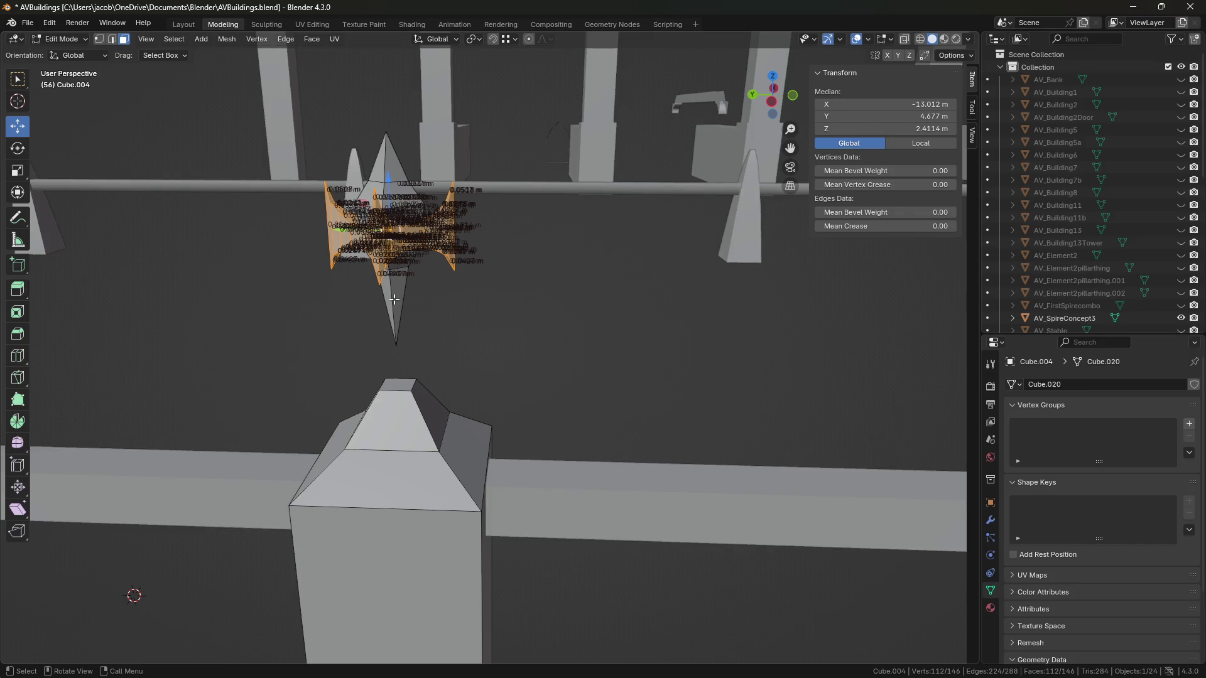
{"action": "key", "text": "x"}
{"action": "left_click", "coordinate": [395, 305]}
{"action": "mouse_move", "coordinate": [478, 377]}
{"action": "middle_mouse_down"}
{"action": "mouse_move", "coordinate": [478, 366]}
{"action": "mouse_move", "coordinate": [433, 377]}
{"action": "middle_mouse_up"}
{"action": "key", "text": "l"}
{"action": "key", "text": "x"}
{"action": "left_click", "coordinate": [446, 433]}
Step: Delete the post's top face, leaving a flat-topped block
{"action": "key", "text": "2"}
{"action": "left_click", "coordinate": [446, 433]}
{"action": "key", "text": "3"}
{"action": "left_click", "coordinate": [439, 440]}
{"action": "key", "text": "x"}
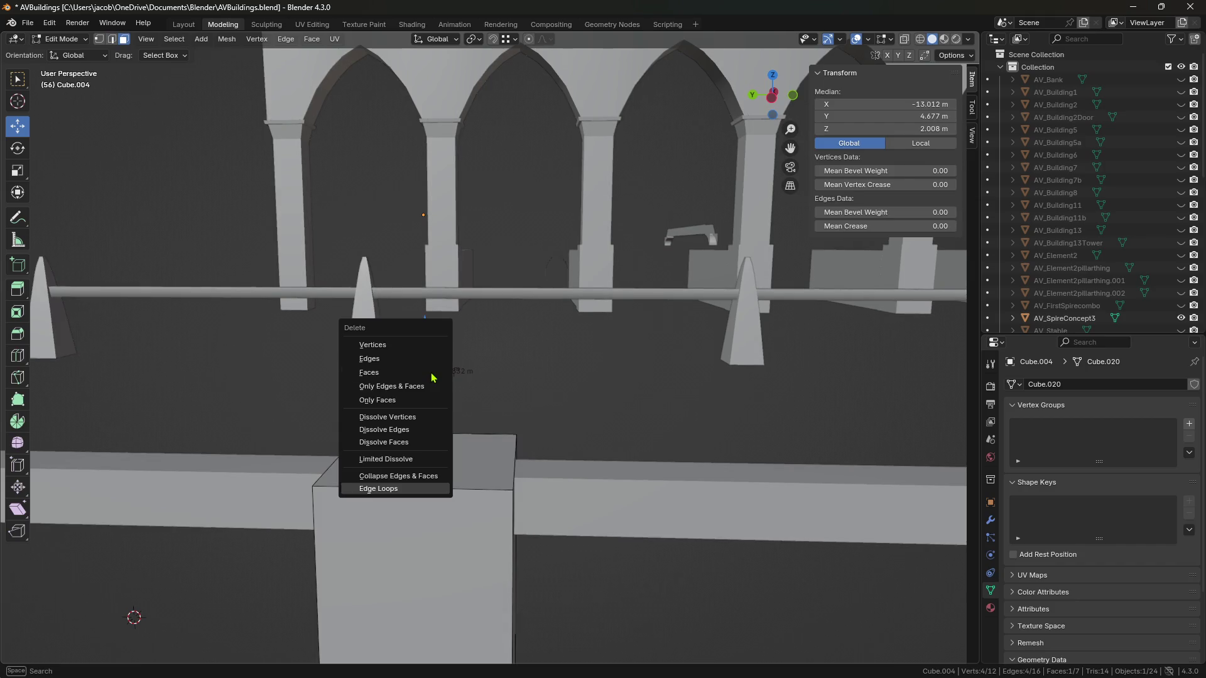
{"action": "left_click", "coordinate": [432, 375]}
Step: Save AVBuildings.blend and view the post in Left Orthographic
{"action": "key", "text": "ctrl+s"}
{"action": "middle_click_drag", "start_coordinate": [432, 377], "coordinate": [502, 327]}
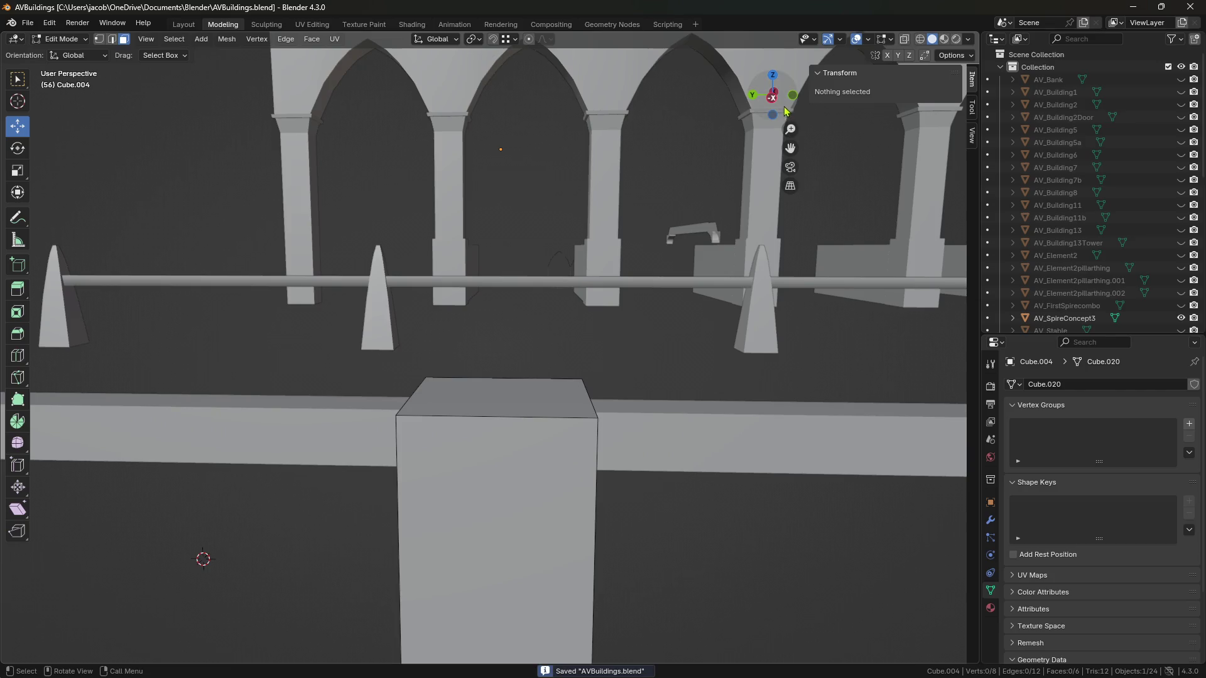
{"action": "left_click", "coordinate": [772, 97]}
Step: With X-ray on, select the post's top edge vertices and save the file
{"action": "key", "text": "1"}
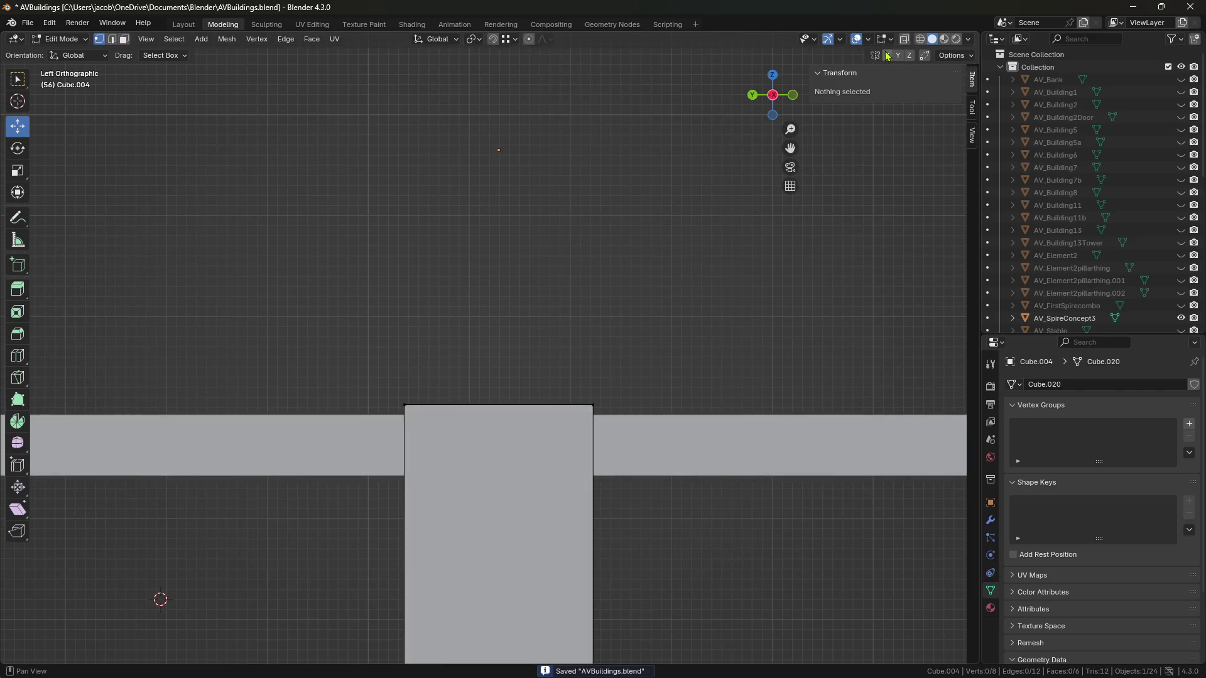
{"action": "left_click", "coordinate": [904, 39]}
{"action": "left_click_drag", "start_coordinate": [343, 382], "coordinate": [690, 467]}
{"action": "middle_click_drag", "start_coordinate": [627, 456], "coordinate": [653, 405], "text": "shift"}
{"action": "key", "text": "ctrl+s"}
{"action": "scroll", "coordinate": [670, 406], "scroll_direction": "up", "scroll_amount": 2}
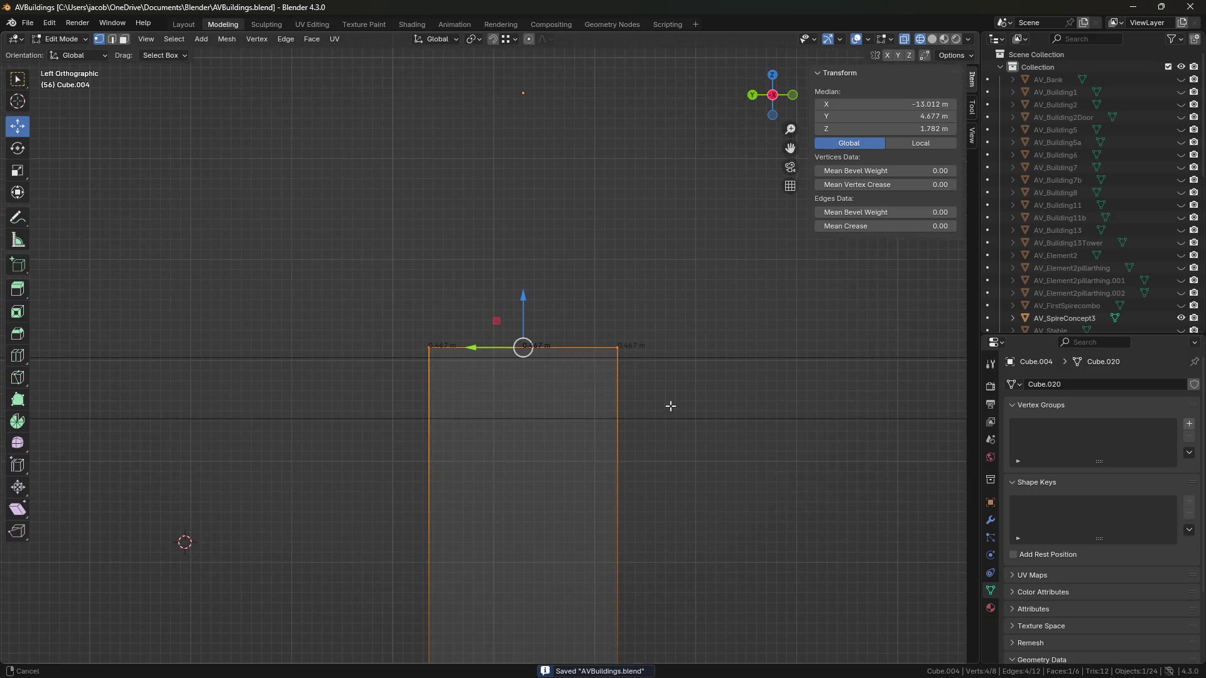
{"action": "middle_click_drag", "start_coordinate": [735, 417], "coordinate": [707, 410], "text": "shift"}
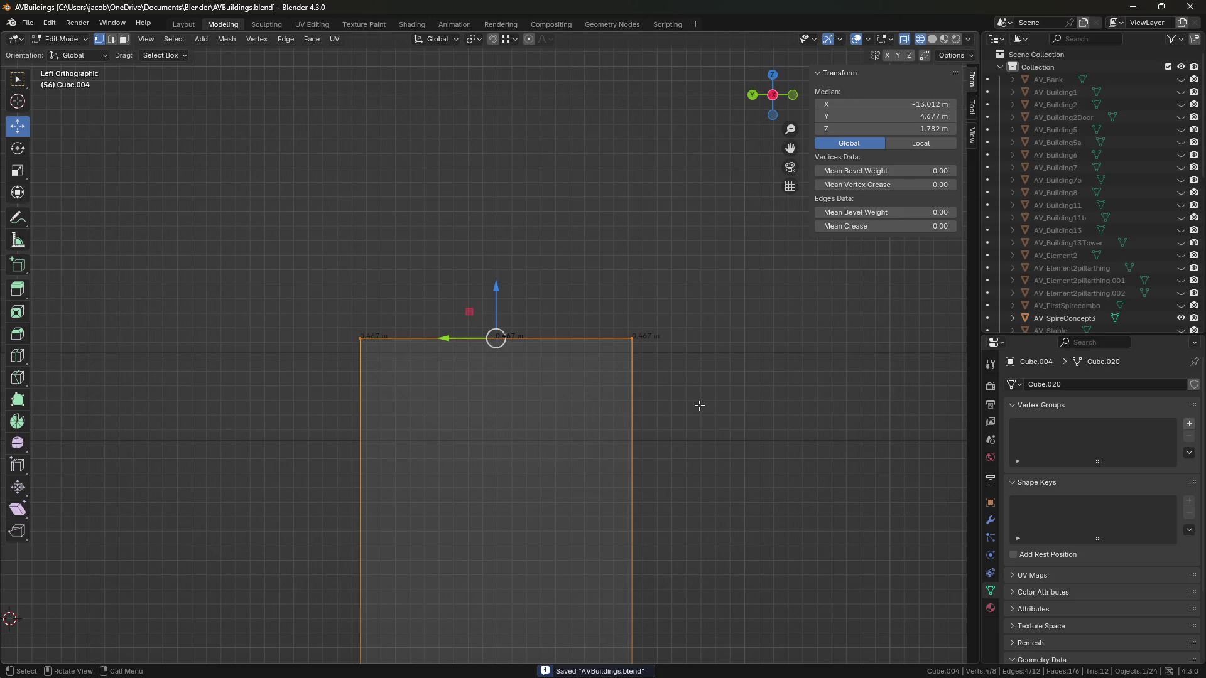
Step: Inset the top edge, extrude it up 0.072 m and scale it to 0.695
{"action": "key", "text": "e"}
{"action": "key", "text": "Escape"}
{"action": "key", "text": "s"}
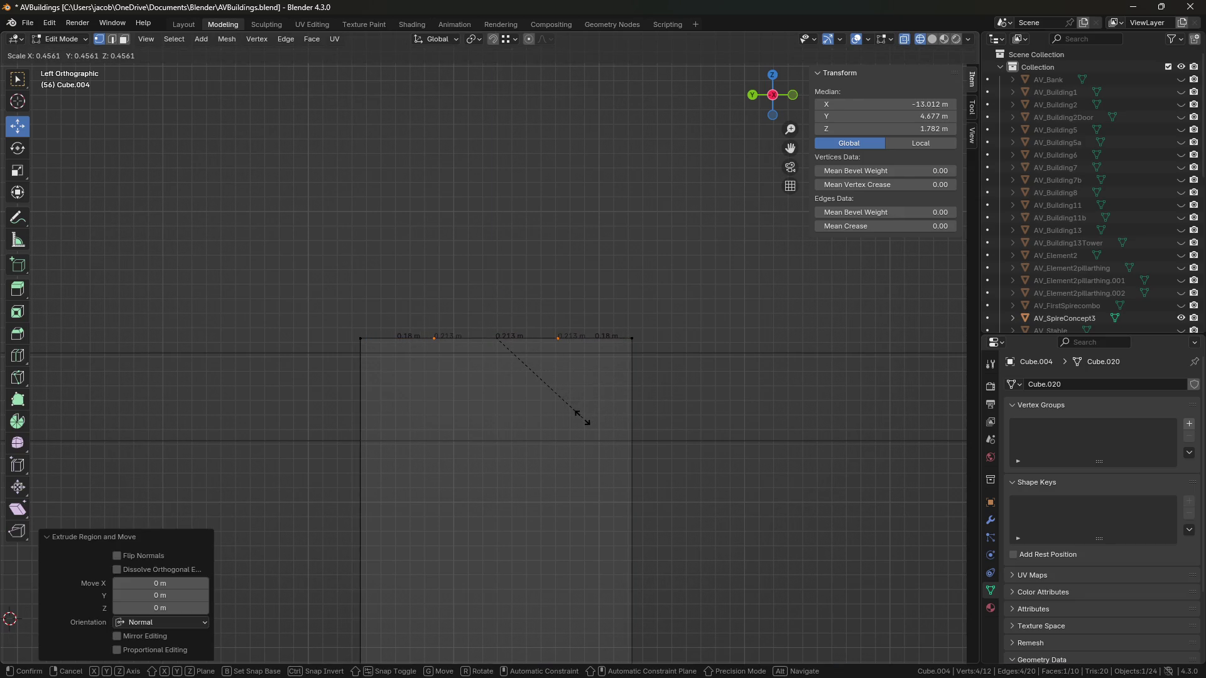
{"action": "left_click", "coordinate": [582, 420]}
{"action": "key", "text": "e"}
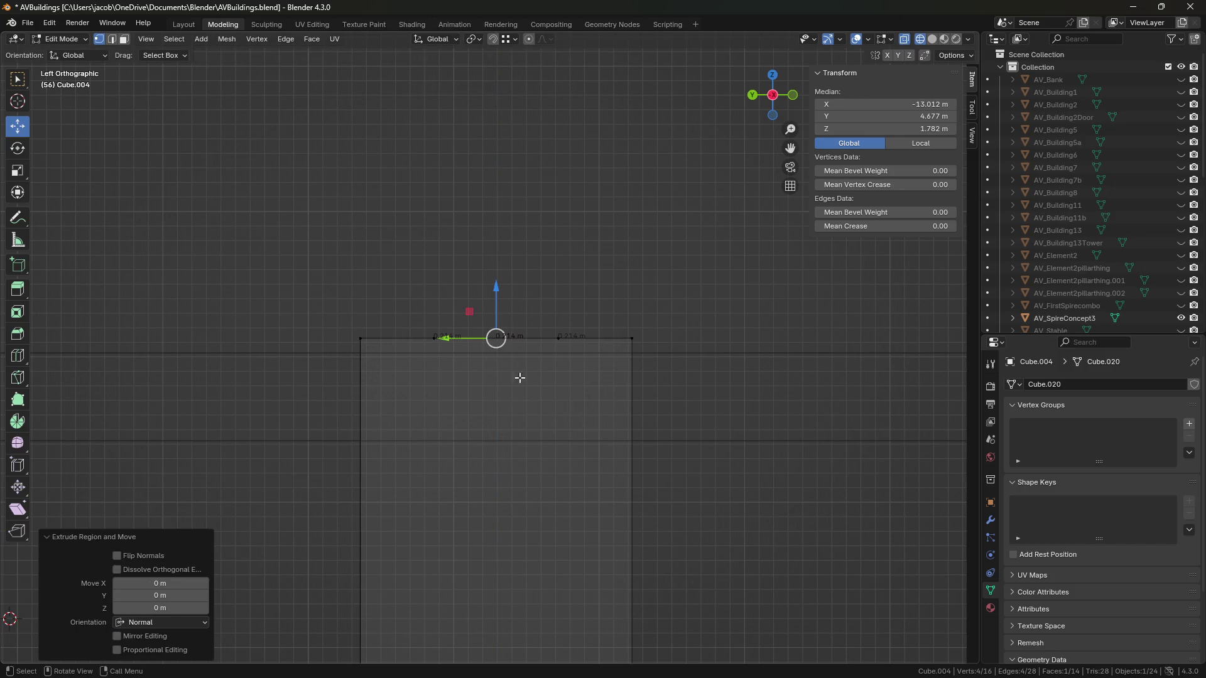
{"action": "key", "text": "z"}
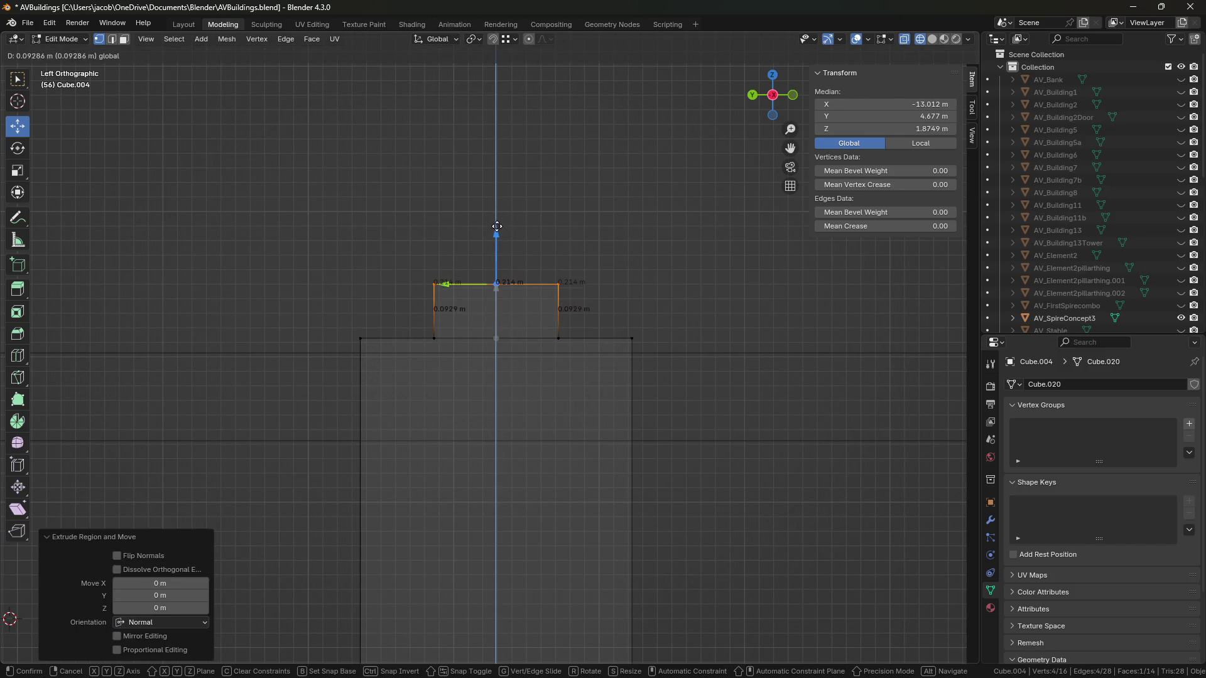
{"action": "left_click", "coordinate": [496, 236]}
{"action": "key", "text": "s"}
{"action": "left_click", "coordinate": [534, 262]}
Step: Lower the top edge, scale it to 0.907 and lower it slightly again to shape the neck
{"action": "key", "text": "g"}
{"action": "key", "text": "z"}
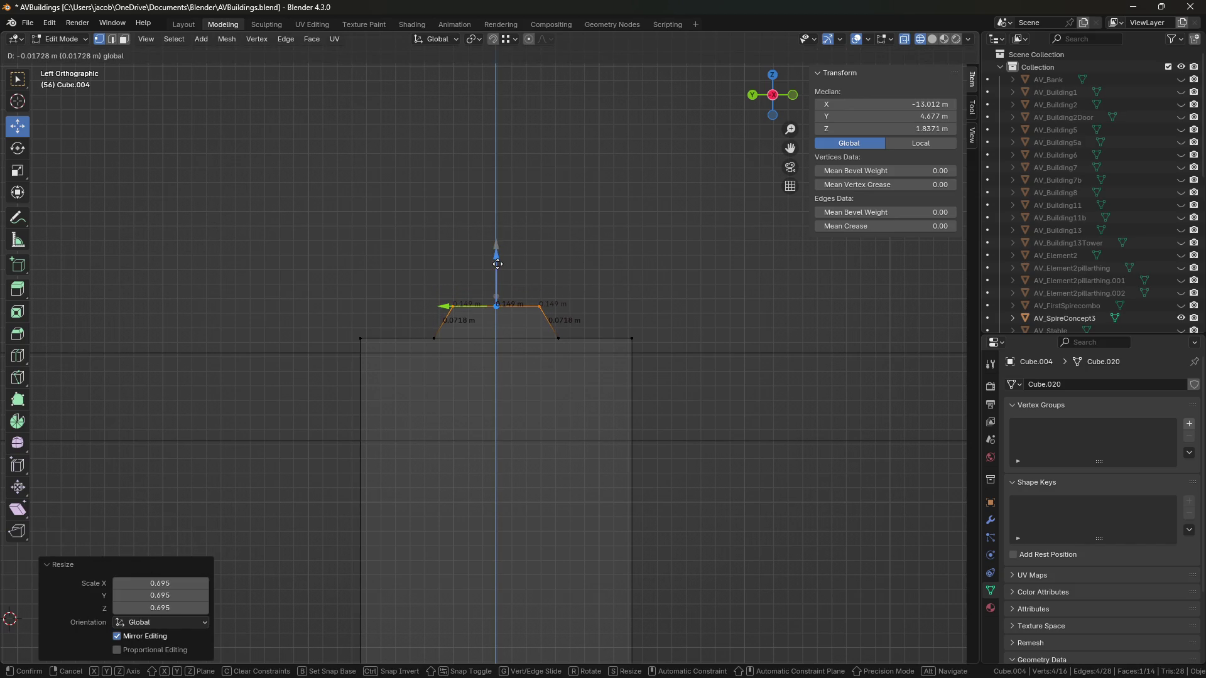
{"action": "left_click", "coordinate": [497, 263]}
{"action": "key", "text": "s"}
{"action": "left_click", "coordinate": [520, 264]}
{"action": "key", "text": "g"}
{"action": "key", "text": "z"}
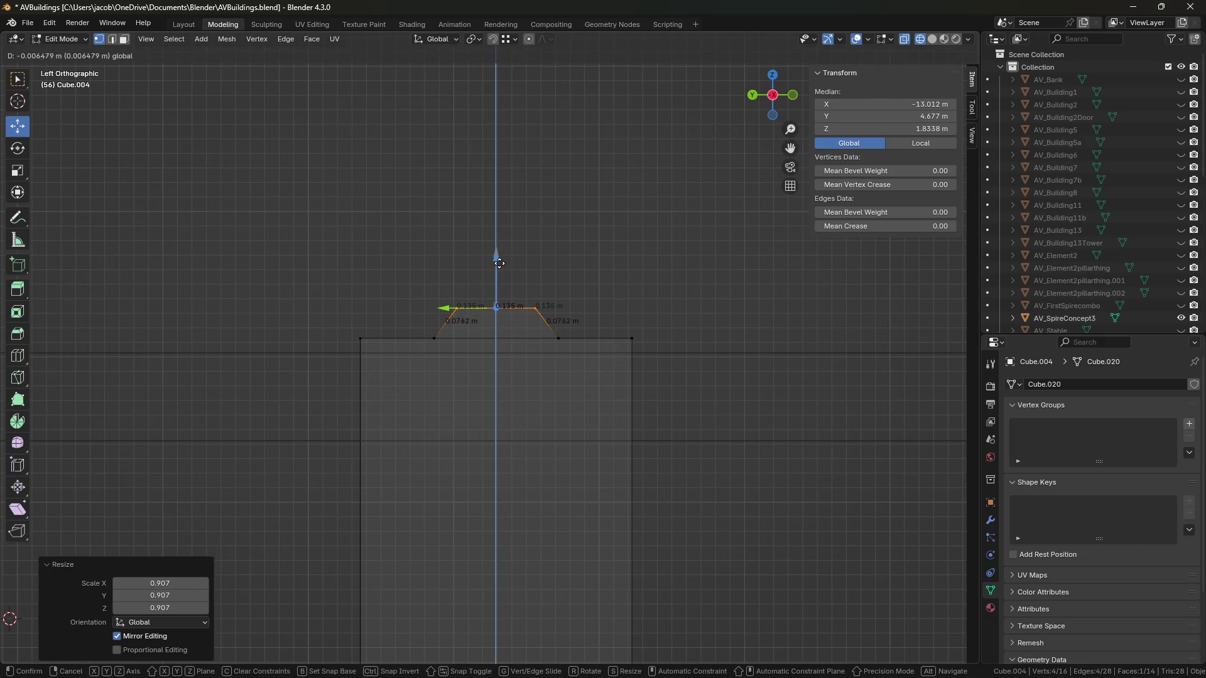
{"action": "left_click", "coordinate": [500, 260]}
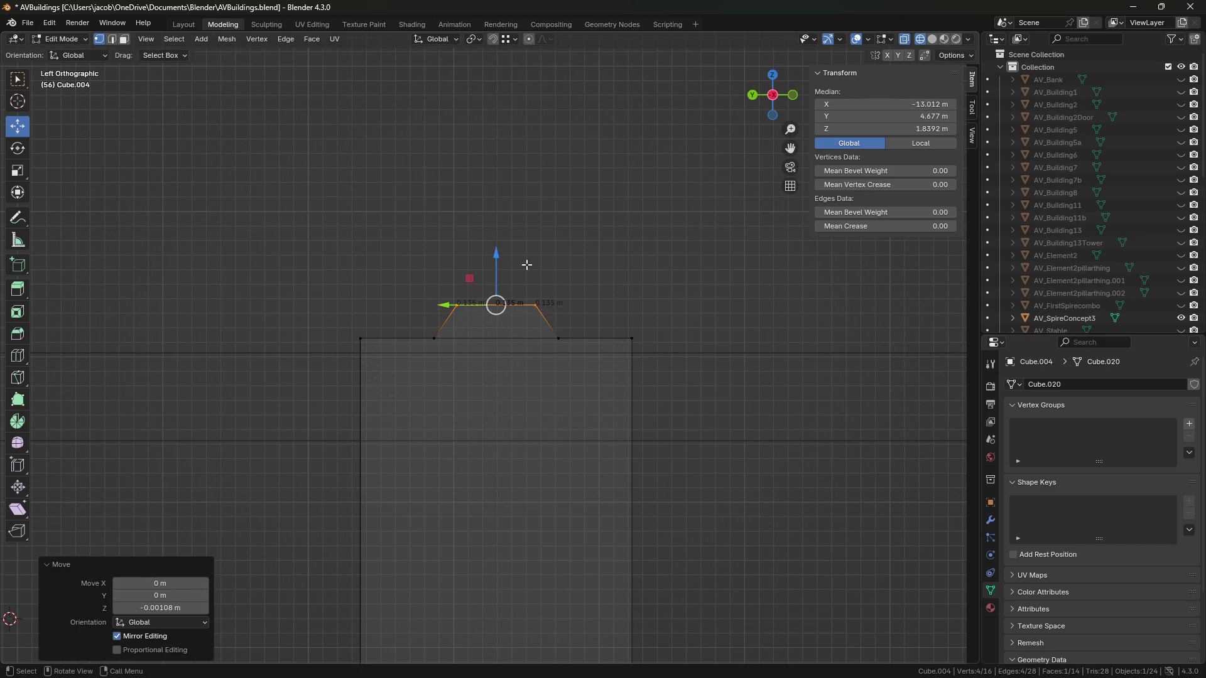
Step: Extrude a new edge above the neck, widen it and nudge it up to start the knob
{"action": "key", "text": "e"}
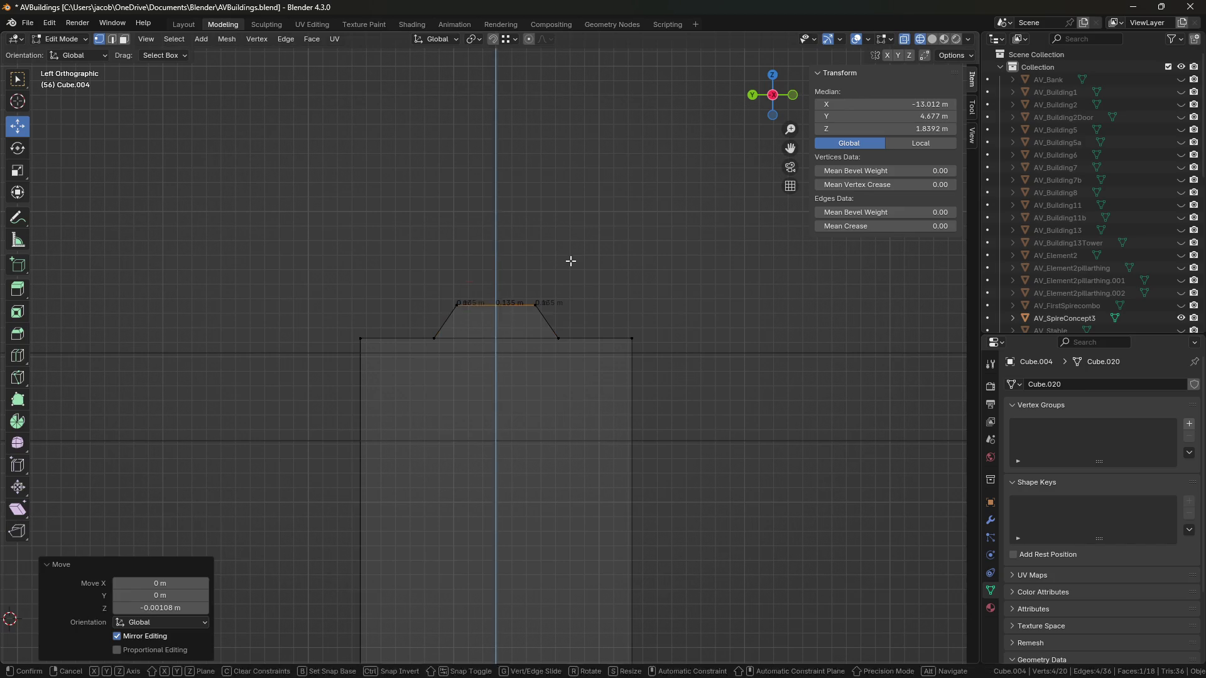
{"action": "right_click", "coordinate": [569, 260]}
{"action": "left_click_drag", "start_coordinate": [496, 249], "coordinate": [496, 215]}
{"action": "key", "text": "s"}
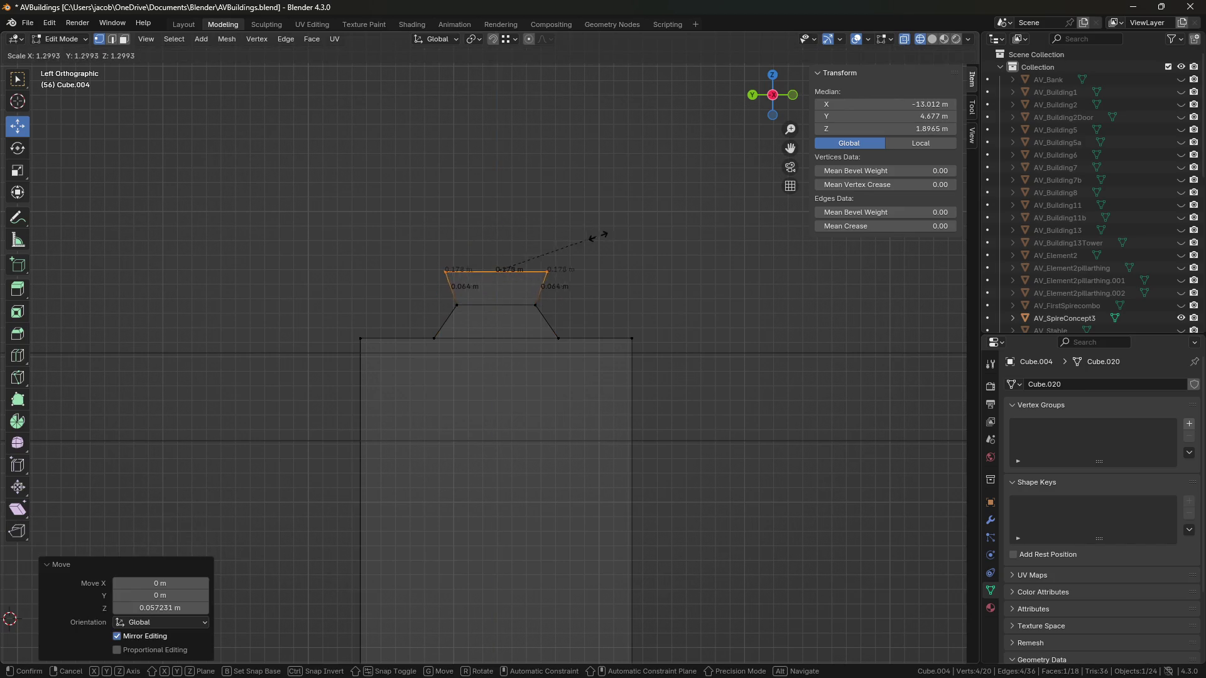
{"action": "left_click", "coordinate": [625, 245]}
{"action": "left_click_drag", "start_coordinate": [498, 222], "coordinate": [490, 132]}
Step: Extrude two more edge rings and narrow and raise the top to cap the faceted knob
{"action": "key", "text": "e"}
{"action": "right_click", "coordinate": [531, 207]}
{"action": "key", "text": "e"}
{"action": "right_click", "coordinate": [570, 186]}
{"action": "key", "text": "s"}
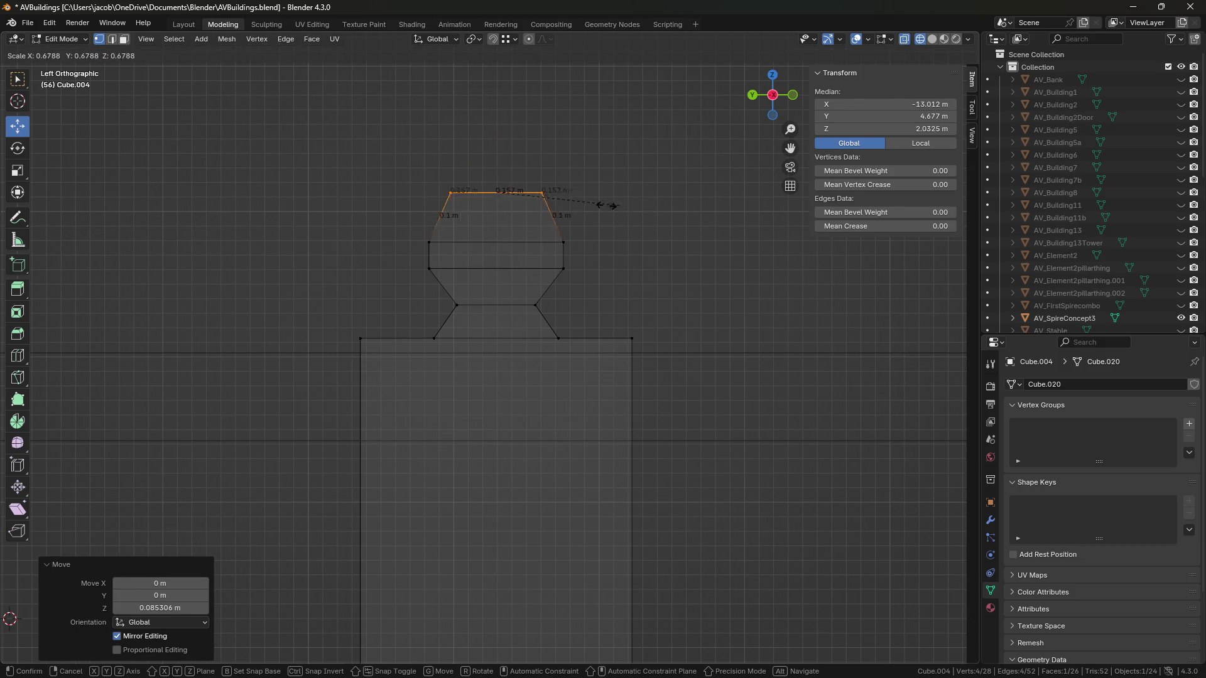
{"action": "left_click", "coordinate": [554, 215]}
{"action": "mouse_move", "coordinate": [496, 146]}
{"action": "left_mouse_down"}
{"action": "mouse_move", "coordinate": [497, 112]}
{"action": "mouse_move", "coordinate": [507, 152]}
{"action": "left_mouse_up"}
Step: Return to Object Mode, save the blend file and turn off see-through display
{"action": "key", "text": "Tab"}
{"action": "middle_click_drag", "start_coordinate": [735, 304], "coordinate": [681, 315]}
{"action": "key", "text": "ctrl+s"}
{"action": "key", "text": "alt+z"}
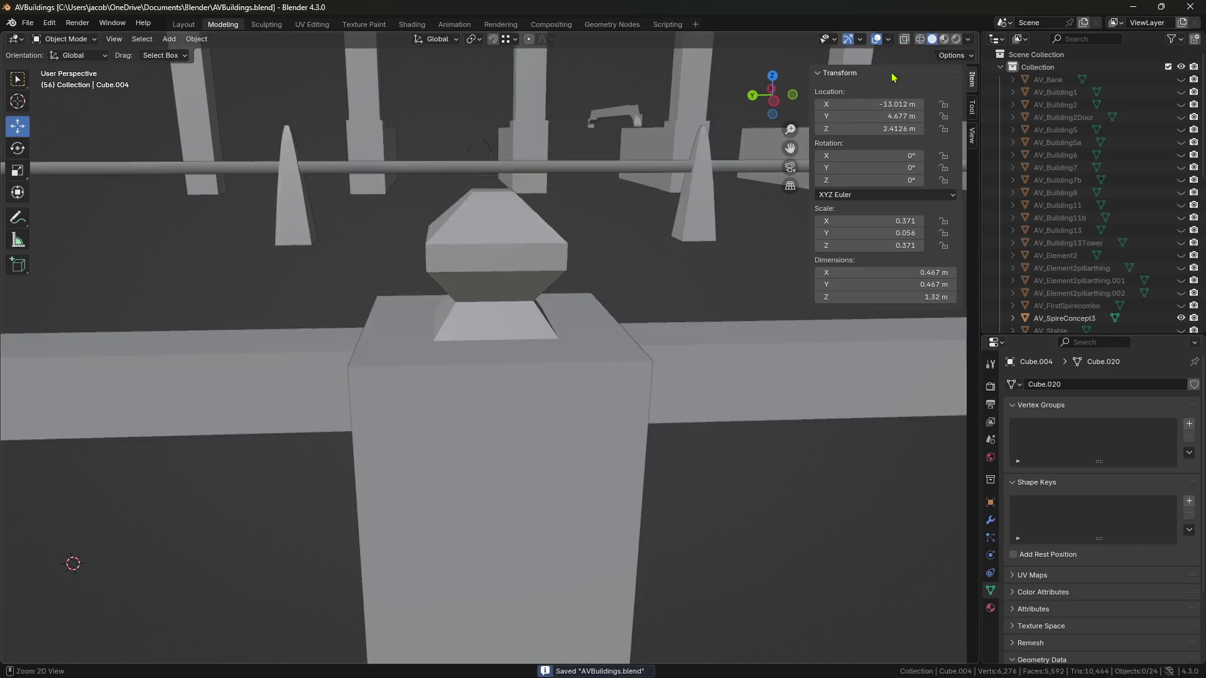
{"action": "scroll", "coordinate": [654, 528], "scroll_direction": "down", "scroll_amount": 5}
Step: Move the knob-topped post Cube.004 along the fence and copy-paste a duplicate
{"action": "mouse_move", "coordinate": [654, 528]}
{"action": "middle_mouse_down"}
{"action": "mouse_move", "coordinate": [538, 503]}
{"action": "mouse_move", "coordinate": [622, 539]}
{"action": "mouse_move", "coordinate": [543, 531]}
{"action": "mouse_move", "coordinate": [514, 501]}
{"action": "mouse_move", "coordinate": [495, 404]}
{"action": "middle_mouse_up"}
{"action": "left_click", "coordinate": [495, 403]}
{"action": "scroll", "coordinate": [517, 412], "scroll_direction": "up", "scroll_amount": 6}
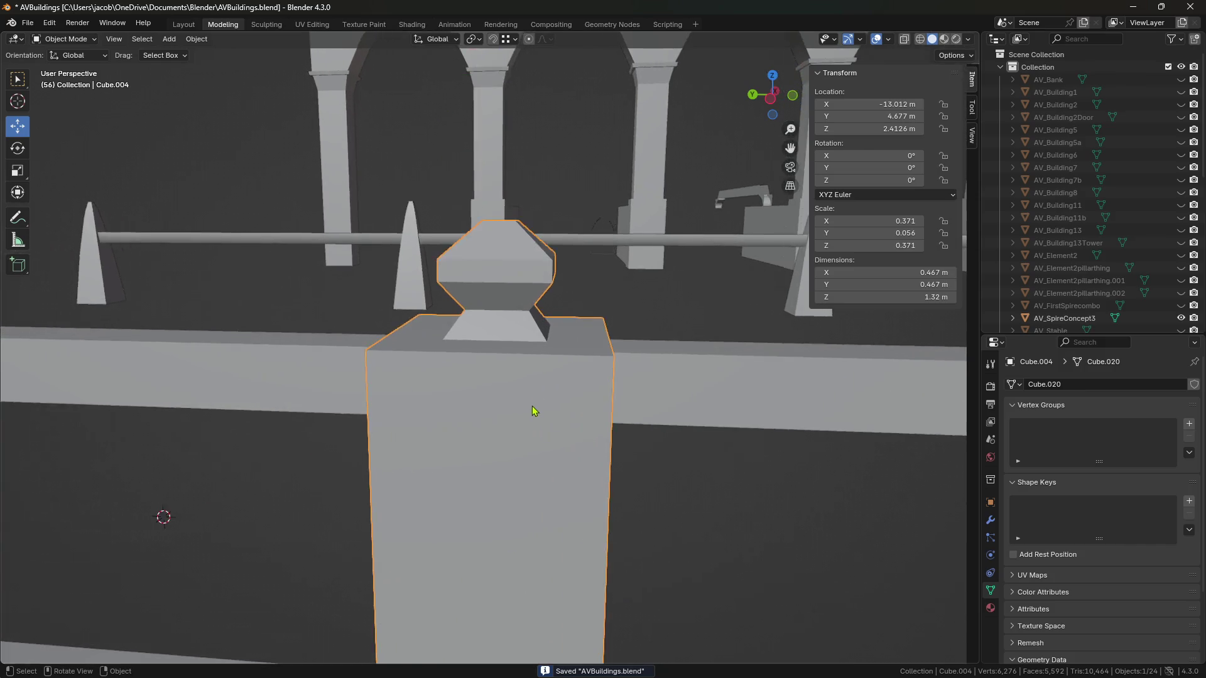
{"action": "scroll", "coordinate": [533, 412], "scroll_direction": "down", "scroll_amount": 4}
{"action": "scroll", "coordinate": [565, 430], "scroll_direction": "down", "scroll_amount": 2}
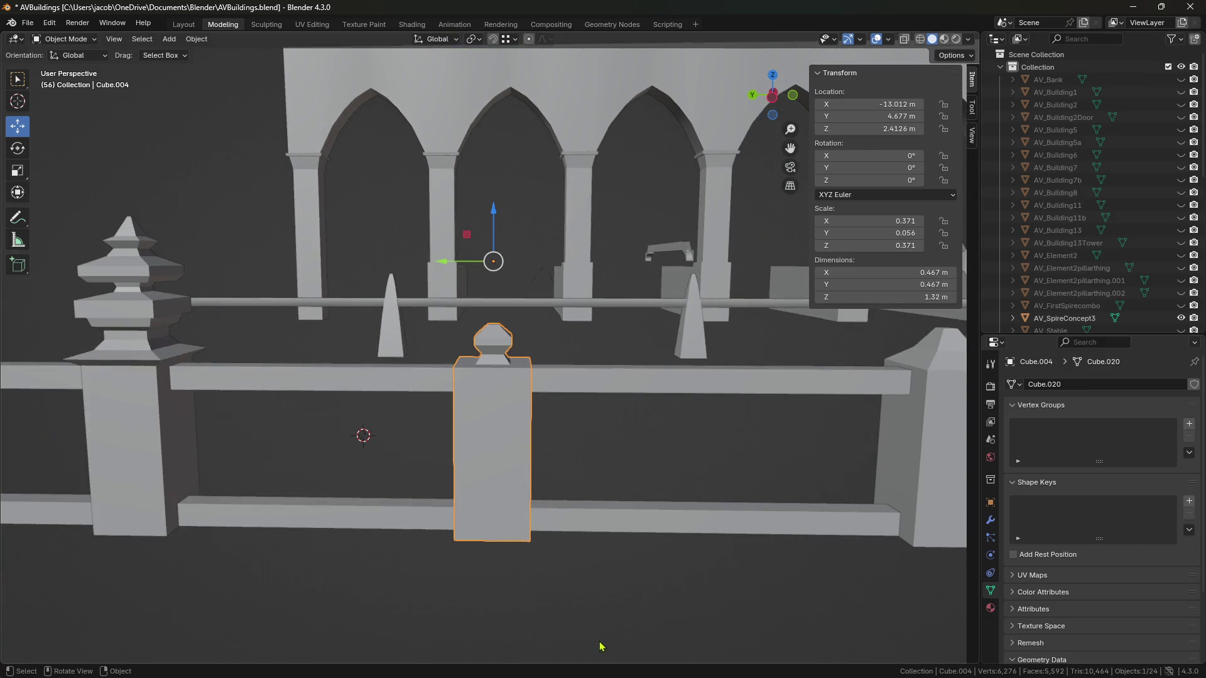
{"action": "middle_click_drag", "start_coordinate": [591, 425], "coordinate": [600, 644]}
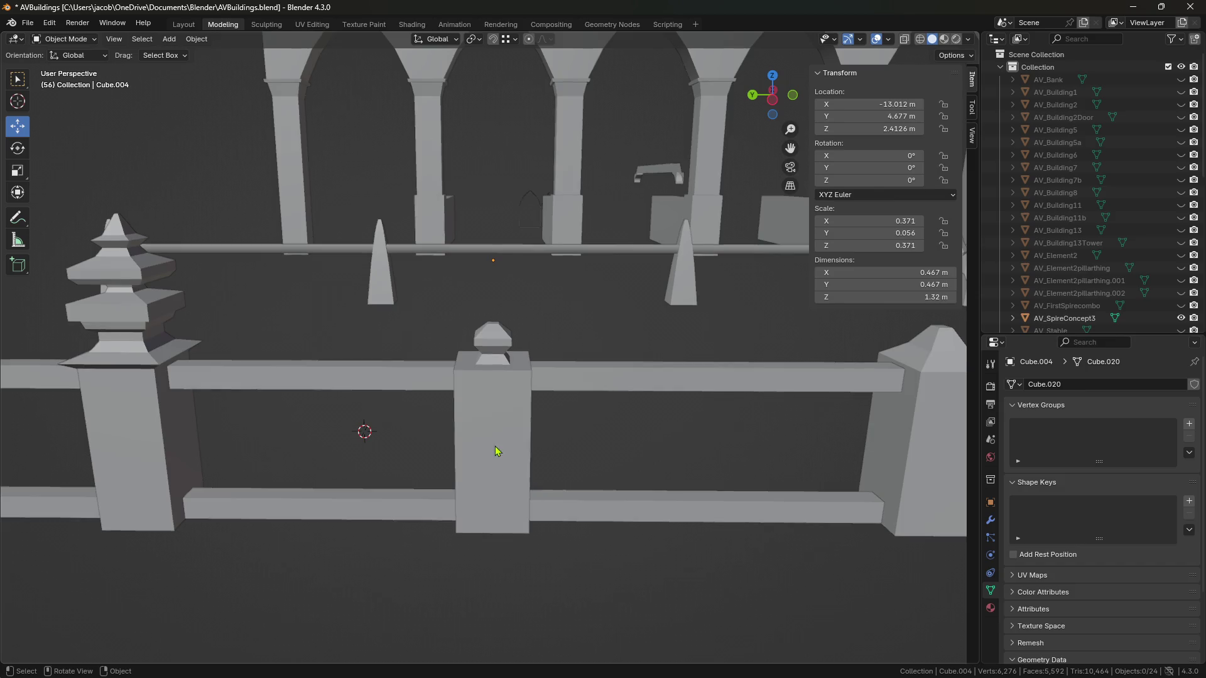
{"action": "scroll", "coordinate": [557, 452], "scroll_direction": "down", "scroll_amount": 3}
{"action": "mouse_move", "coordinate": [447, 296]}
{"action": "left_mouse_down"}
{"action": "mouse_move", "coordinate": [405, 320]}
{"action": "mouse_move", "coordinate": [515, 295]}
{"action": "left_mouse_up"}
{"action": "key", "text": "ctrl+c"}
{"action": "key", "text": "ctrl+v"}
Step: On the duplicate post, raise the cap's top face straight up into a pointed spire
{"action": "scroll", "coordinate": [596, 417], "scroll_direction": "up", "scroll_amount": 3}
{"action": "key", "text": "Tab"}
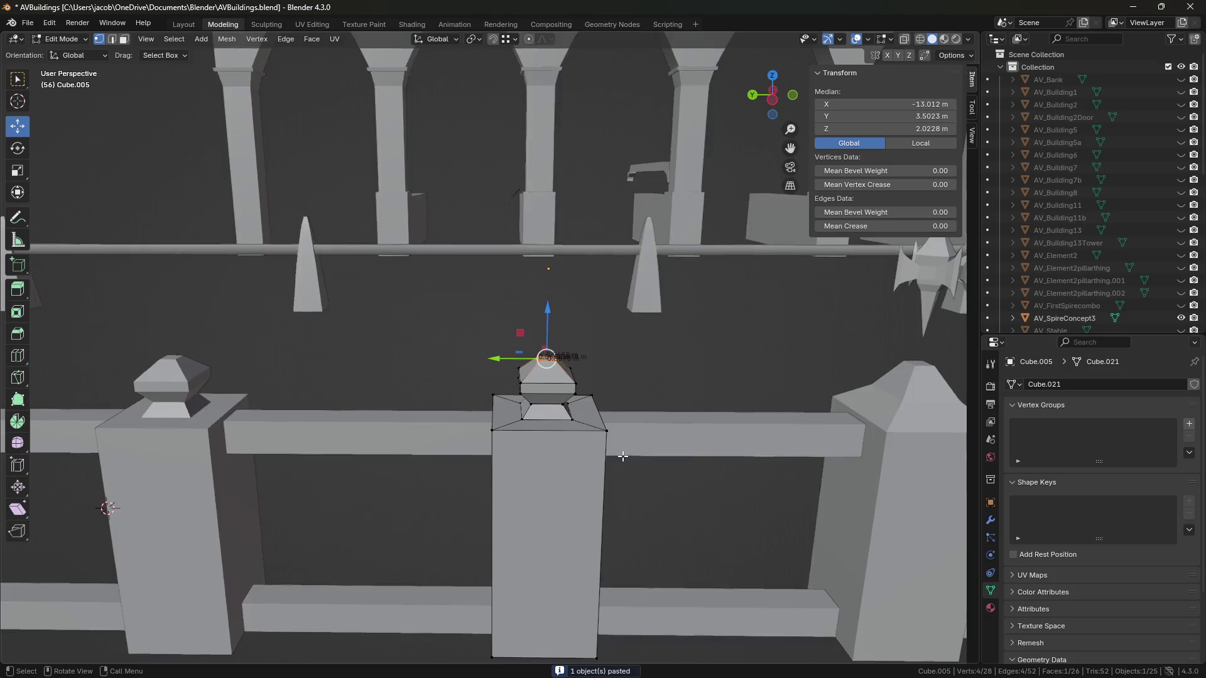
{"action": "scroll", "coordinate": [547, 362], "scroll_direction": "up", "scroll_amount": 3}
{"action": "scroll", "coordinate": [546, 362], "scroll_direction": "down", "scroll_amount": 1}
{"action": "key", "text": "3"}
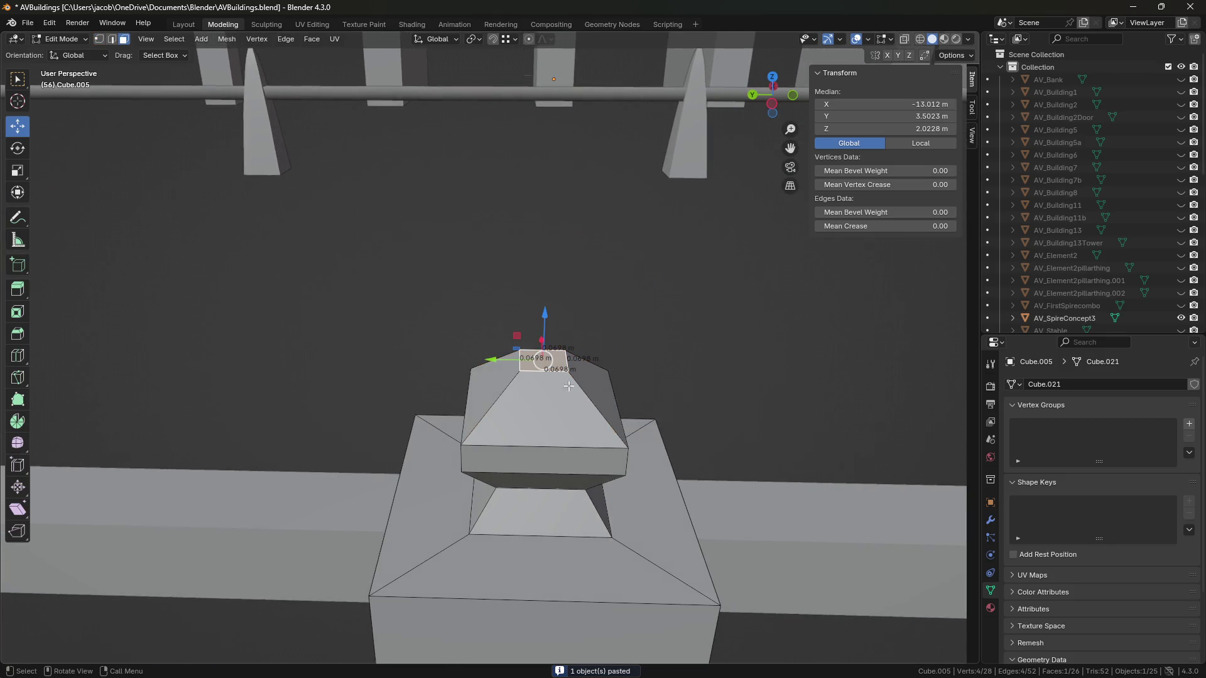
{"action": "middle_click_drag", "start_coordinate": [565, 380], "coordinate": [534, 303]}
{"action": "scroll", "coordinate": [534, 302], "scroll_direction": "down", "scroll_amount": 2}
{"action": "scroll", "coordinate": [534, 303], "scroll_direction": "up", "scroll_amount": 4}
{"action": "key", "text": "g"}
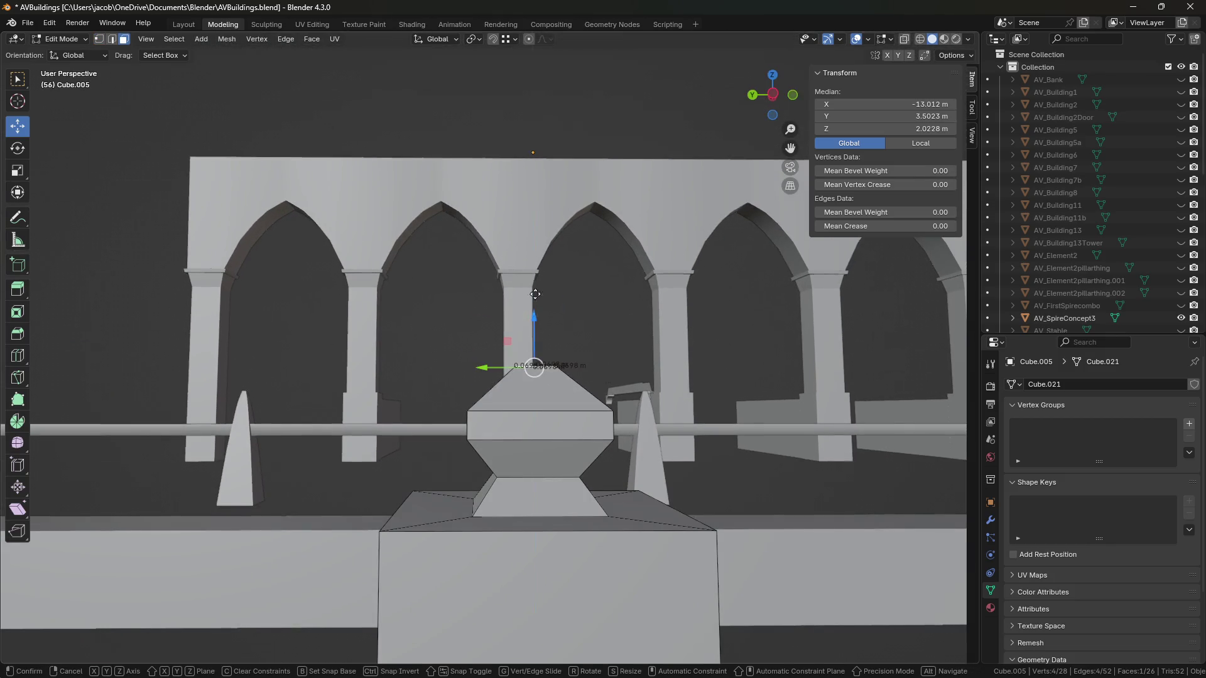
{"action": "key", "text": "z"}
{"action": "left_click", "coordinate": [531, 139]}
Step: Back in Object Mode, slide the spire-topped post further along the fence
{"action": "scroll", "coordinate": [565, 274], "scroll_direction": "down", "scroll_amount": 1}
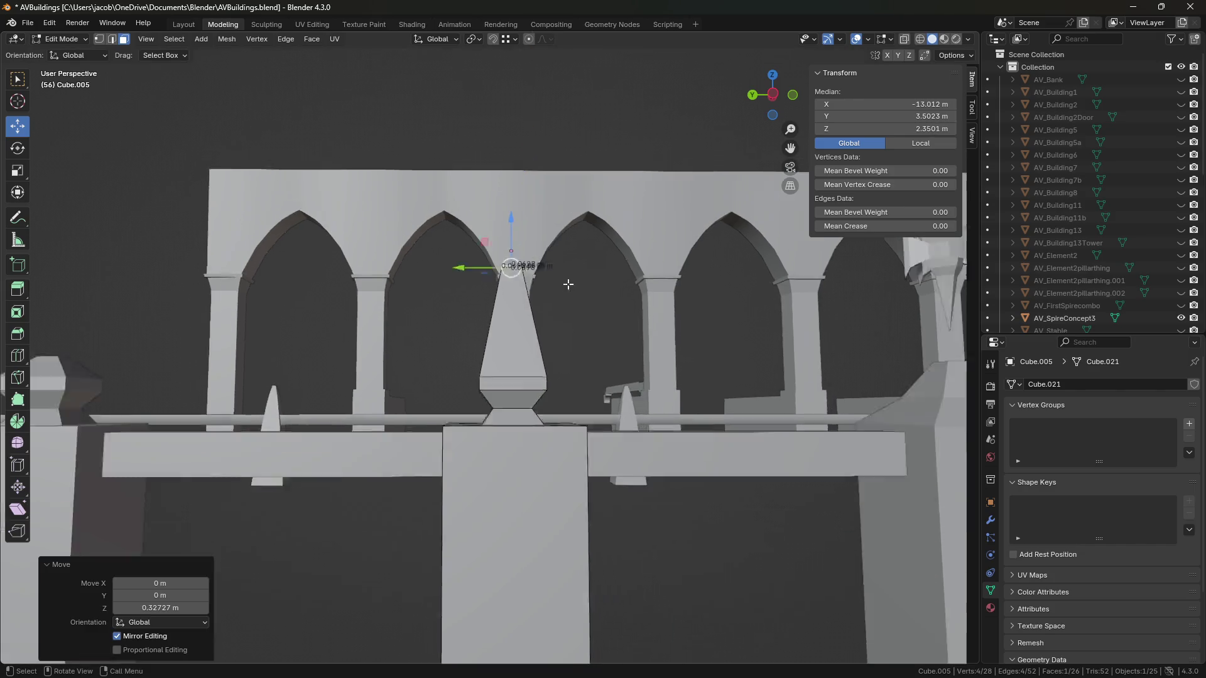
{"action": "scroll", "coordinate": [565, 275], "scroll_direction": "down", "scroll_amount": 2}
{"action": "key", "text": "Tab"}
{"action": "scroll", "coordinate": [608, 471], "scroll_direction": "down", "scroll_amount": 2}
{"action": "mouse_move", "coordinate": [574, 584]}
{"action": "middle_mouse_down"}
{"action": "mouse_move", "coordinate": [675, 593]}
{"action": "mouse_move", "coordinate": [495, 466]}
{"action": "middle_mouse_up"}
{"action": "left_click", "coordinate": [520, 433]}
{"action": "left_click_drag", "start_coordinate": [434, 308], "coordinate": [338, 310]}
Step: Copy-paste the spire post and place the new copy further along the fence
{"action": "middle_click_drag", "start_coordinate": [483, 555], "coordinate": [578, 524], "text": "shift"}
{"action": "left_click", "coordinate": [578, 523]}
{"action": "scroll", "coordinate": [565, 518], "scroll_direction": "up", "scroll_amount": 2}
{"action": "left_click", "coordinate": [503, 417]}
{"action": "key", "text": "ctrl+c"}
{"action": "key", "text": "ctrl+v"}
{"action": "left_click_drag", "start_coordinate": [444, 246], "coordinate": [596, 266]}
Step: Add a loop cut around the new spire and move it vertically to reshape it
{"action": "scroll", "coordinate": [695, 484], "scroll_direction": "down", "scroll_amount": 3}
{"action": "scroll", "coordinate": [695, 487], "scroll_direction": "up", "scroll_amount": 3}
{"action": "key", "text": "Tab"}
{"action": "key", "text": "2"}
{"action": "left_click", "coordinate": [593, 305], "text": "alt"}
{"action": "key", "text": "g"}
{"action": "key", "text": "g"}
{"action": "left_click", "coordinate": [587, 316]}
{"action": "mouse_move", "coordinate": [592, 269]}
{"action": "middle_mouse_down"}
{"action": "mouse_move", "coordinate": [602, 266]}
{"action": "mouse_move", "coordinate": [634, 477]}
{"action": "mouse_move", "coordinate": [670, 581]}
{"action": "mouse_move", "coordinate": [740, 519]}
{"action": "mouse_move", "coordinate": [678, 506]}
{"action": "mouse_move", "coordinate": [593, 409]}
{"action": "mouse_move", "coordinate": [644, 415]}
{"action": "mouse_move", "coordinate": [681, 450]}
{"action": "mouse_move", "coordinate": [535, 423]}
{"action": "mouse_move", "coordinate": [614, 414]}
{"action": "mouse_move", "coordinate": [497, 502]}
{"action": "mouse_move", "coordinate": [563, 412]}
{"action": "mouse_move", "coordinate": [560, 433]}
{"action": "mouse_move", "coordinate": [606, 479]}
{"action": "mouse_move", "coordinate": [592, 462]}
{"action": "mouse_move", "coordinate": [595, 488]}
{"action": "mouse_move", "coordinate": [584, 453]}
{"action": "mouse_move", "coordinate": [577, 472]}
{"action": "mouse_move", "coordinate": [455, 463]}
{"action": "mouse_move", "coordinate": [642, 468]}
{"action": "middle_mouse_up"}
{"action": "key", "text": "g"}
{"action": "key", "text": "z"}
{"action": "left_click", "coordinate": [602, 266]}
{"action": "key", "text": "Tab"}
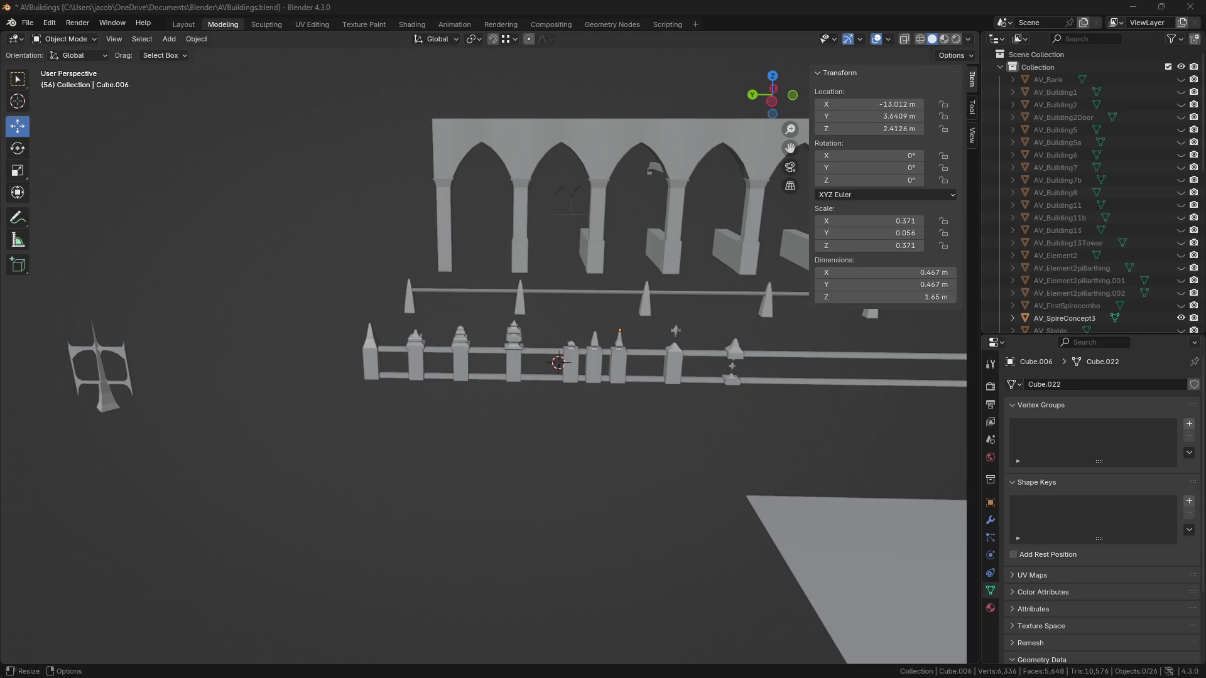
Step: Switch to the Google image results for "mordor black gate"
{"action": "key", "text": "alt+Tab"}
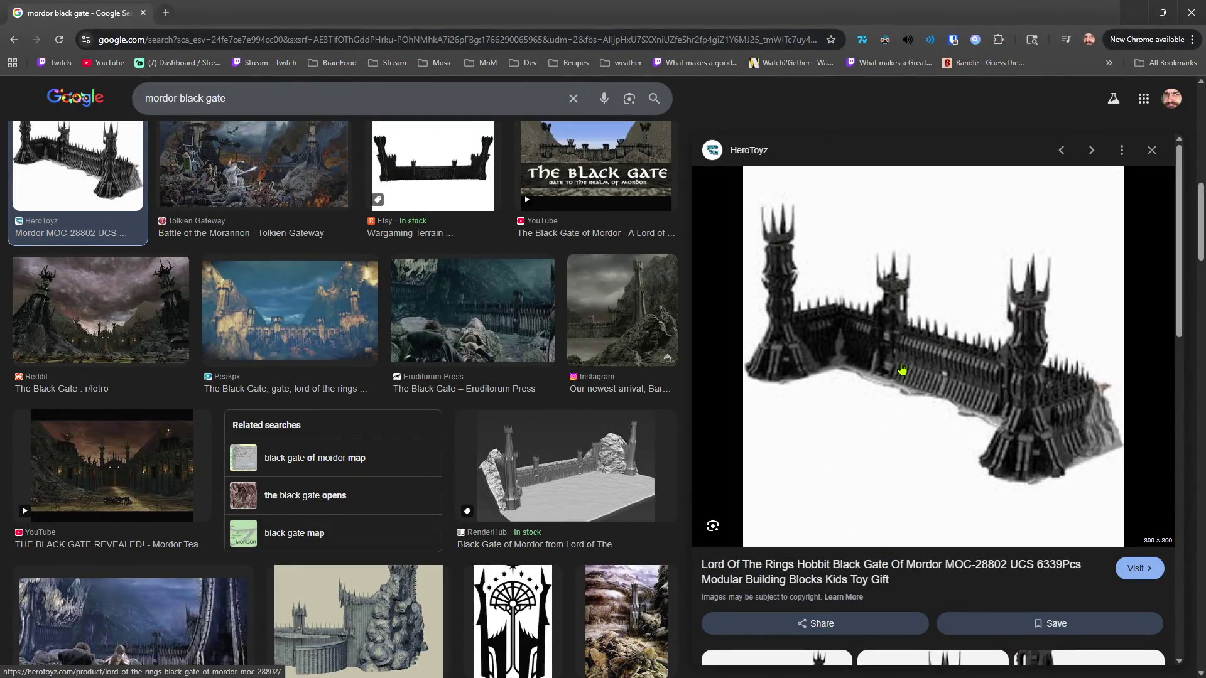
Step: Browse the Black Gate results, preview the Total War image and open the ArtStation Black Gate of Mordor page
{"action": "scroll", "coordinate": [905, 355], "scroll_direction": "down", "scroll_amount": 4}
{"action": "scroll", "coordinate": [309, 447], "scroll_direction": "down", "scroll_amount": 2}
{"action": "scroll", "coordinate": [310, 447], "scroll_direction": "down", "scroll_amount": 2}
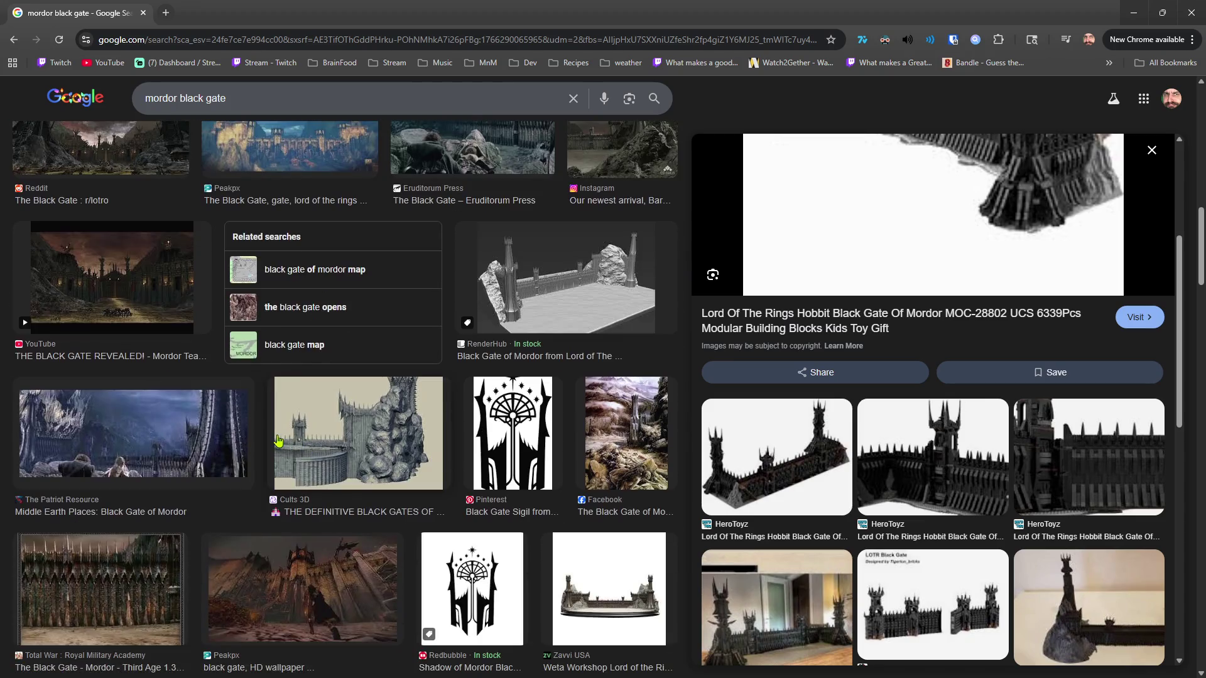
{"action": "scroll", "coordinate": [202, 420], "scroll_direction": "down", "scroll_amount": 4}
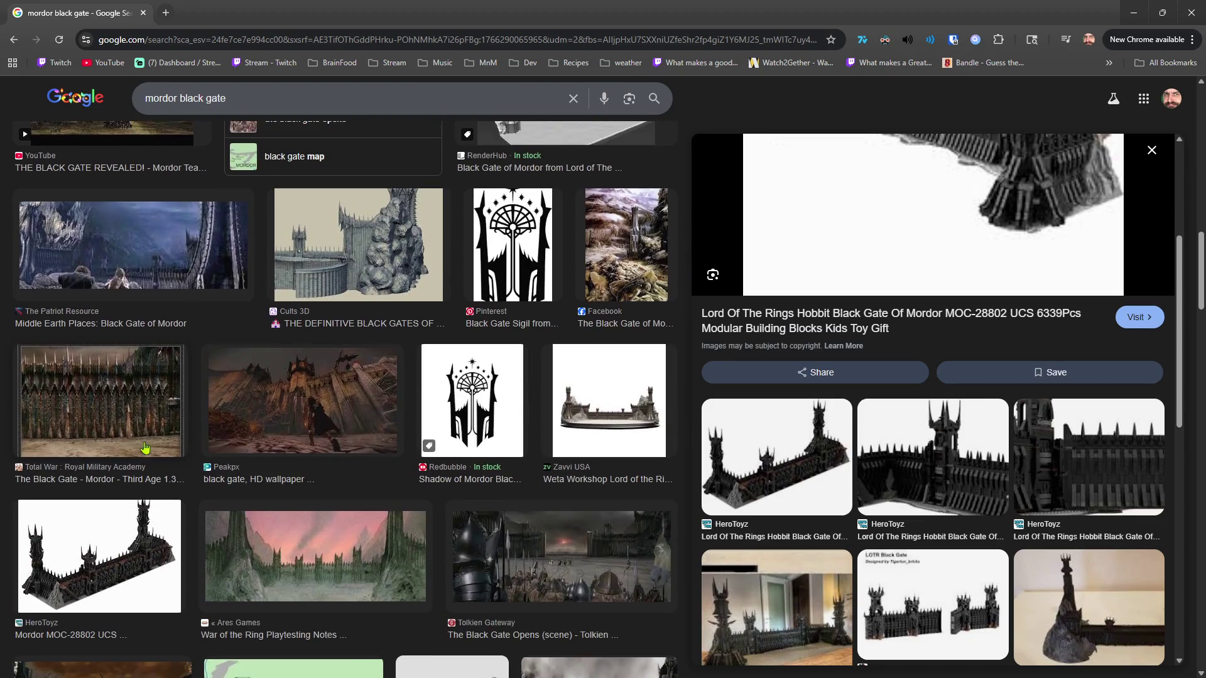
{"action": "left_click", "coordinate": [136, 399]}
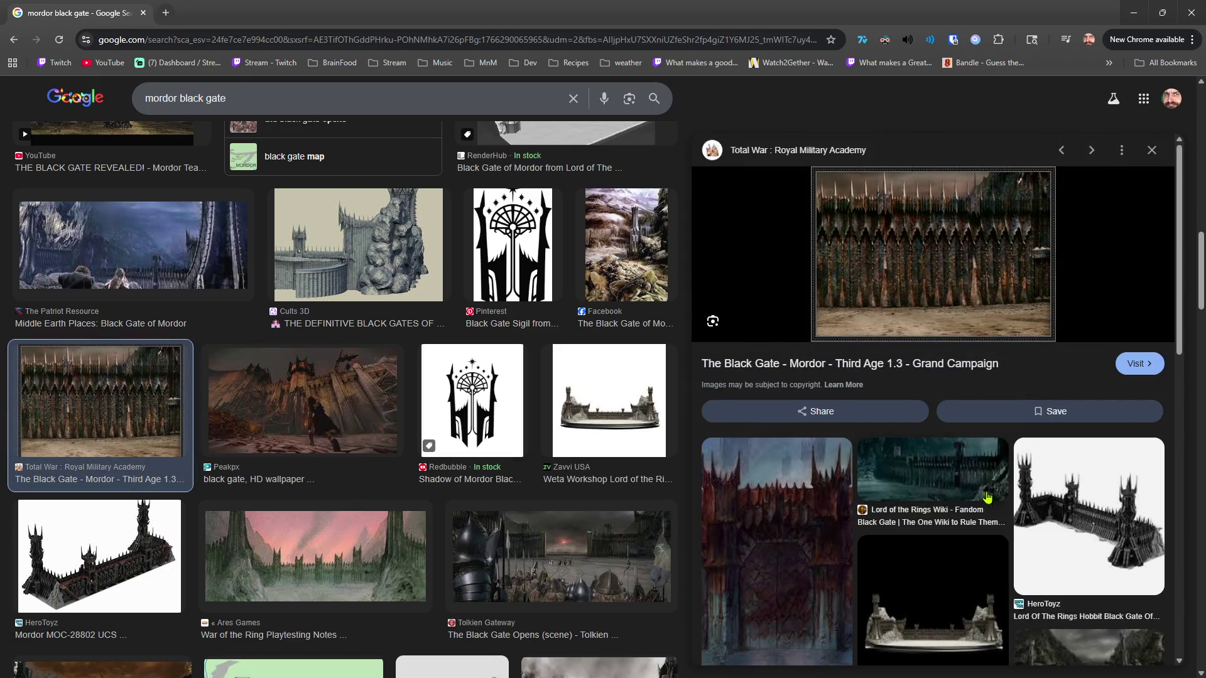
{"action": "scroll", "coordinate": [936, 483], "scroll_direction": "down", "scroll_amount": 5}
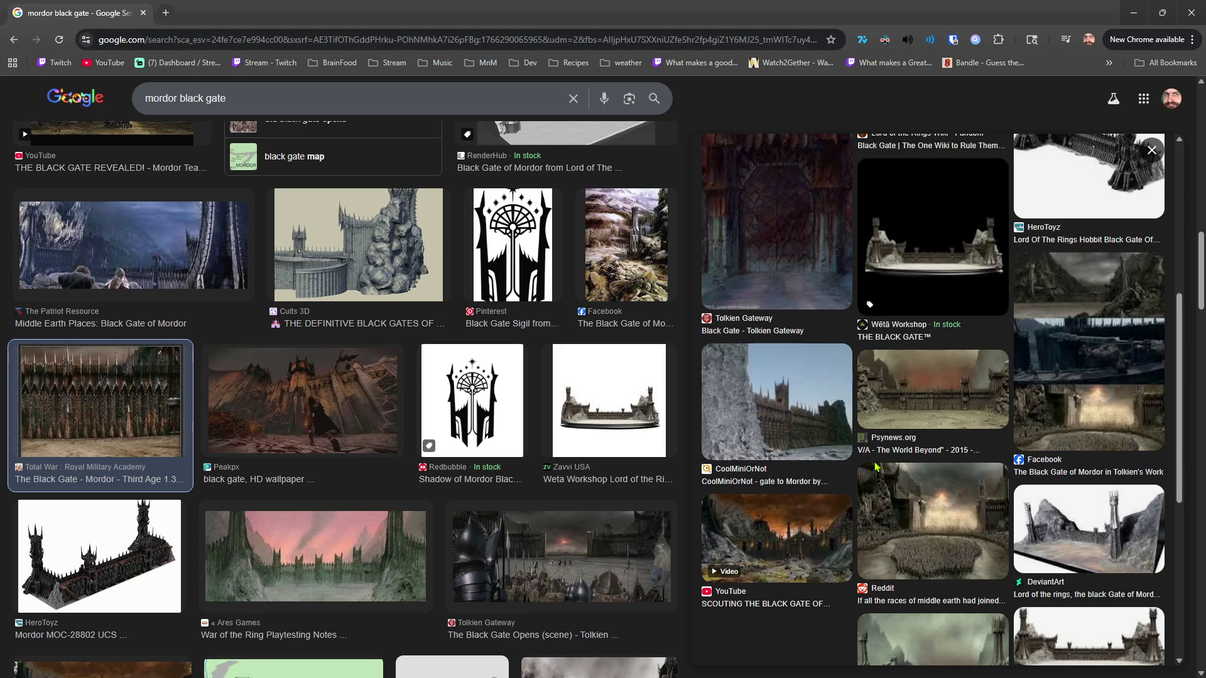
{"action": "left_click", "coordinate": [767, 181]}
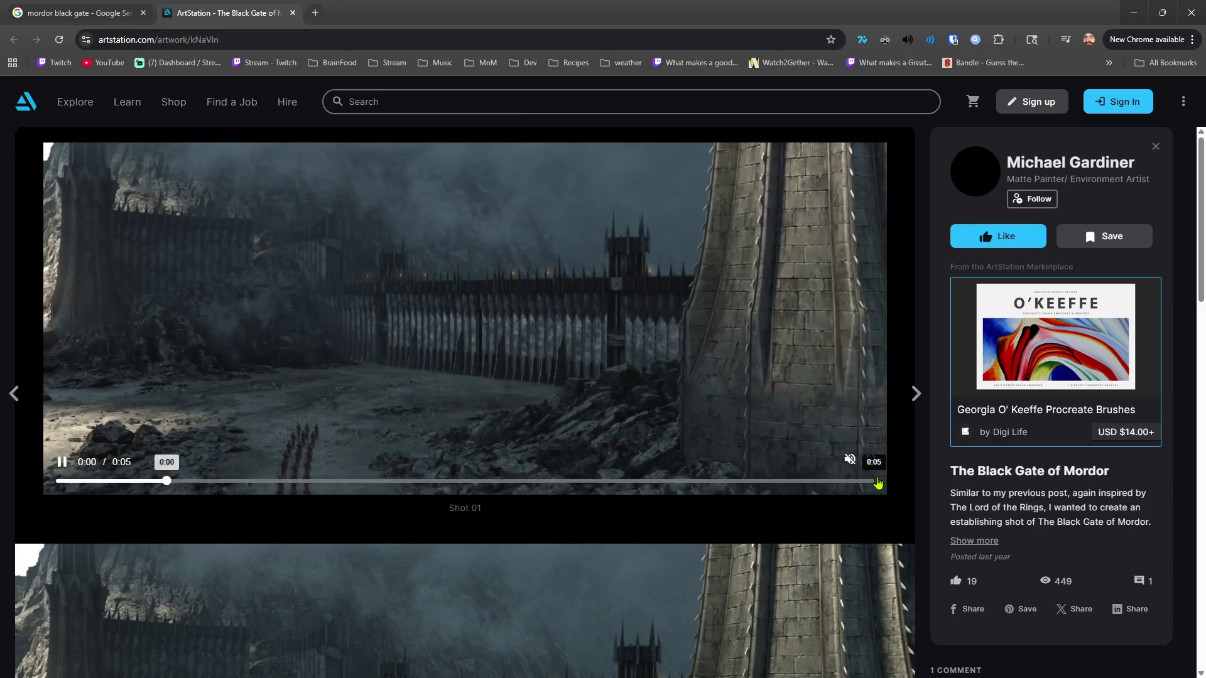
Step: Scroll through the ArtStation Black Gate renders and play the breakdown video
{"action": "scroll", "coordinate": [476, 370], "scroll_direction": "down", "scroll_amount": 10}
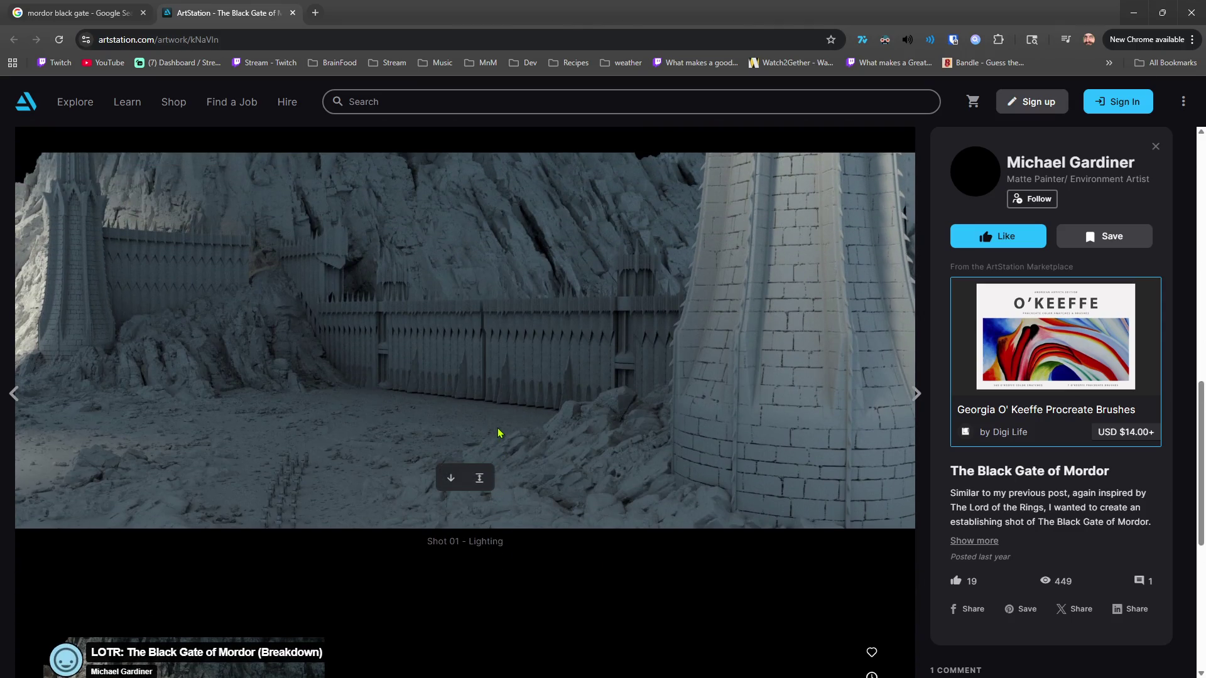
{"action": "scroll", "coordinate": [498, 431], "scroll_direction": "down", "scroll_amount": 4}
{"action": "scroll", "coordinate": [459, 458], "scroll_direction": "down", "scroll_amount": 1}
{"action": "left_click", "coordinate": [65, 569]}
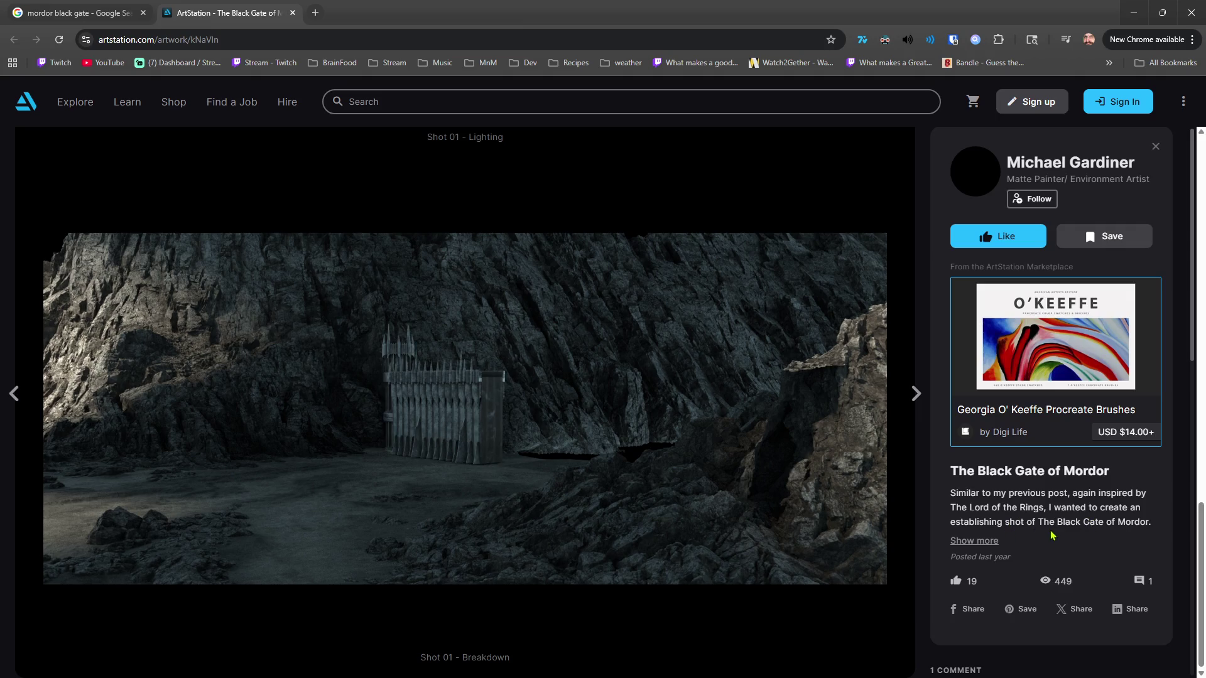
{"action": "mouse_move", "coordinate": [571, 526]}
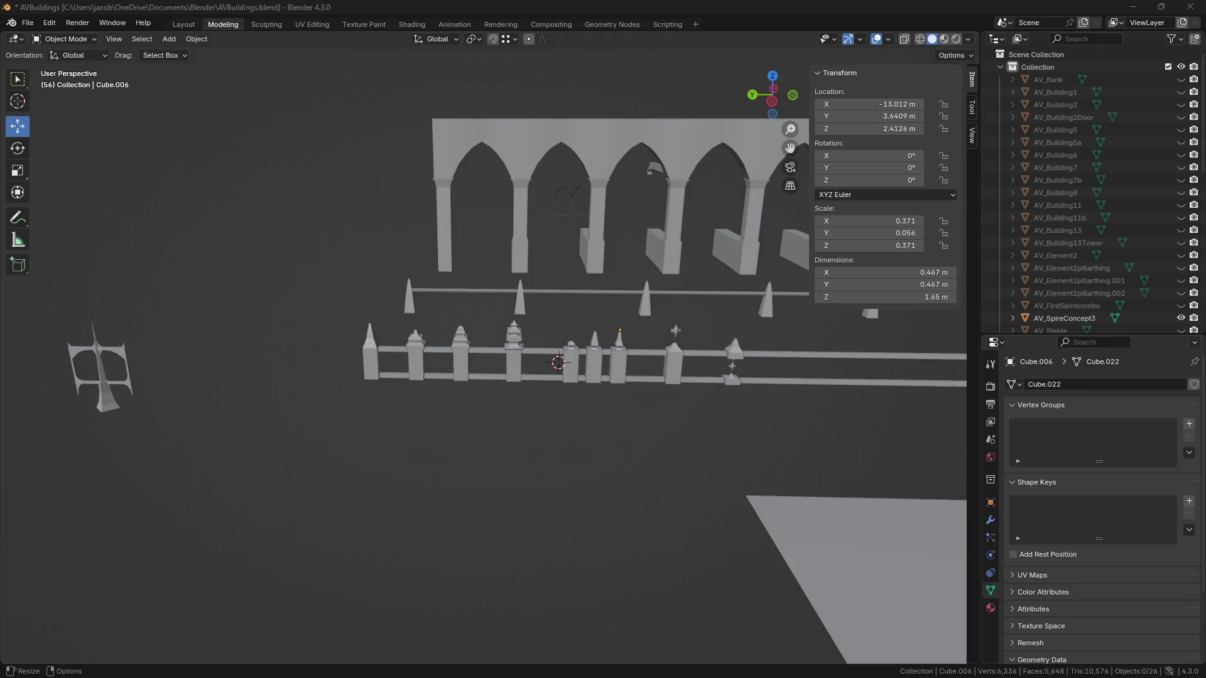
{"action": "key", "text": "alt+Tab"}
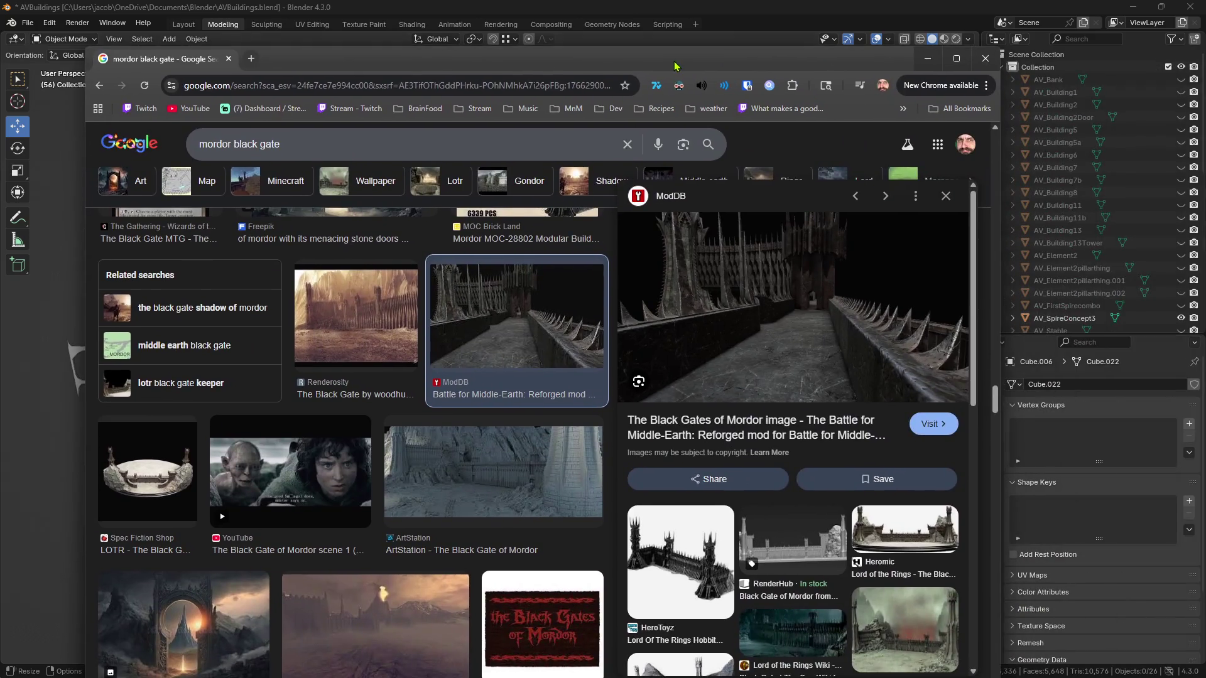
{"action": "double_click", "coordinate": [675, 63]}
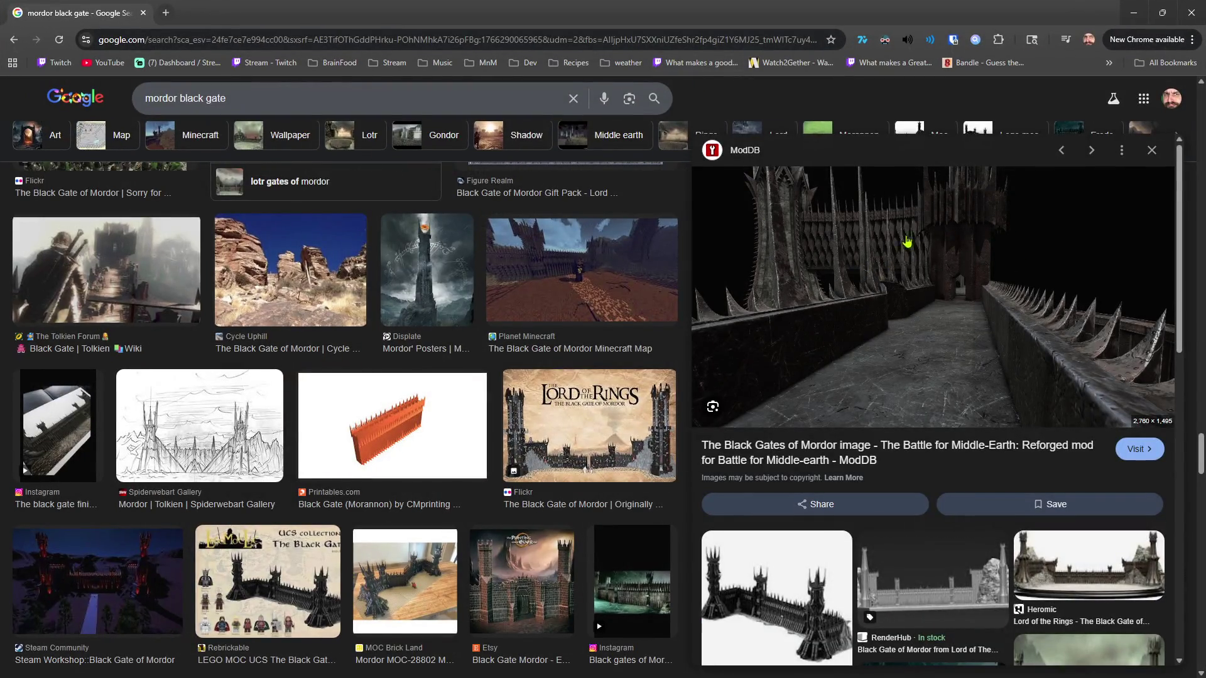
{"action": "scroll", "coordinate": [895, 242], "scroll_direction": "down", "scroll_amount": 5}
{"action": "scroll", "coordinate": [905, 251], "scroll_direction": "up", "scroll_amount": 5}
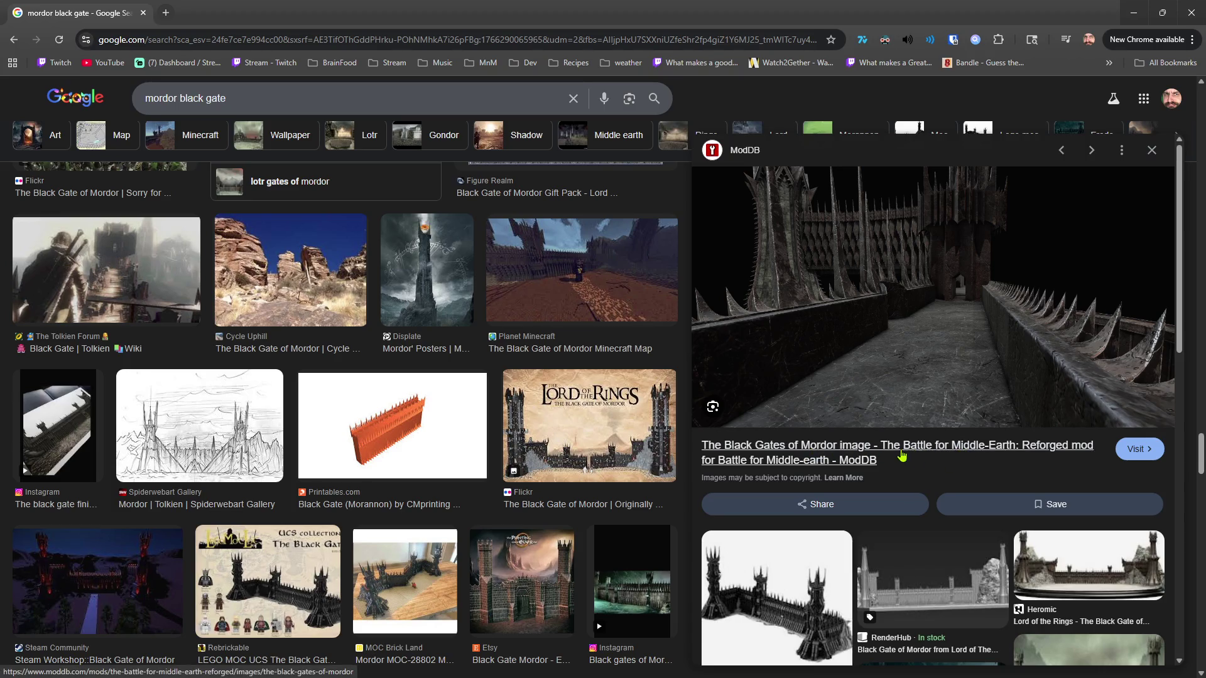
{"action": "scroll", "coordinate": [159, 516], "scroll_direction": "down", "scroll_amount": 1}
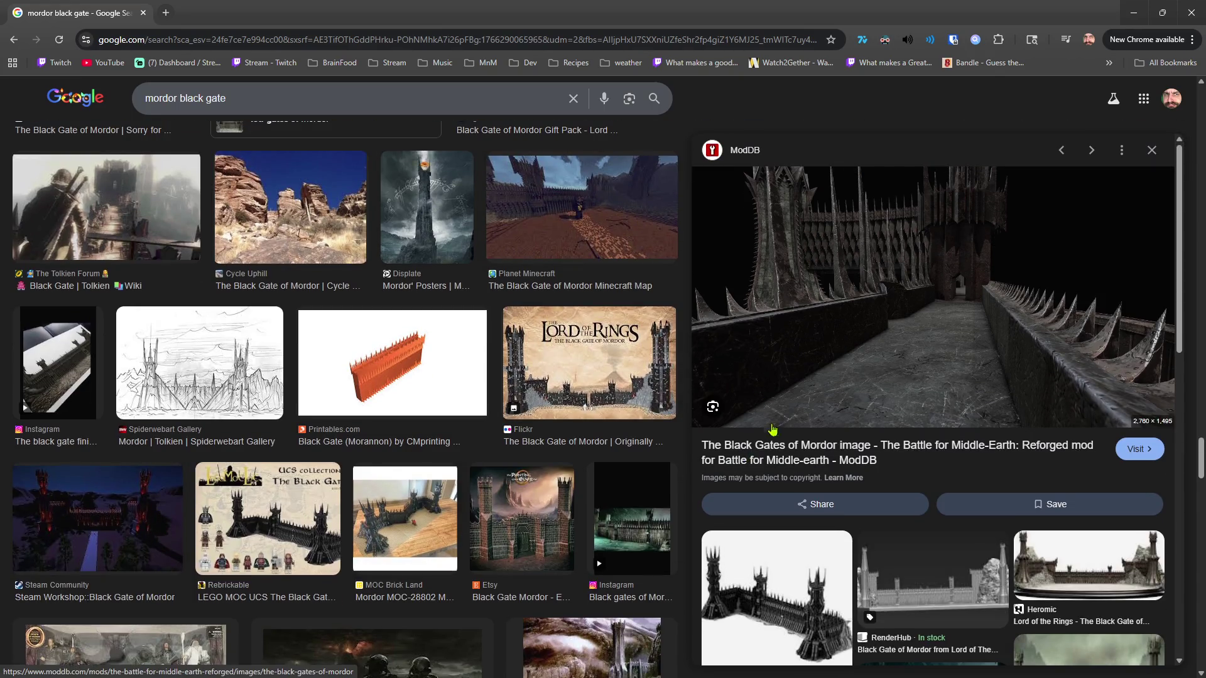
{"action": "key", "text": "super+Down"}
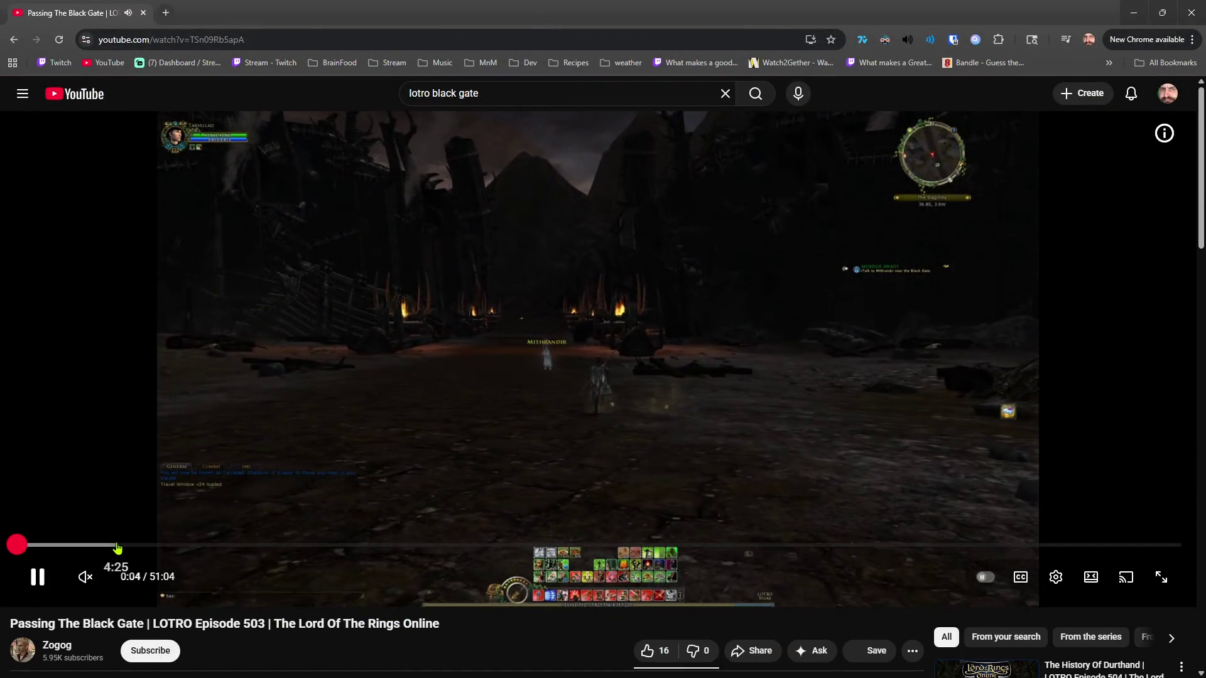
Step: Skip ahead through the LOTRO Black Gate video to the gate approach, then close Chrome
{"action": "left_click", "coordinate": [116, 545]}
{"action": "left_click", "coordinate": [155, 546]}
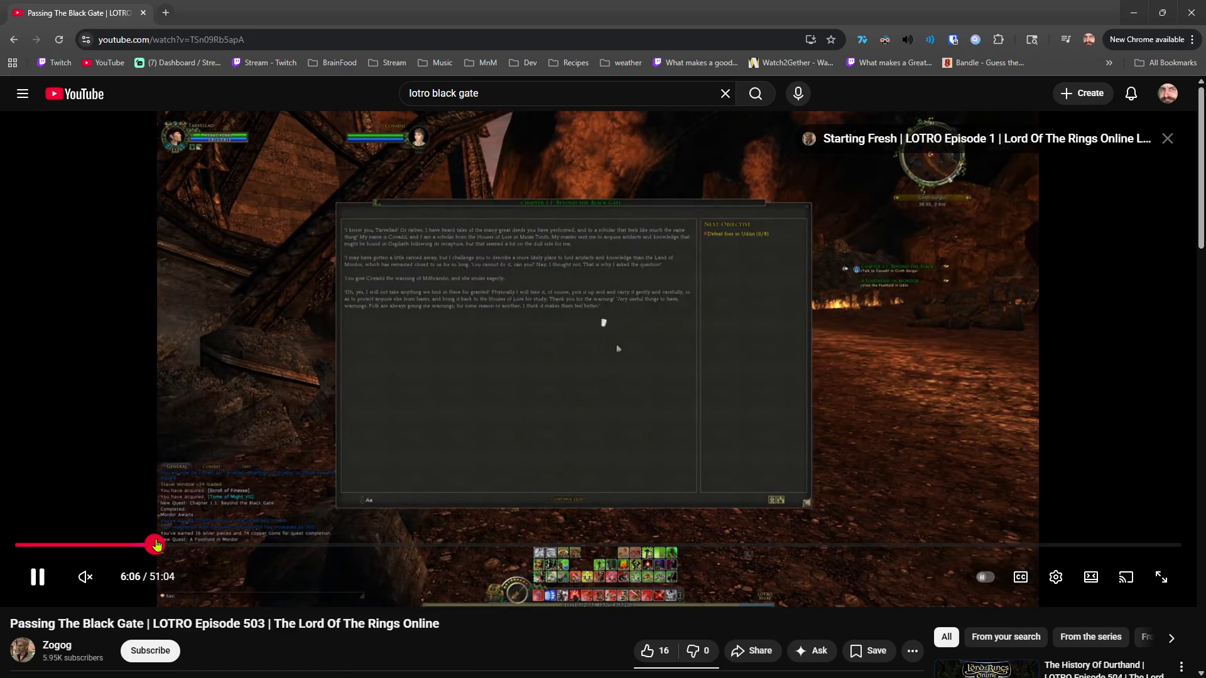
{"action": "left_click", "coordinate": [194, 545]}
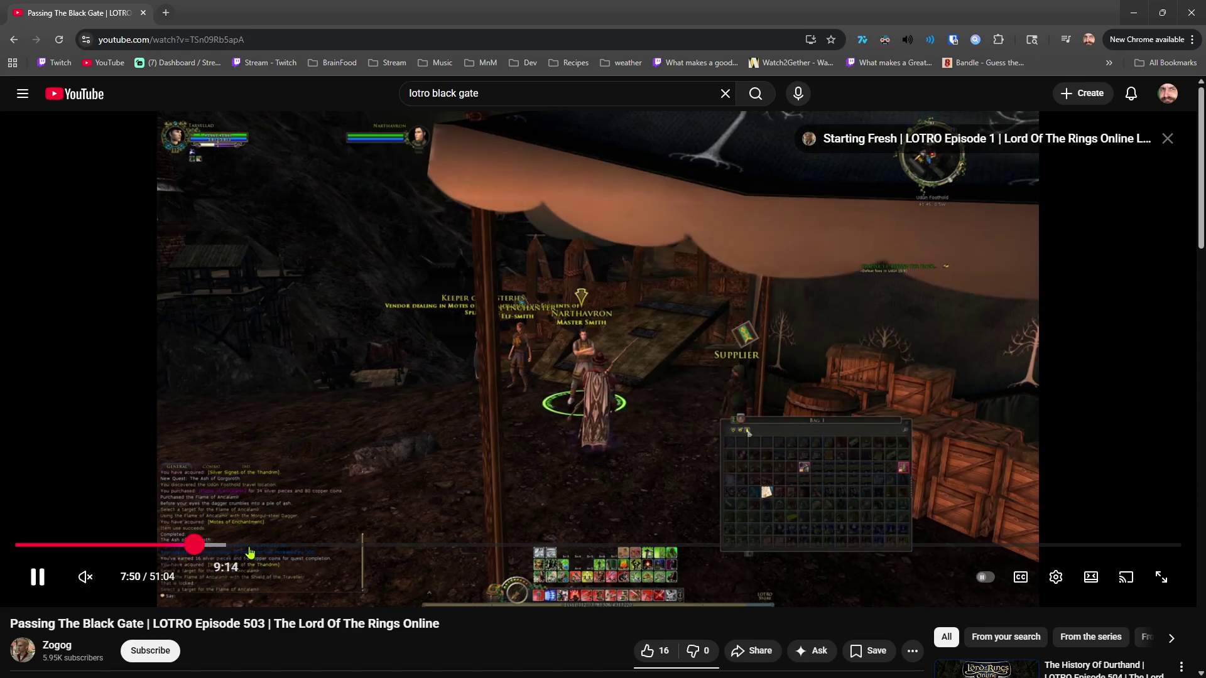
{"action": "left_click", "coordinate": [260, 546]}
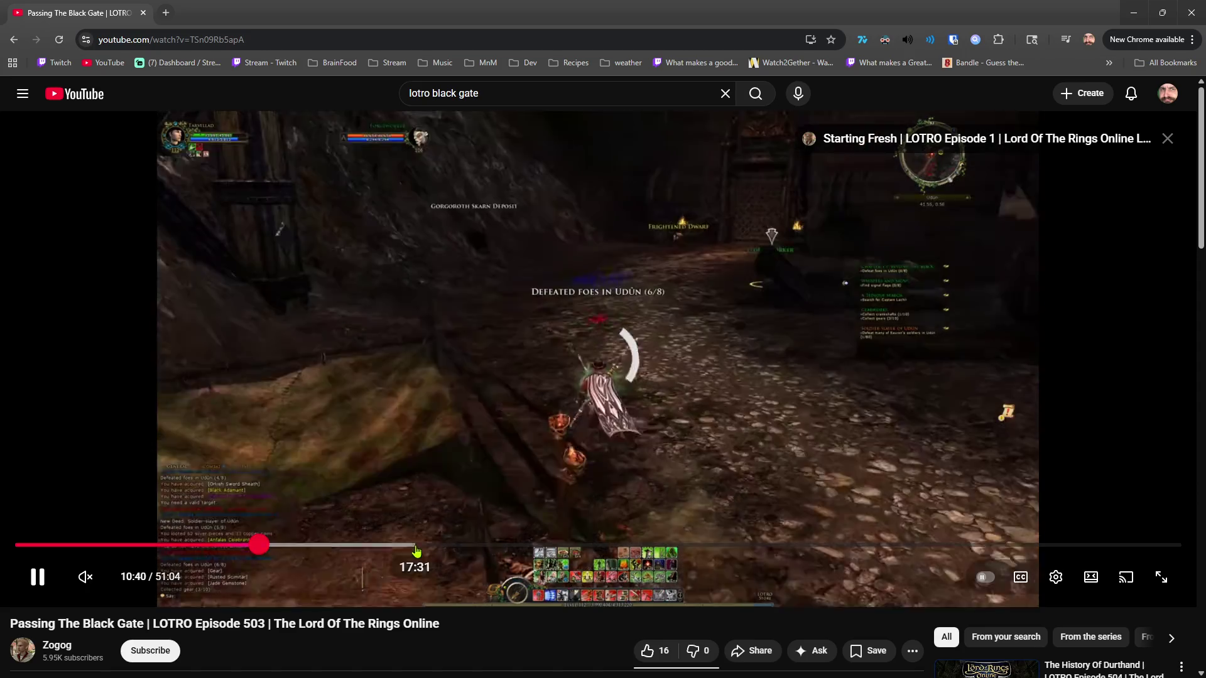
{"action": "left_click", "coordinate": [415, 546]}
{"action": "left_click", "coordinate": [500, 546]}
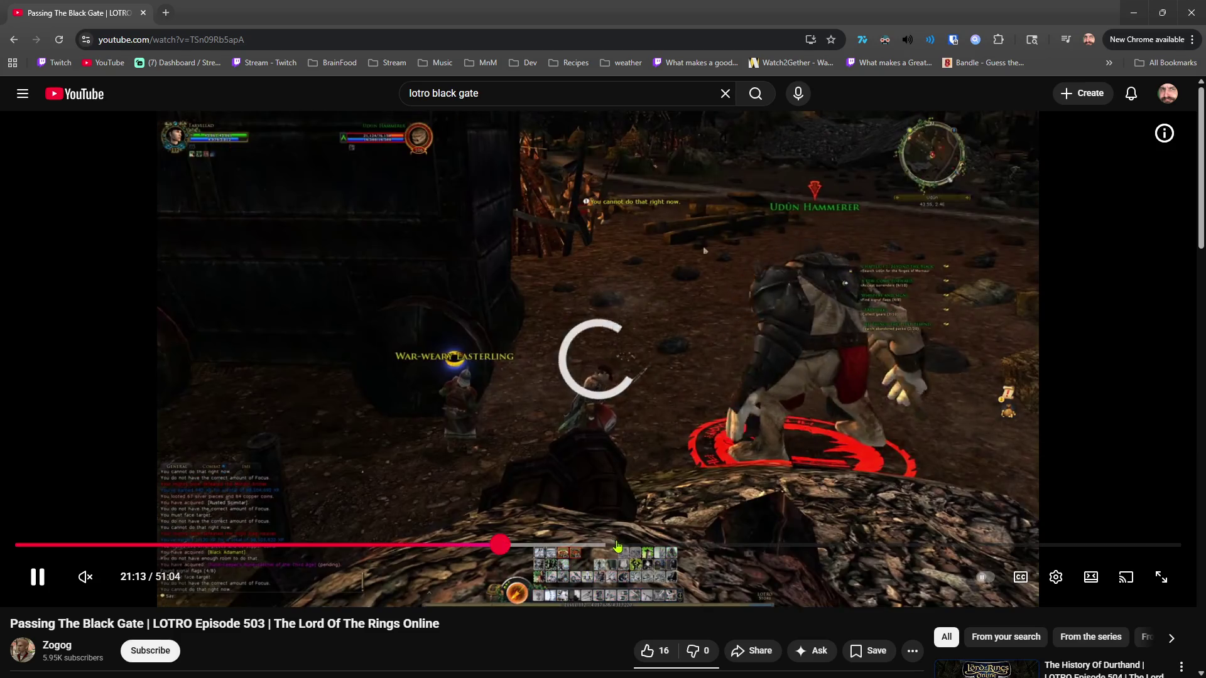
{"action": "left_click_drag", "start_coordinate": [617, 547], "coordinate": [769, 545]}
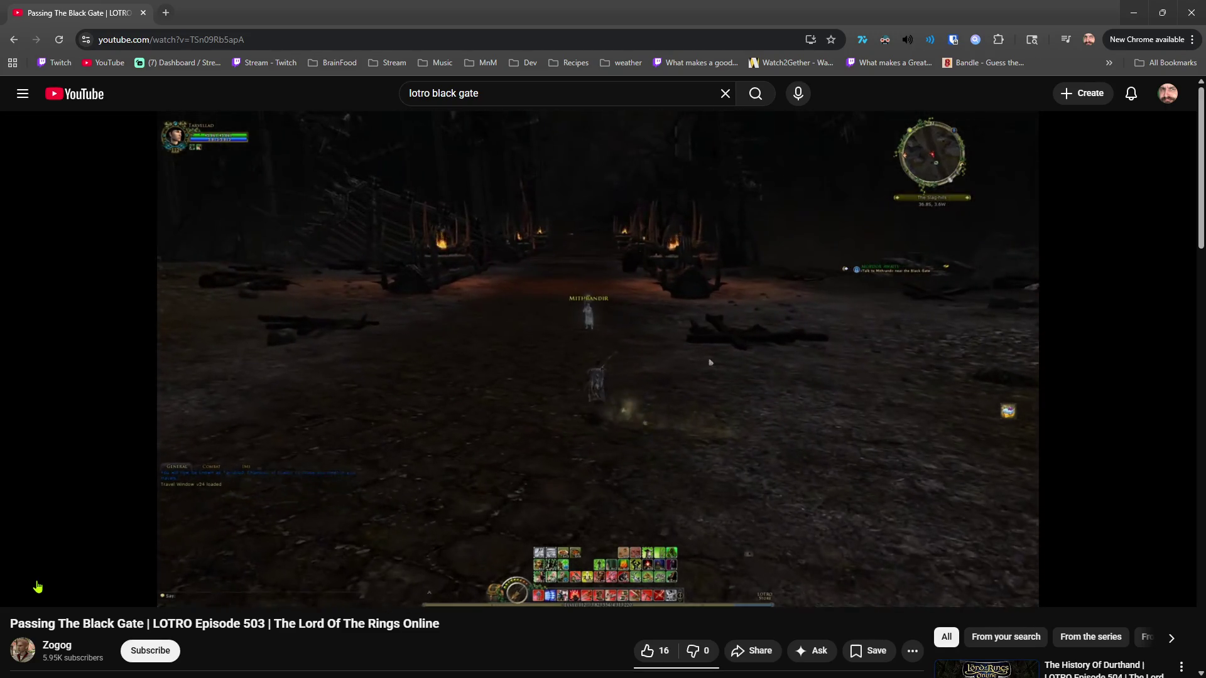
{"action": "mouse_move", "coordinate": [38, 587]}
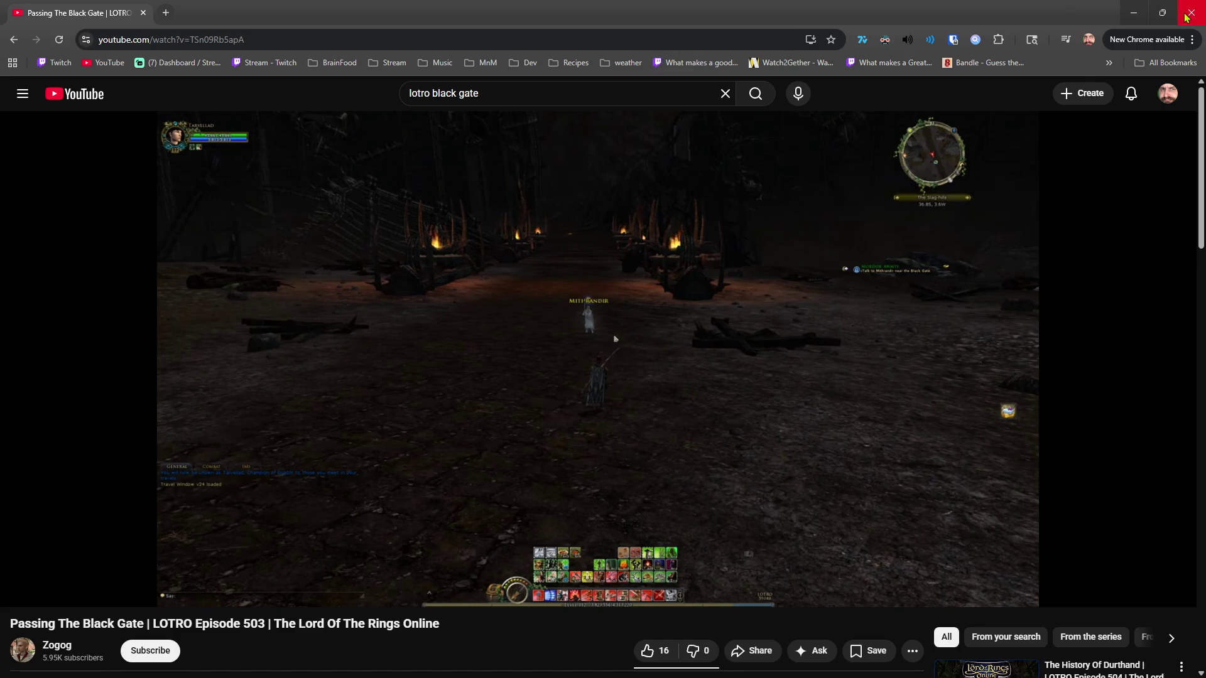
{"action": "left_click", "coordinate": [1134, 12]}
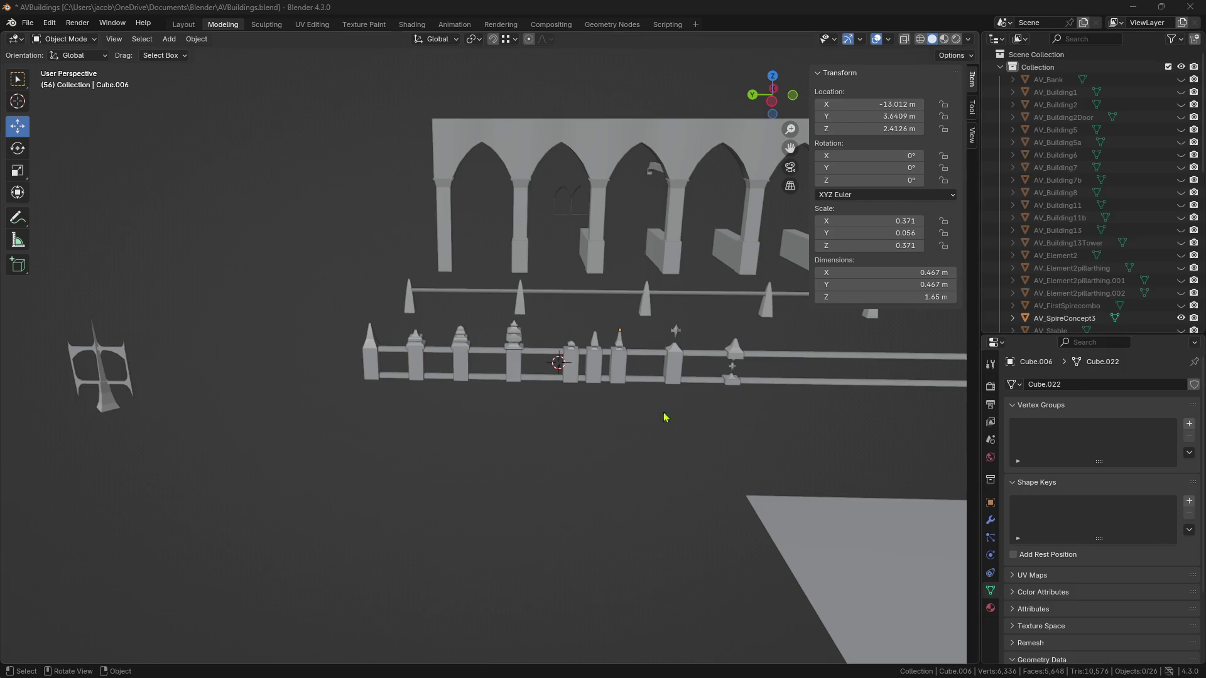
{"action": "mouse_move", "coordinate": [638, 380]}
{"action": "middle_mouse_down"}
{"action": "mouse_move", "coordinate": [559, 419]}
{"action": "mouse_move", "coordinate": [508, 417]}
{"action": "mouse_move", "coordinate": [671, 413]}
{"action": "mouse_move", "coordinate": [356, 431]}
{"action": "mouse_move", "coordinate": [517, 428]}
{"action": "mouse_move", "coordinate": [376, 436]}
{"action": "mouse_move", "coordinate": [339, 417]}
{"action": "mouse_move", "coordinate": [496, 409]}
{"action": "mouse_move", "coordinate": [501, 431]}
{"action": "mouse_move", "coordinate": [538, 417]}
{"action": "middle_mouse_up"}
{"action": "right_click", "coordinate": [526, 416]}
{"action": "right_click", "coordinate": [385, 293]}
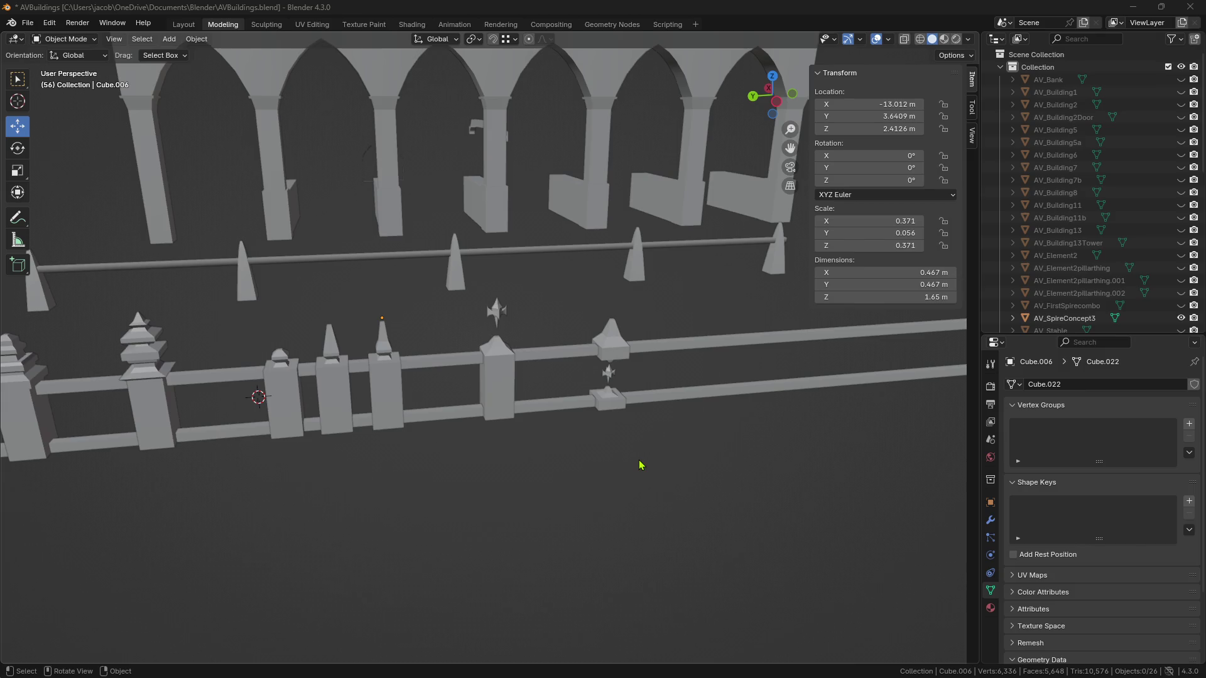
{"action": "mouse_move", "coordinate": [605, 465]}
{"action": "middle_mouse_down"}
{"action": "mouse_move", "coordinate": [565, 465]}
{"action": "mouse_move", "coordinate": [619, 444]}
{"action": "mouse_move", "coordinate": [575, 444]}
{"action": "mouse_move", "coordinate": [632, 436]}
{"action": "middle_mouse_up"}
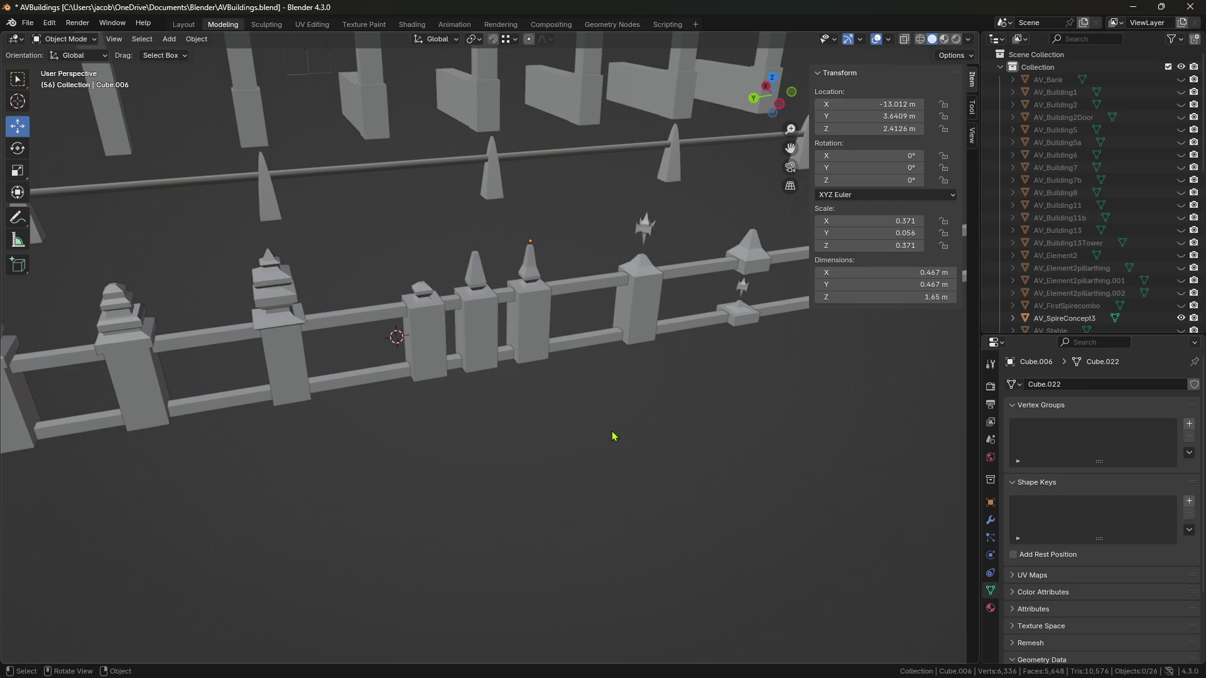
{"action": "mouse_move", "coordinate": [649, 477]}
{"action": "middle_mouse_down"}
{"action": "mouse_move", "coordinate": [627, 473]}
{"action": "mouse_move", "coordinate": [809, 486]}
{"action": "mouse_move", "coordinate": [600, 468]}
{"action": "mouse_move", "coordinate": [705, 458]}
{"action": "mouse_move", "coordinate": [677, 453]}
{"action": "middle_mouse_up"}
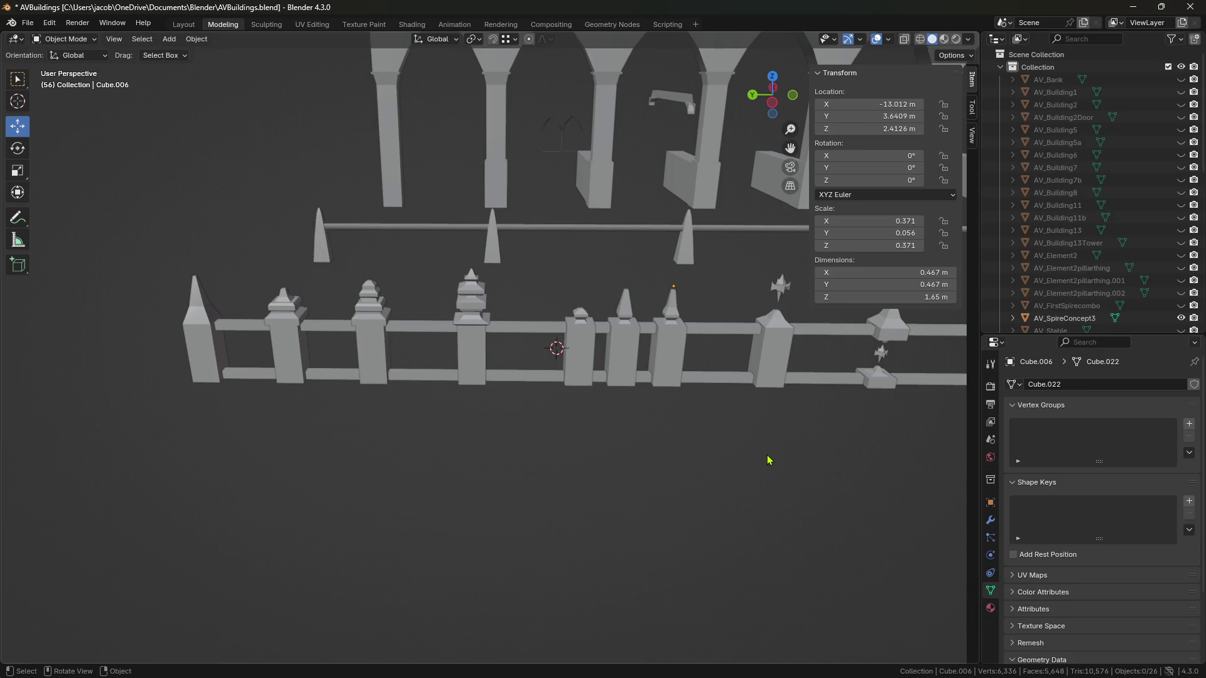
{"action": "scroll", "coordinate": [694, 458], "scroll_direction": "up", "scroll_amount": 4}
{"action": "scroll", "coordinate": [633, 444], "scroll_direction": "down", "scroll_amount": 4}
{"action": "scroll", "coordinate": [503, 459], "scroll_direction": "up", "scroll_amount": 2}
{"action": "middle_click_drag", "start_coordinate": [503, 459], "coordinate": [673, 444], "text": "shift"}
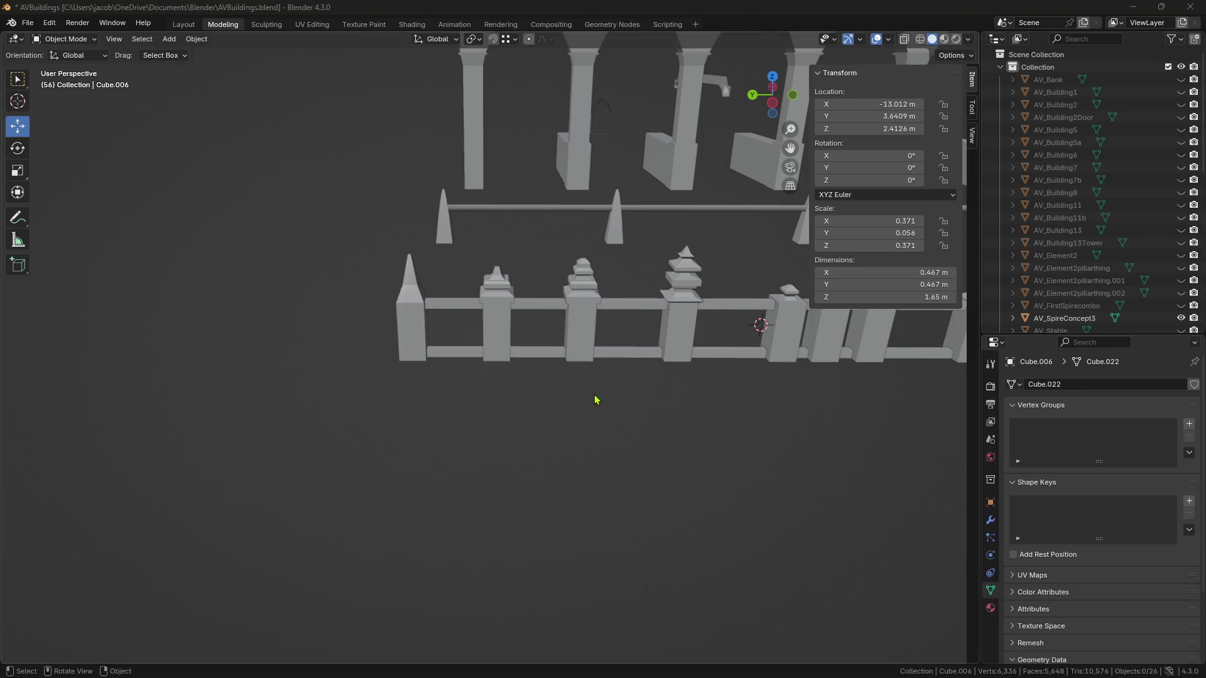
{"action": "scroll", "coordinate": [511, 447], "scroll_direction": "down", "scroll_amount": 3}
{"action": "scroll", "coordinate": [533, 436], "scroll_direction": "up", "scroll_amount": 2}
Step: Orbit toward the arches and inspect fence post AV_Stable.009, then deselect it
{"action": "mouse_move", "coordinate": [493, 471]}
{"action": "middle_mouse_down"}
{"action": "mouse_move", "coordinate": [538, 416]}
{"action": "mouse_move", "coordinate": [507, 462]}
{"action": "mouse_move", "coordinate": [506, 450]}
{"action": "mouse_move", "coordinate": [565, 495]}
{"action": "mouse_move", "coordinate": [565, 466]}
{"action": "mouse_move", "coordinate": [565, 485]}
{"action": "mouse_move", "coordinate": [571, 476]}
{"action": "middle_mouse_up"}
{"action": "left_click", "coordinate": [507, 450]}
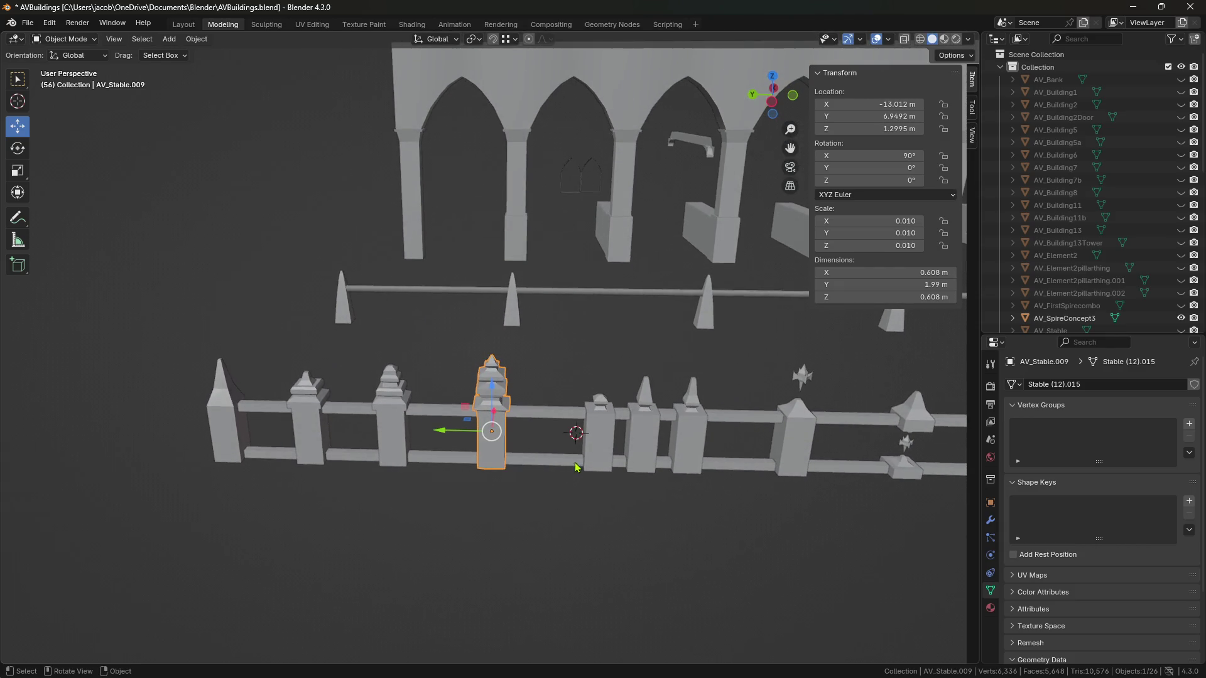
{"action": "mouse_move", "coordinate": [671, 512]}
{"action": "middle_mouse_down"}
{"action": "mouse_move", "coordinate": [609, 496]}
{"action": "mouse_move", "coordinate": [679, 471]}
{"action": "mouse_move", "coordinate": [652, 450]}
{"action": "mouse_move", "coordinate": [619, 464]}
{"action": "mouse_move", "coordinate": [620, 488]}
{"action": "mouse_move", "coordinate": [592, 506]}
{"action": "mouse_move", "coordinate": [565, 463]}
{"action": "mouse_move", "coordinate": [669, 486]}
{"action": "middle_mouse_up"}
{"action": "left_click", "coordinate": [620, 488]}
{"action": "scroll", "coordinate": [628, 477], "scroll_direction": "down", "scroll_amount": 2}
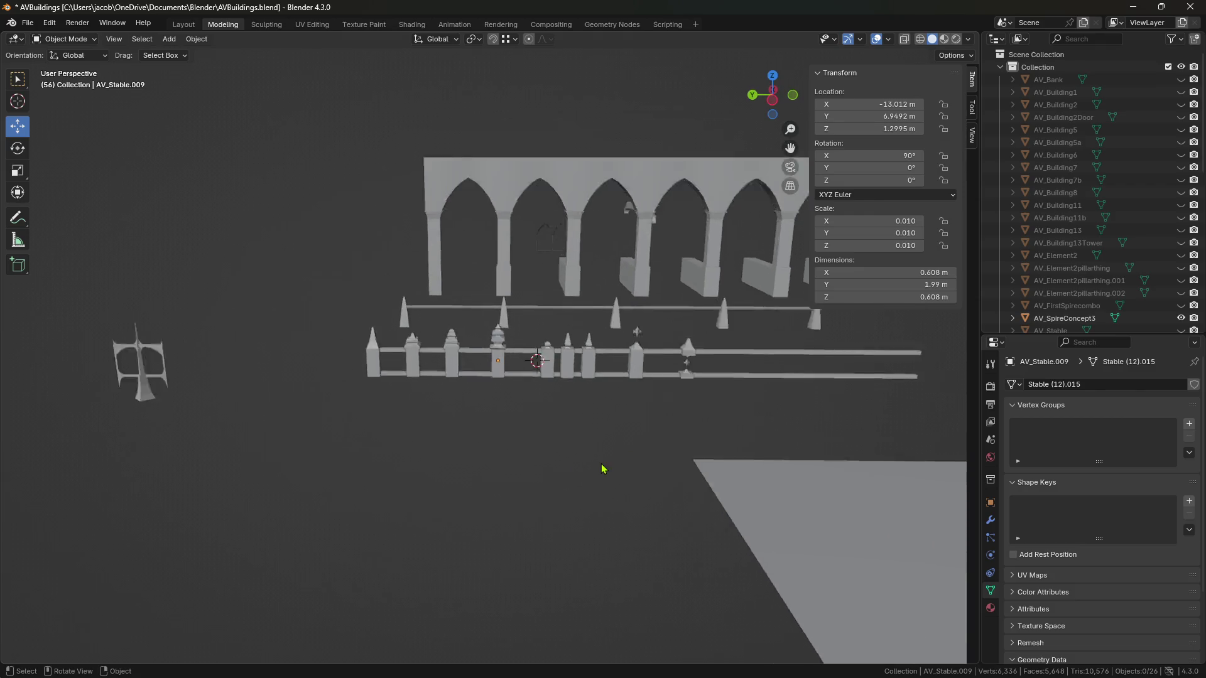
{"action": "scroll", "coordinate": [590, 466], "scroll_direction": "up", "scroll_amount": 4}
{"action": "scroll", "coordinate": [565, 470], "scroll_direction": "up", "scroll_amount": 1}
{"action": "middle_click_drag", "start_coordinate": [438, 461], "coordinate": [537, 459], "text": "shift"}
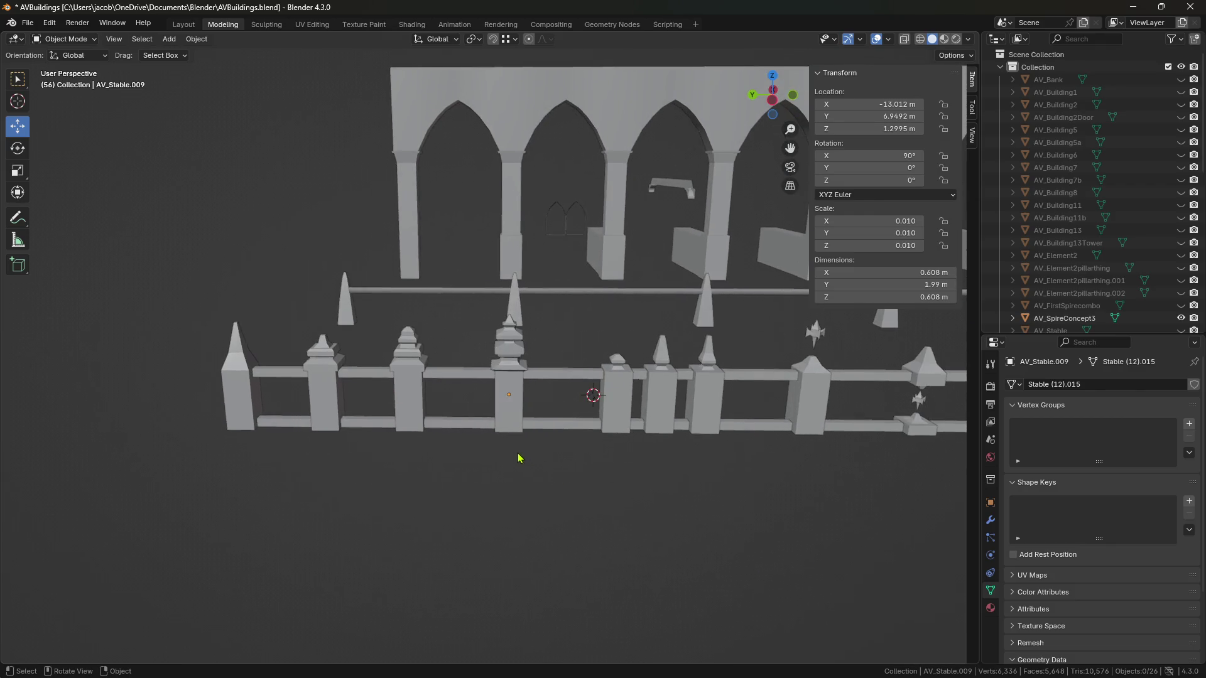
Step: Inspect post AV_Stable.001, rail AV_Stable.005 and post Cube.013 in turn
{"action": "left_click", "coordinate": [330, 407]}
{"action": "middle_click_drag", "start_coordinate": [647, 490], "coordinate": [420, 485], "text": "shift"}
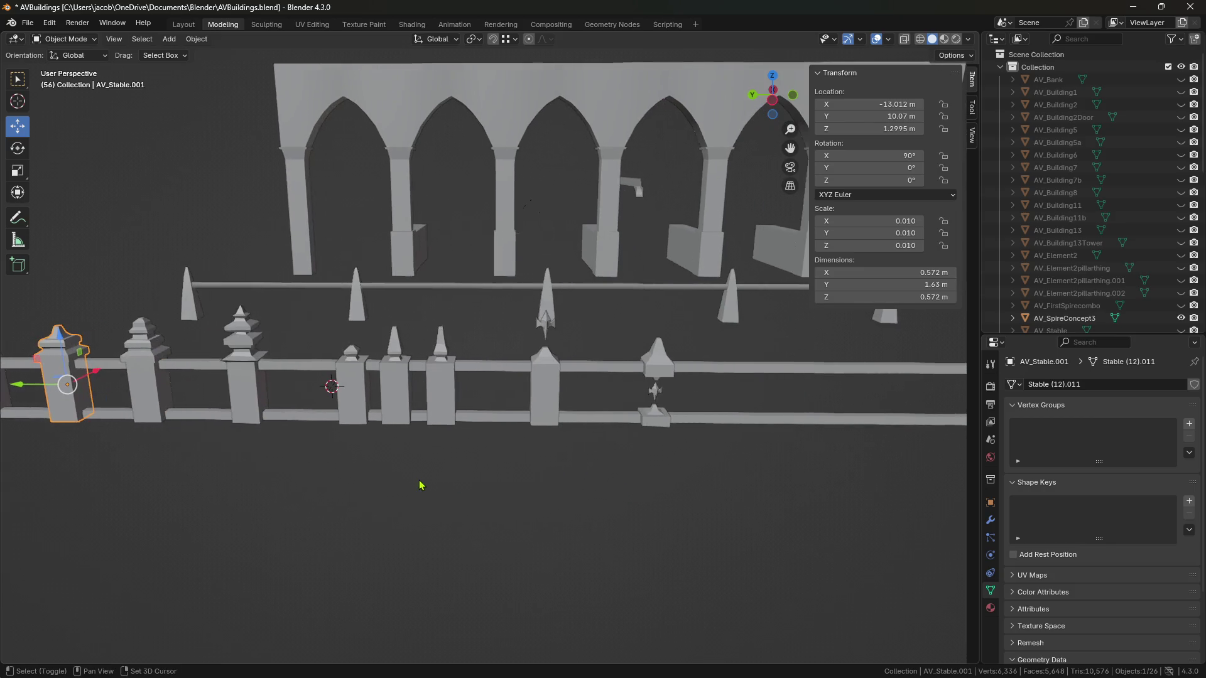
{"action": "scroll", "coordinate": [600, 486], "scroll_direction": "up", "scroll_amount": 2}
{"action": "mouse_move", "coordinate": [605, 498]}
{"action": "middle_mouse_down"}
{"action": "mouse_move", "coordinate": [690, 468]}
{"action": "mouse_move", "coordinate": [657, 480]}
{"action": "mouse_move", "coordinate": [649, 465]}
{"action": "middle_mouse_up"}
{"action": "left_click", "coordinate": [593, 436]}
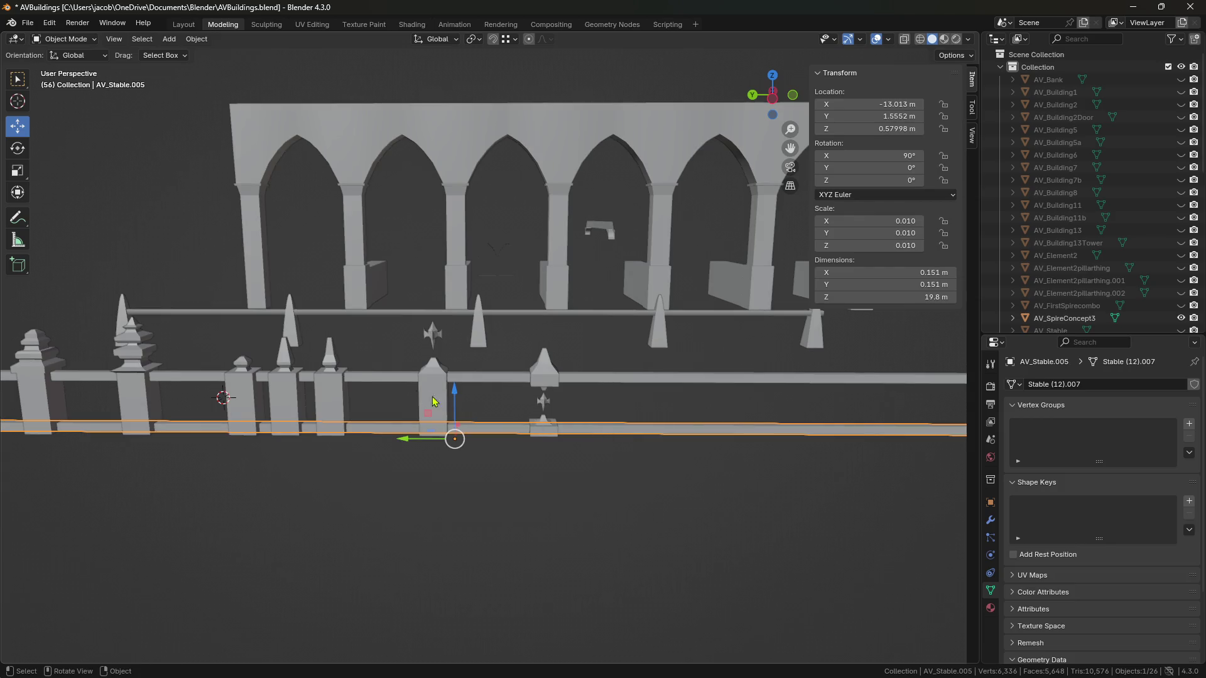
{"action": "left_click", "coordinate": [432, 402]}
{"action": "scroll", "coordinate": [488, 431], "scroll_direction": "up", "scroll_amount": 3}
{"action": "mouse_move", "coordinate": [473, 420]}
{"action": "middle_mouse_down", "text": "shift"}
{"action": "mouse_move", "coordinate": [675, 453]}
{"action": "mouse_move", "coordinate": [563, 421]}
{"action": "mouse_move", "coordinate": [566, 431]}
{"action": "middle_mouse_up", "text": "shift"}
Step: Paste the copied post into the scene, then select Cube.007 and enter Edit Mode
{"action": "key", "text": "ctrl+v"}
{"action": "mouse_move", "coordinate": [422, 314]}
{"action": "left_mouse_down"}
{"action": "mouse_move", "coordinate": [797, 345]}
{"action": "mouse_move", "coordinate": [462, 352]}
{"action": "left_mouse_up"}
{"action": "scroll", "coordinate": [492, 417], "scroll_direction": "up", "scroll_amount": 4}
{"action": "left_click", "coordinate": [583, 392]}
{"action": "left_click", "coordinate": [488, 344]}
{"action": "key", "text": "Tab"}
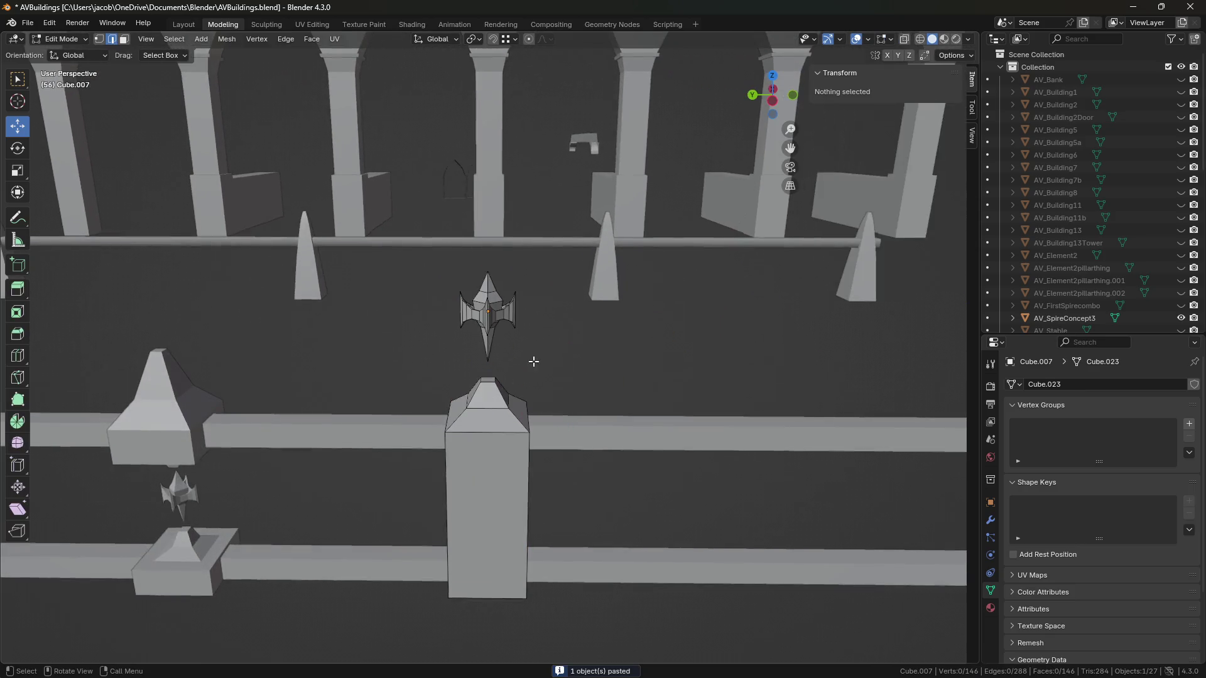
Step: Delete all the spire faces from the copied post, leaving only the square pillar
{"action": "scroll", "coordinate": [556, 349], "scroll_direction": "up", "scroll_amount": 4}
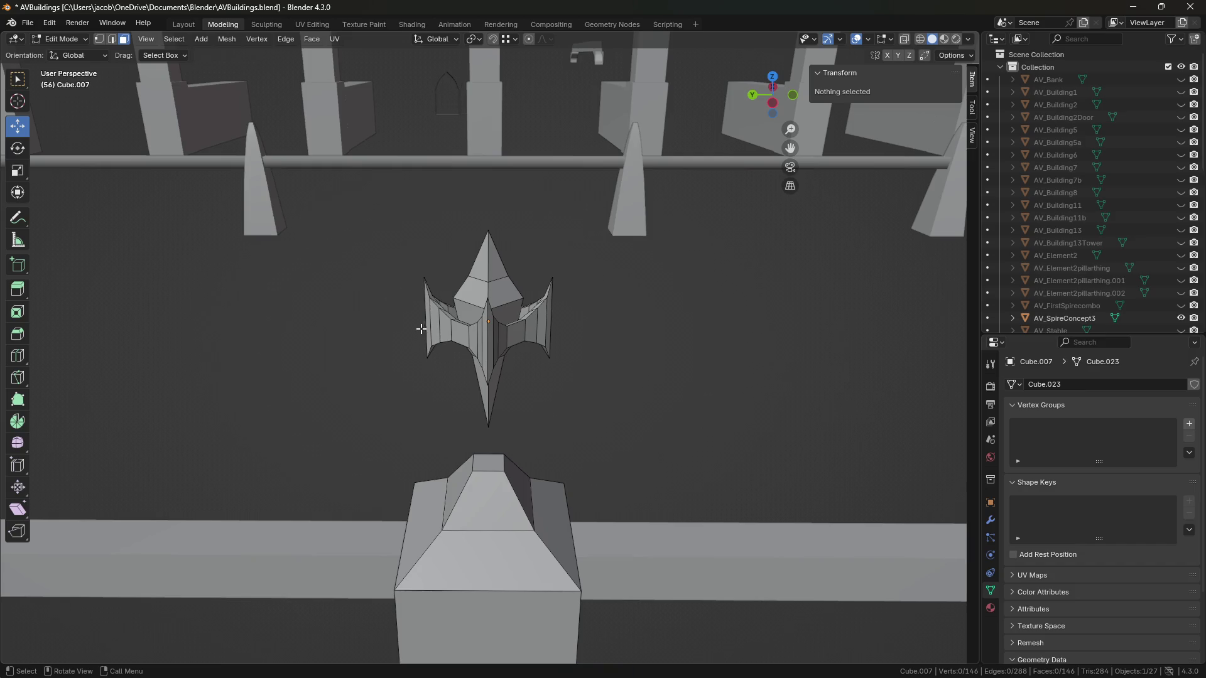
{"action": "key", "text": "ctrl+l"}
{"action": "key", "text": "x"}
{"action": "left_click", "coordinate": [493, 343]}
{"action": "middle_click_drag", "start_coordinate": [493, 343], "coordinate": [552, 323]}
{"action": "left_click", "coordinate": [537, 257]}
{"action": "mouse_move", "coordinate": [537, 257]}
{"action": "middle_mouse_down"}
{"action": "mouse_move", "coordinate": [556, 320]}
{"action": "mouse_move", "coordinate": [509, 312]}
{"action": "middle_mouse_up"}
{"action": "key", "text": "ctrl+l"}
{"action": "key", "text": "x"}
{"action": "left_click", "coordinate": [509, 312]}
Step: Select the edge loop around the pillar top and save the file
{"action": "key", "text": "2"}
{"action": "left_click", "coordinate": [498, 334]}
{"action": "left_click", "coordinate": [534, 428], "text": "alt"}
{"action": "middle_click_drag", "start_coordinate": [534, 427], "coordinate": [587, 429]}
{"action": "key", "text": "ctrl+s"}
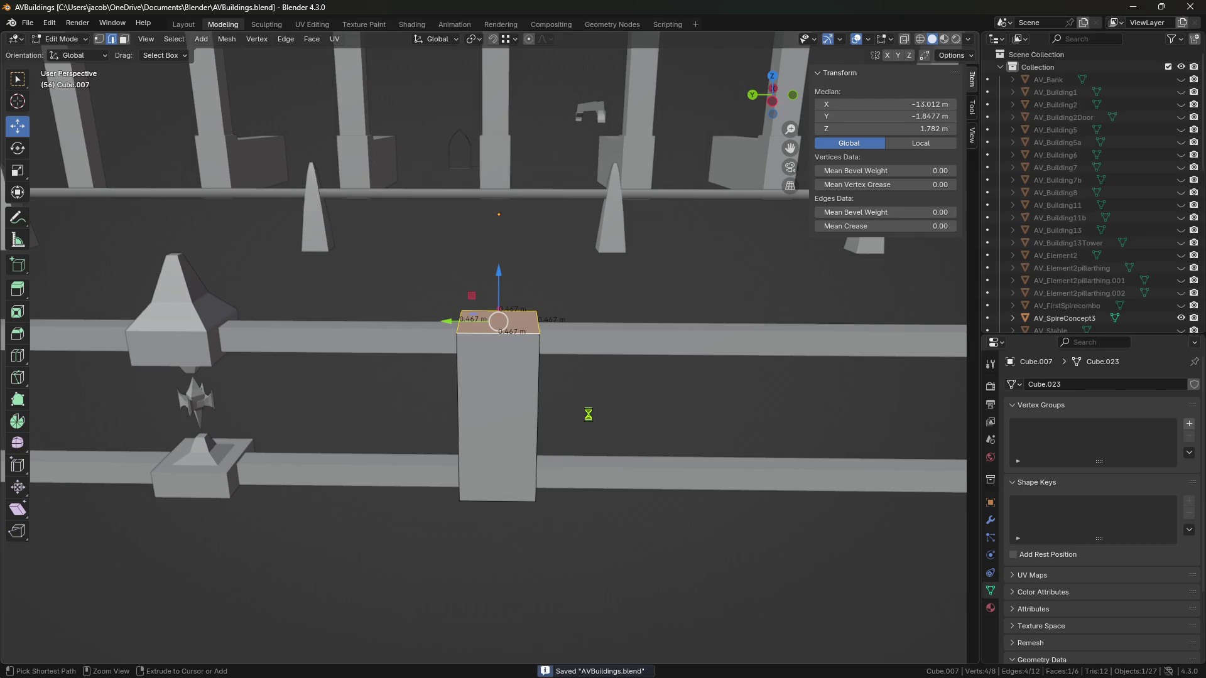
Step: Scale the whole pillar mesh down to 0.357 and raise its top face vertically
{"action": "mouse_move", "coordinate": [616, 439]}
{"action": "middle_mouse_down"}
{"action": "mouse_move", "coordinate": [592, 439]}
{"action": "mouse_move", "coordinate": [582, 363]}
{"action": "mouse_move", "coordinate": [350, 162]}
{"action": "middle_mouse_up"}
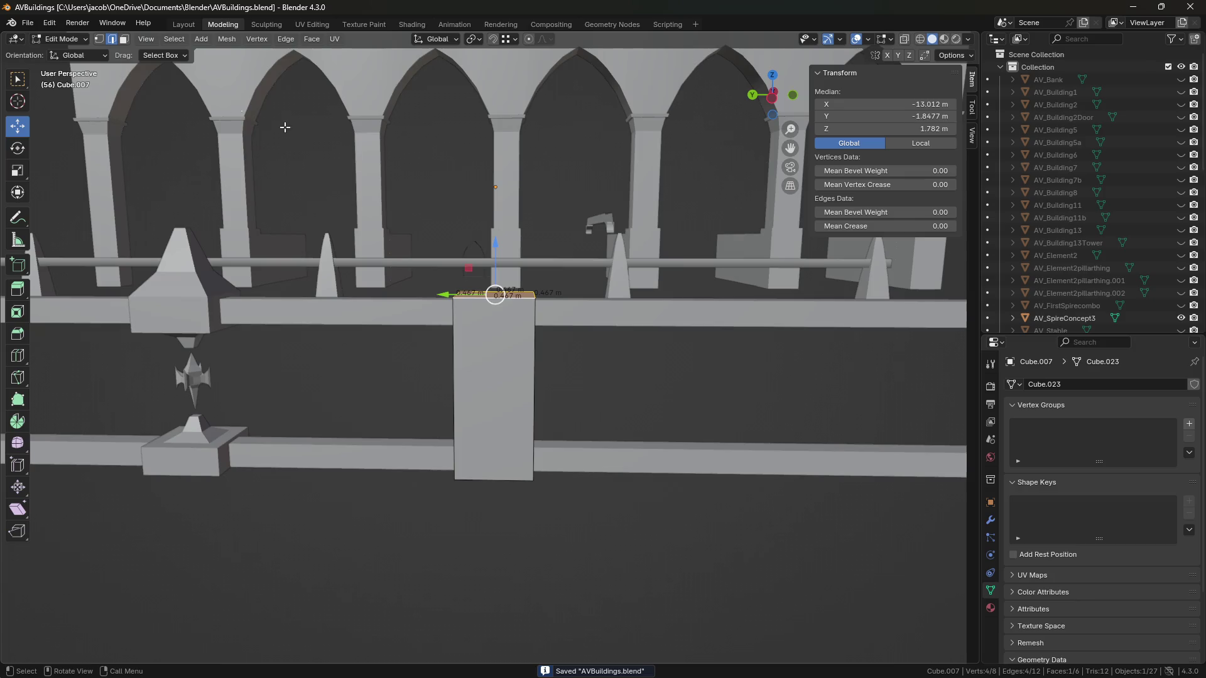
{"action": "key", "text": "3"}
{"action": "key", "text": "a"}
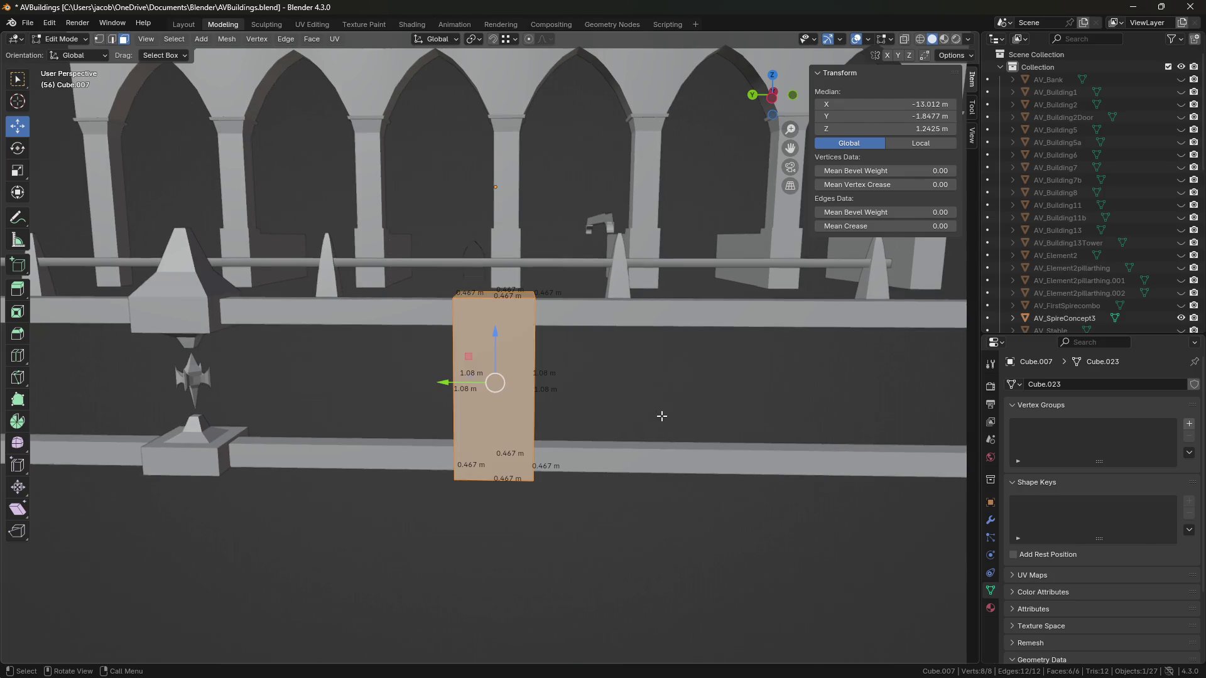
{"action": "key", "text": "s"}
{"action": "left_click", "coordinate": [554, 392]}
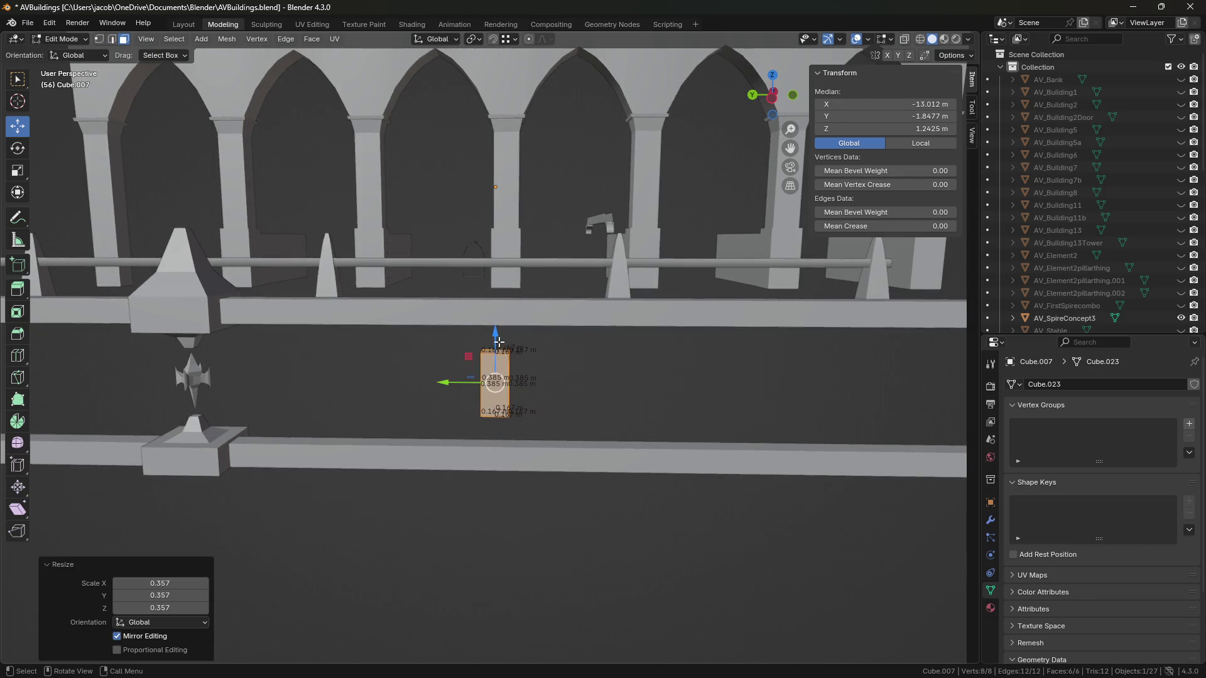
{"action": "key", "text": "g"}
{"action": "key", "text": "z"}
{"action": "mouse_move", "coordinate": [504, 407]}
{"action": "middle_mouse_down"}
{"action": "mouse_move", "coordinate": [530, 434]}
{"action": "mouse_move", "coordinate": [485, 455]}
{"action": "middle_mouse_up"}
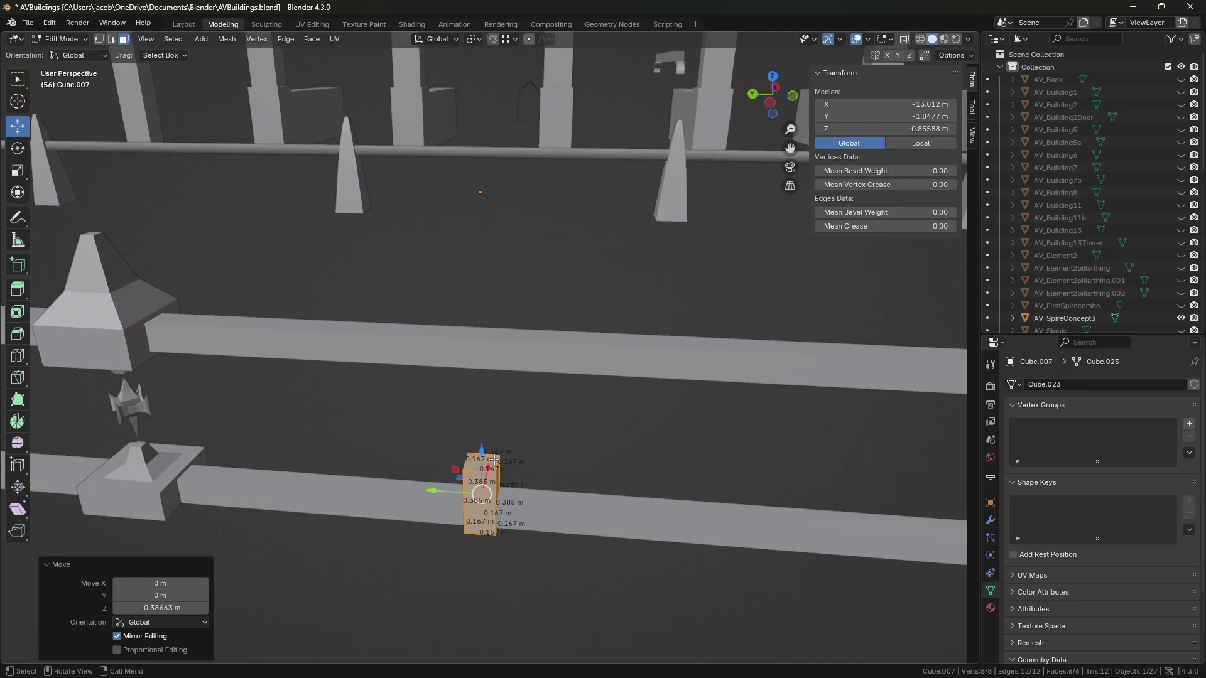
{"action": "key", "text": "Escape"}
{"action": "left_click", "coordinate": [485, 455]}
{"action": "key", "text": "g"}
{"action": "key", "text": "z"}
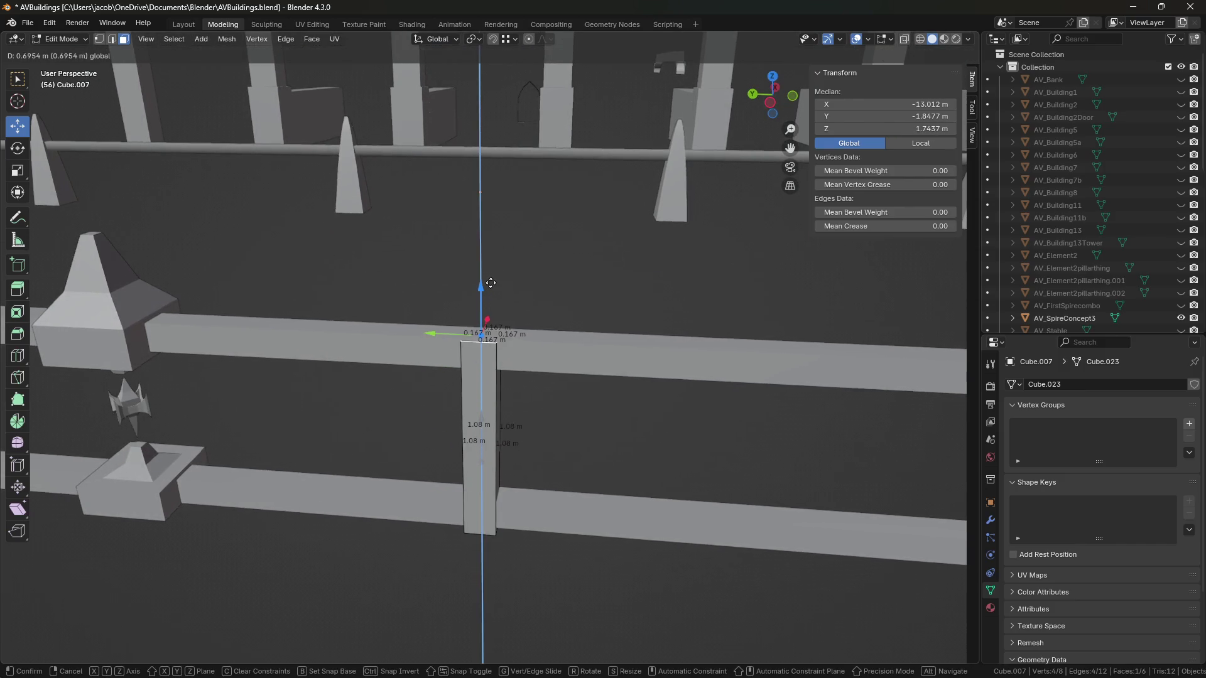
{"action": "left_click", "coordinate": [572, 437]}
Step: Thin the pillar to 0.688 and raise it 0.15369 m along Z
{"action": "mouse_move", "coordinate": [572, 436]}
{"action": "middle_mouse_down"}
{"action": "mouse_move", "coordinate": [553, 414]}
{"action": "mouse_move", "coordinate": [585, 380]}
{"action": "middle_mouse_up"}
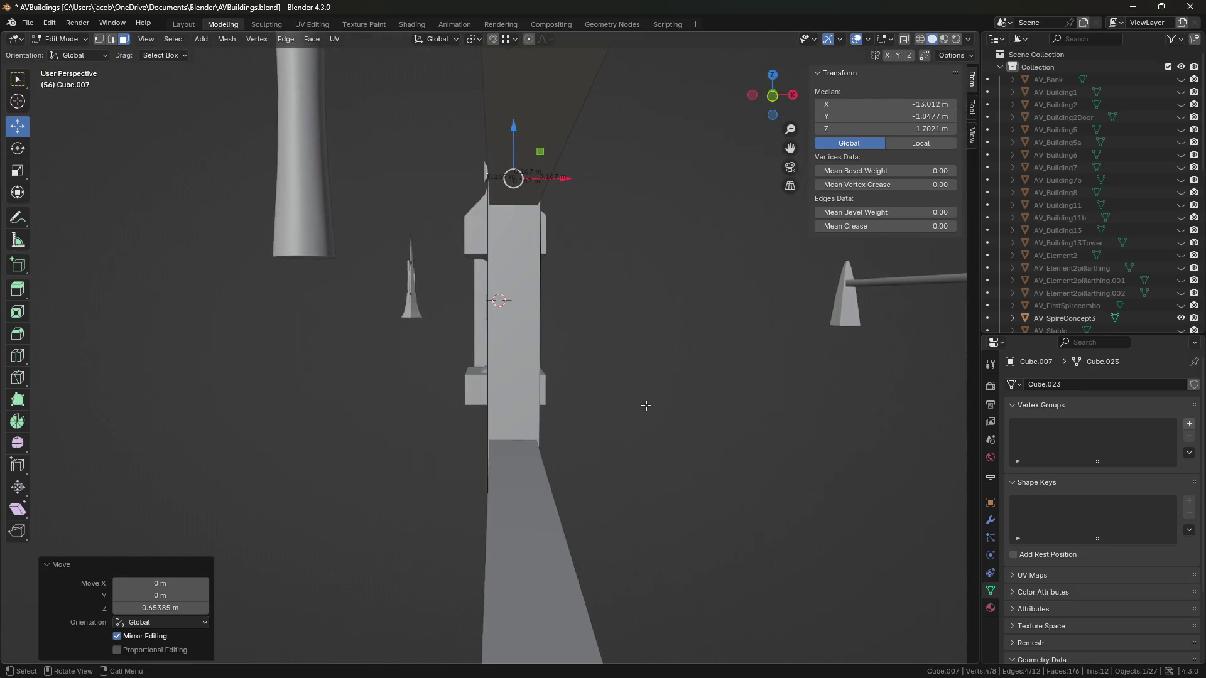
{"action": "key", "text": "a"}
{"action": "key", "text": "s"}
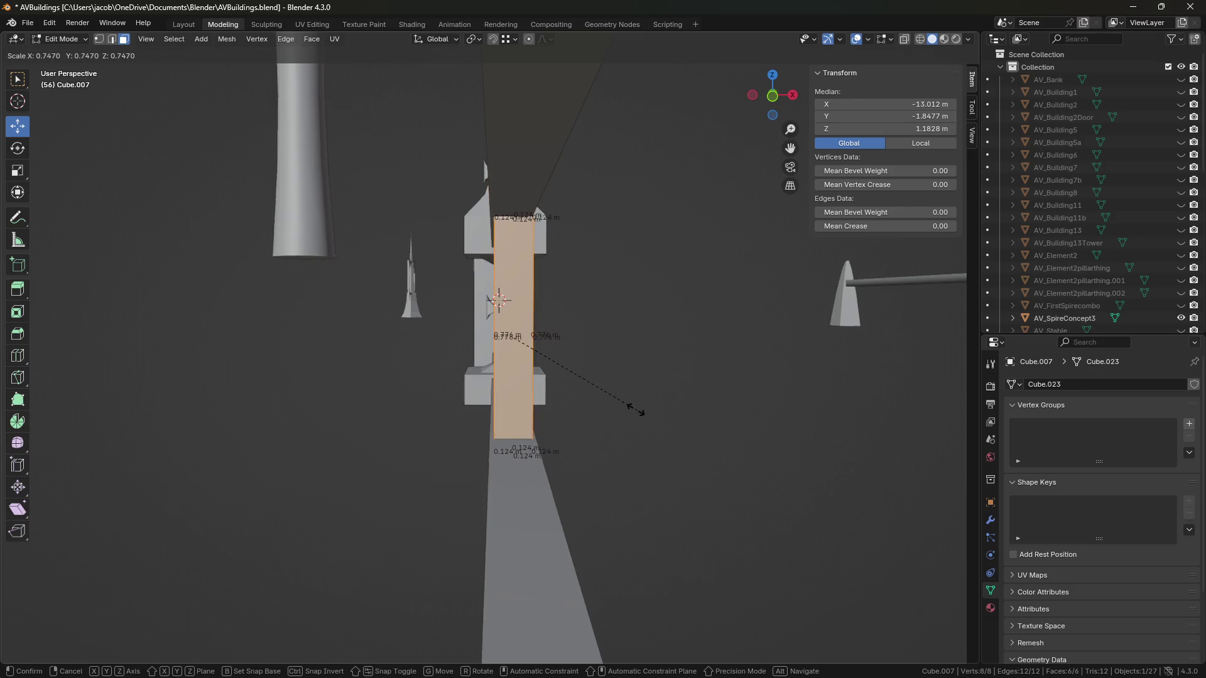
{"action": "left_click", "coordinate": [624, 405]}
{"action": "scroll", "coordinate": [619, 390], "scroll_direction": "up", "scroll_amount": 2}
{"action": "mouse_move", "coordinate": [618, 390]}
{"action": "middle_mouse_down"}
{"action": "mouse_move", "coordinate": [611, 437]}
{"action": "mouse_move", "coordinate": [647, 419]}
{"action": "mouse_move", "coordinate": [650, 339]}
{"action": "middle_mouse_up"}
{"action": "key", "text": "g"}
{"action": "key", "text": "z"}
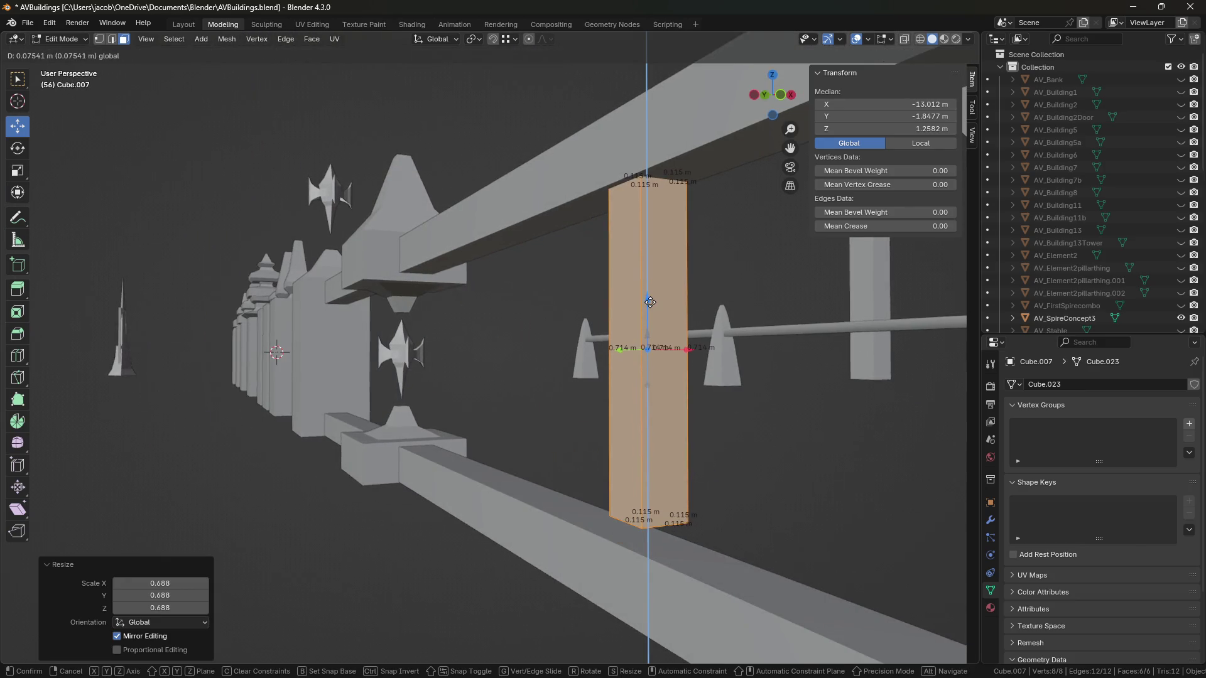
{"action": "left_click", "coordinate": [650, 288]}
Step: Lower the pillar's bottom face down to the rail and return to Object Mode
{"action": "middle_click_drag", "start_coordinate": [650, 289], "coordinate": [639, 383]}
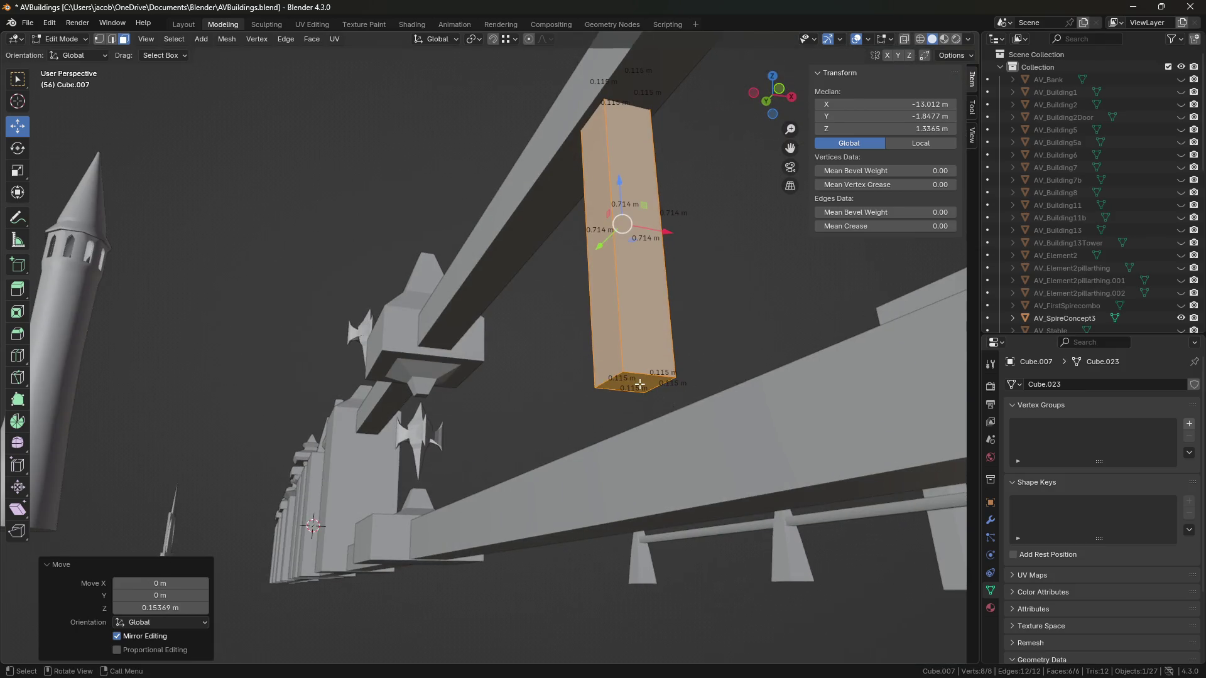
{"action": "left_click", "coordinate": [639, 384]}
{"action": "key", "text": "g"}
{"action": "key", "text": "z"}
{"action": "left_click", "coordinate": [640, 440]}
{"action": "mouse_move", "coordinate": [641, 440]}
{"action": "middle_mouse_down"}
{"action": "mouse_move", "coordinate": [686, 452]}
{"action": "mouse_move", "coordinate": [691, 484]}
{"action": "mouse_move", "coordinate": [672, 527]}
{"action": "mouse_move", "coordinate": [659, 484]}
{"action": "mouse_move", "coordinate": [628, 453]}
{"action": "middle_mouse_up"}
{"action": "key", "text": "Tab"}
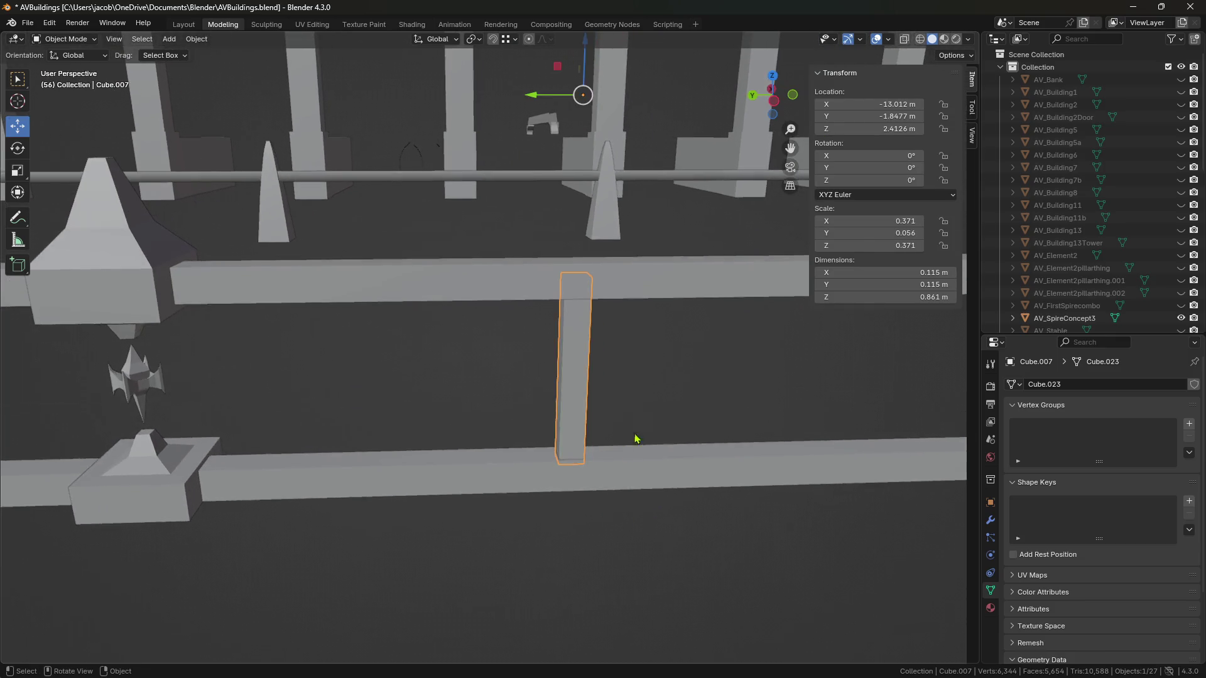
Step: Set the pillar's origin to its center of mass and save the file
{"action": "left_click", "coordinate": [197, 39]}
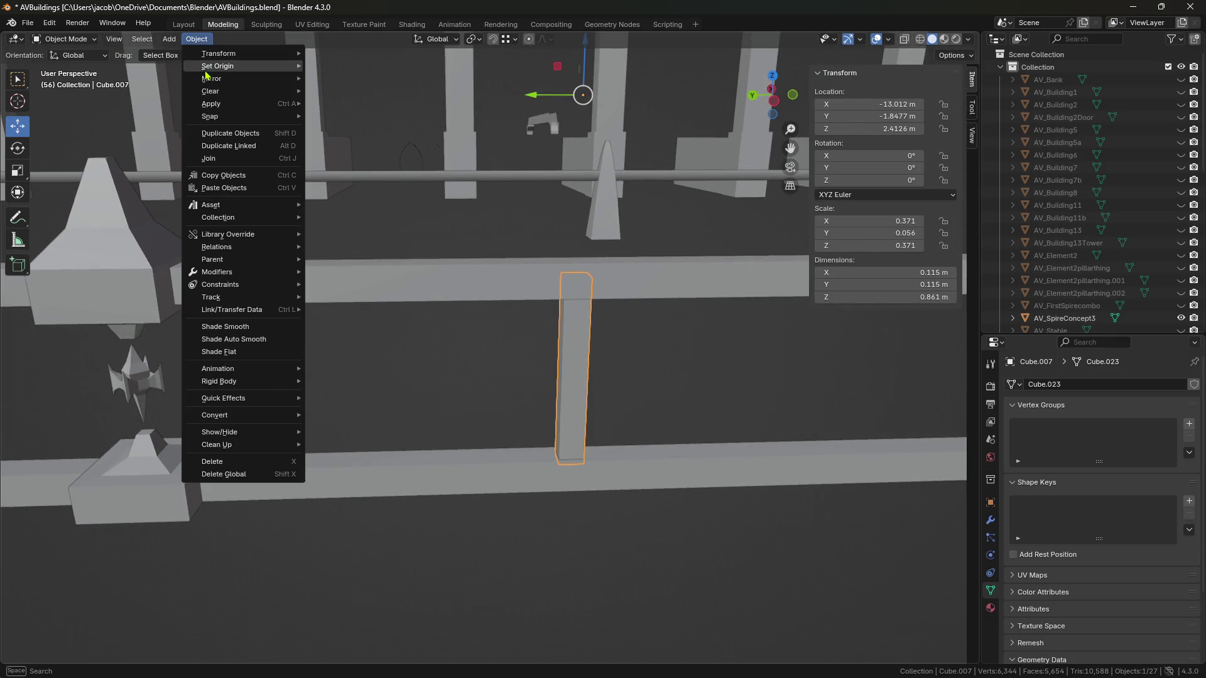
{"action": "left_click", "coordinate": [398, 106]}
{"action": "scroll", "coordinate": [552, 394], "scroll_direction": "down", "scroll_amount": 5}
{"action": "key", "text": "ctrl+s"}
Step: Paste two copies of the baluster and place them further along the rail in Y
{"action": "mouse_move", "coordinate": [472, 359]}
{"action": "left_mouse_down"}
{"action": "mouse_move", "coordinate": [429, 359]}
{"action": "mouse_move", "coordinate": [447, 365]}
{"action": "left_mouse_up"}
{"action": "key", "text": "ctrl+c"}
{"action": "key", "text": "ctrl+v"}
{"action": "scroll", "coordinate": [429, 359], "scroll_direction": "up", "scroll_amount": 3}
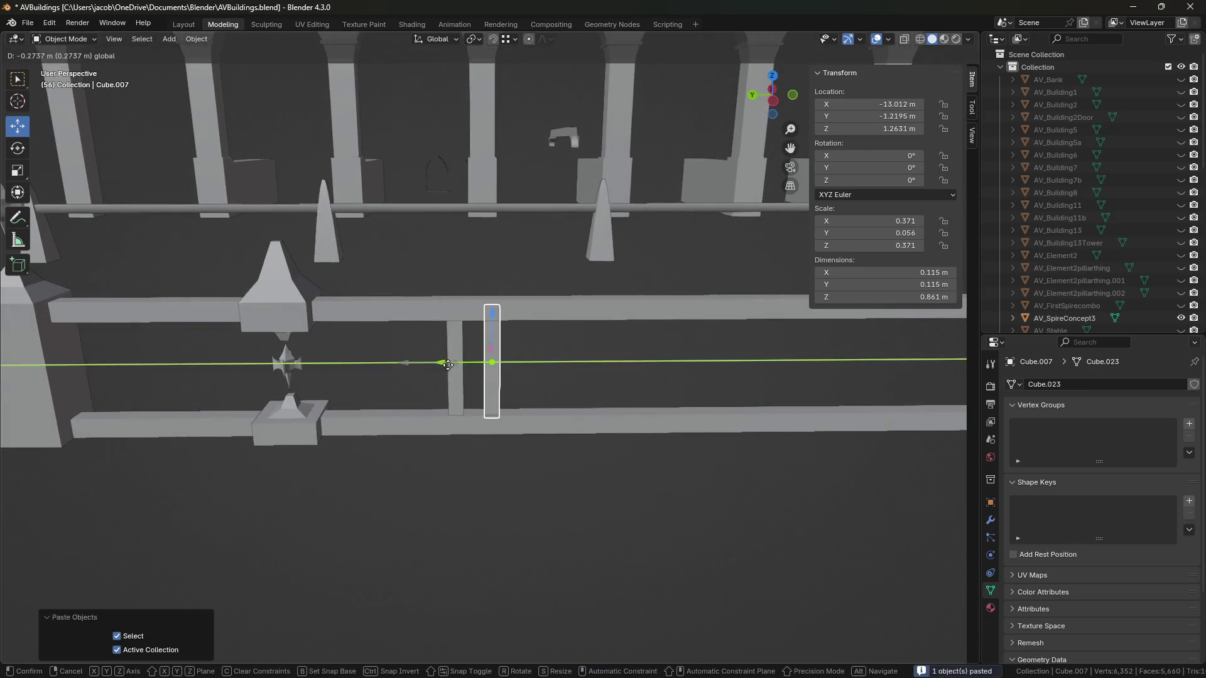
{"action": "left_click", "coordinate": [456, 364]}
{"action": "key", "text": "ctrl+v"}
{"action": "key", "text": "g"}
{"action": "key", "text": "y"}
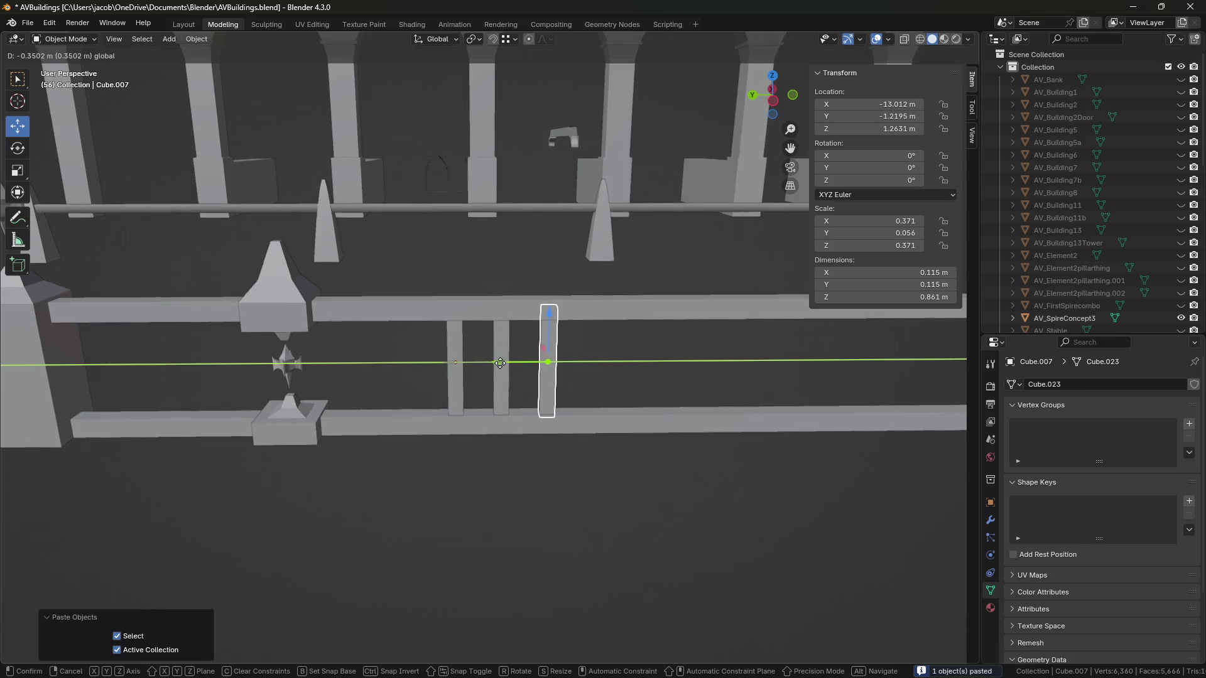
{"action": "left_click", "coordinate": [501, 363]}
{"action": "scroll", "coordinate": [584, 430], "scroll_direction": "up", "scroll_amount": 2}
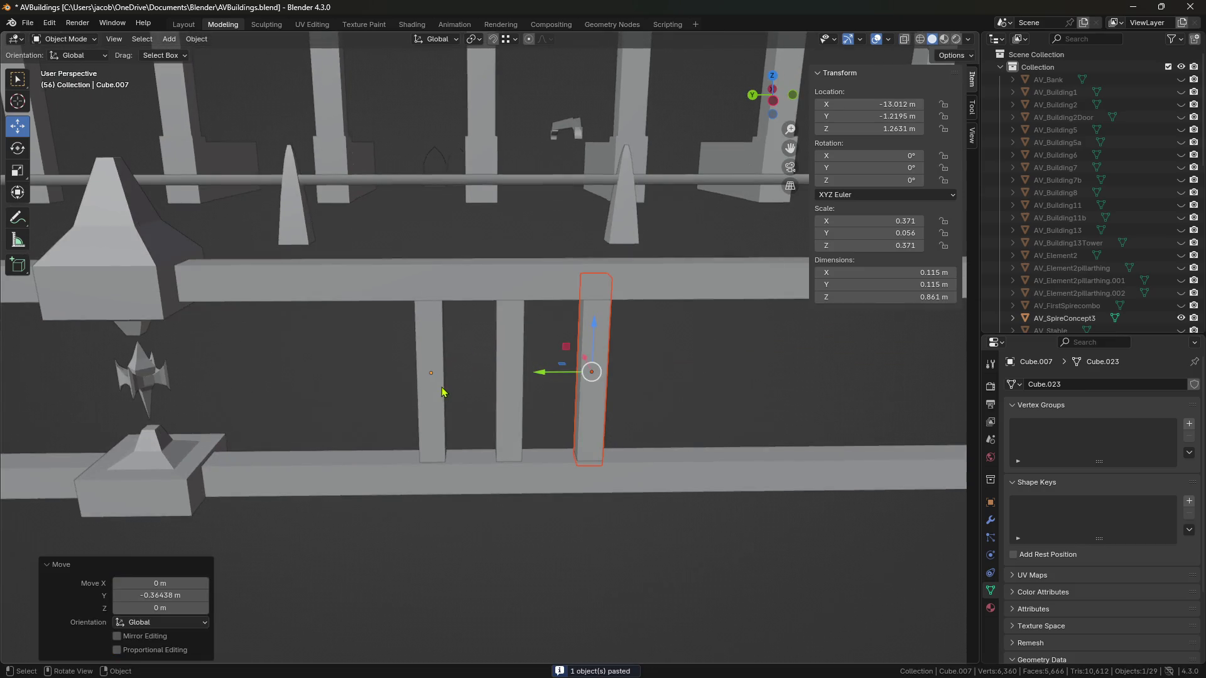
Step: Copy the three balusters, paste them further along Y, and delete one pasted baluster
{"action": "left_click", "coordinate": [437, 392]}
{"action": "left_click", "coordinate": [509, 398], "text": "shift"}
{"action": "left_click", "coordinate": [596, 397], "text": "shift"}
{"action": "scroll", "coordinate": [506, 370], "scroll_direction": "down", "scroll_amount": 1}
{"action": "key", "text": "ctrl+c"}
{"action": "key", "text": "ctrl+v"}
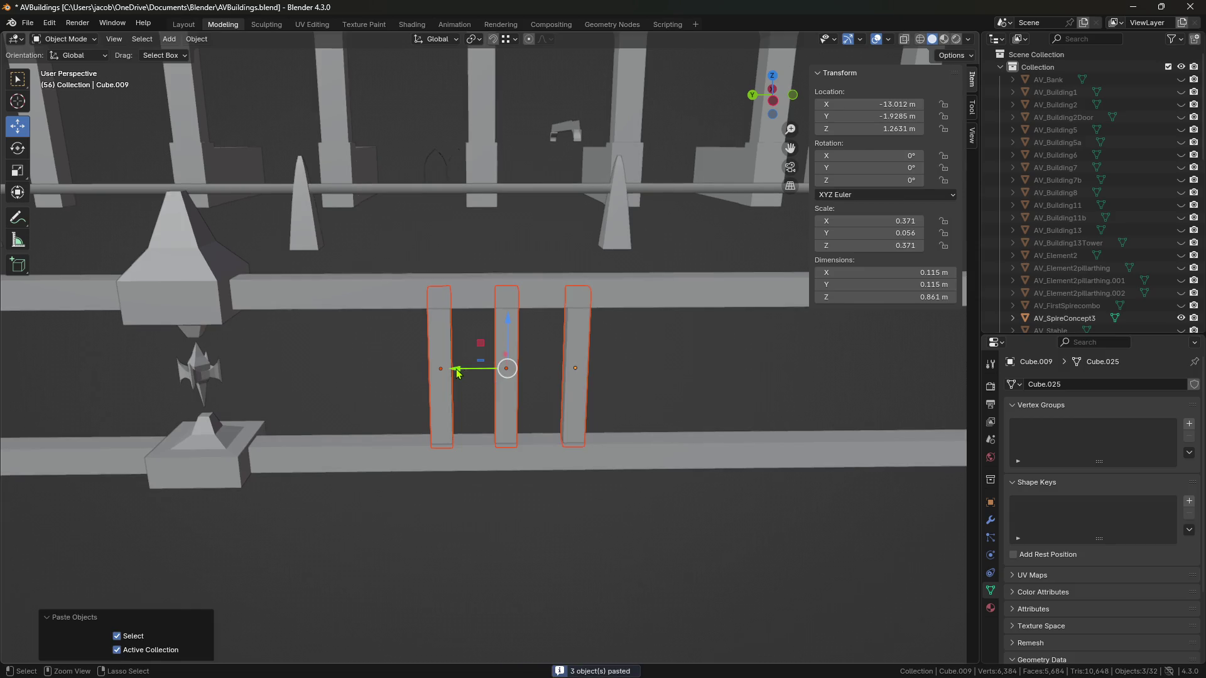
{"action": "key", "text": "g"}
{"action": "key", "text": "y"}
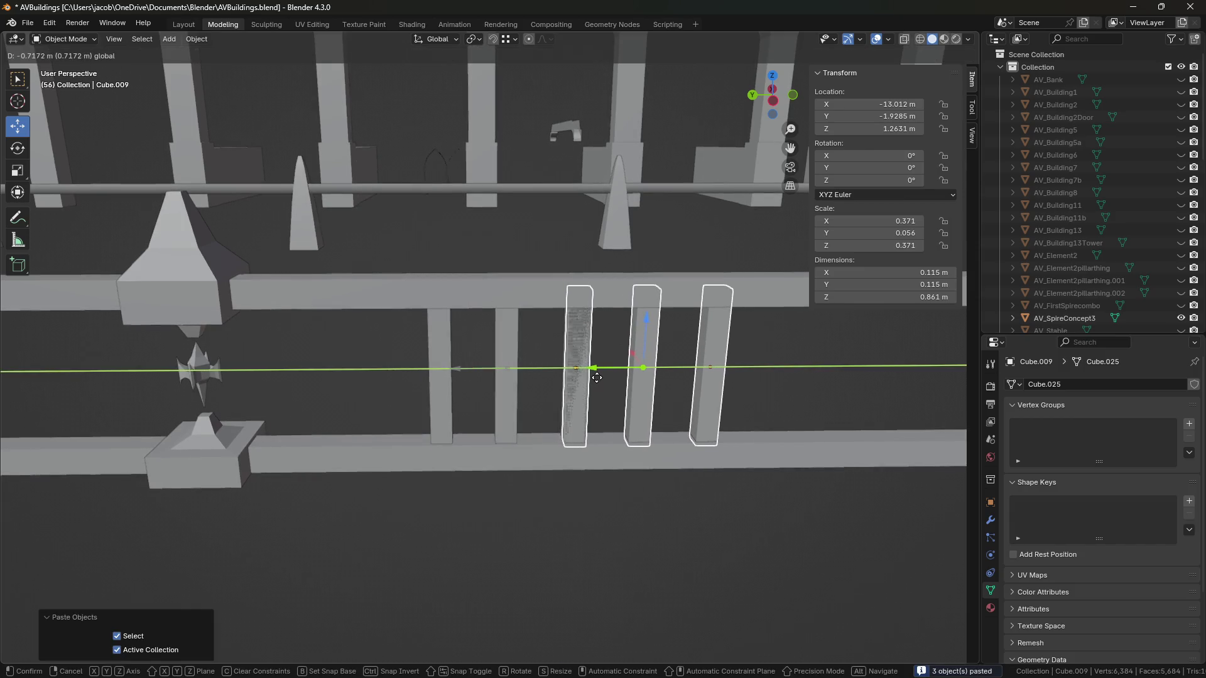
{"action": "left_click", "coordinate": [597, 378]}
{"action": "middle_click_drag", "start_coordinate": [597, 378], "coordinate": [461, 358], "text": "shift"}
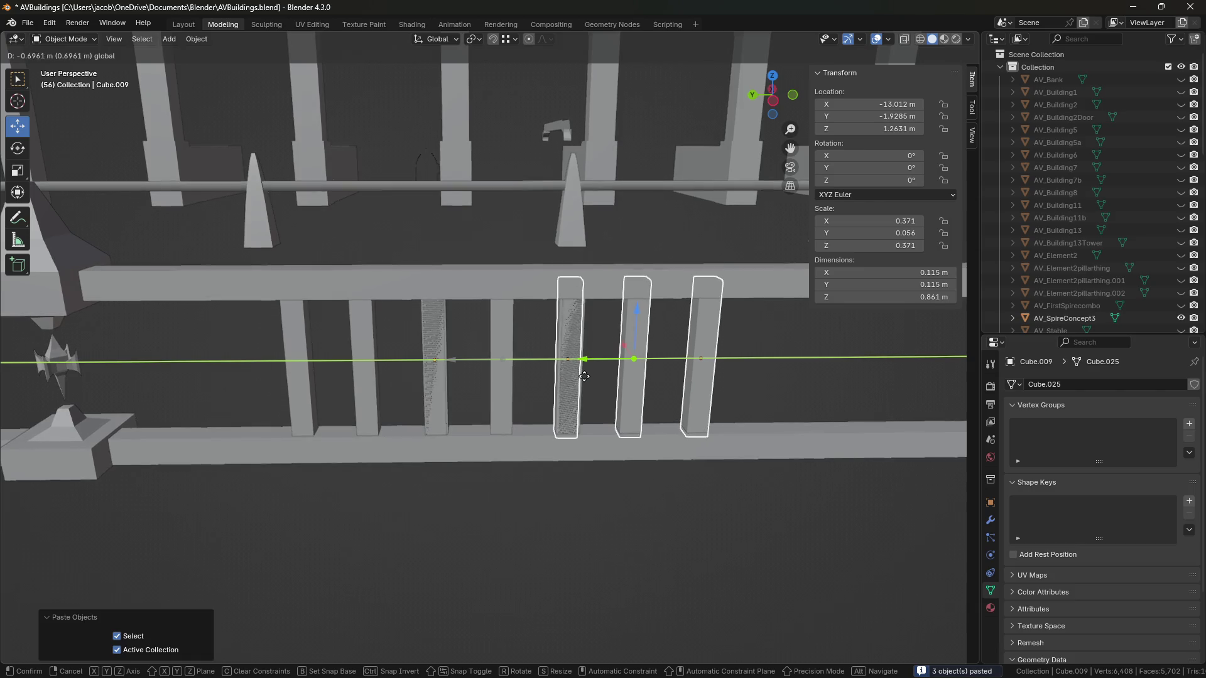
{"action": "left_click", "coordinate": [586, 377]}
{"action": "key", "text": "Delete"}
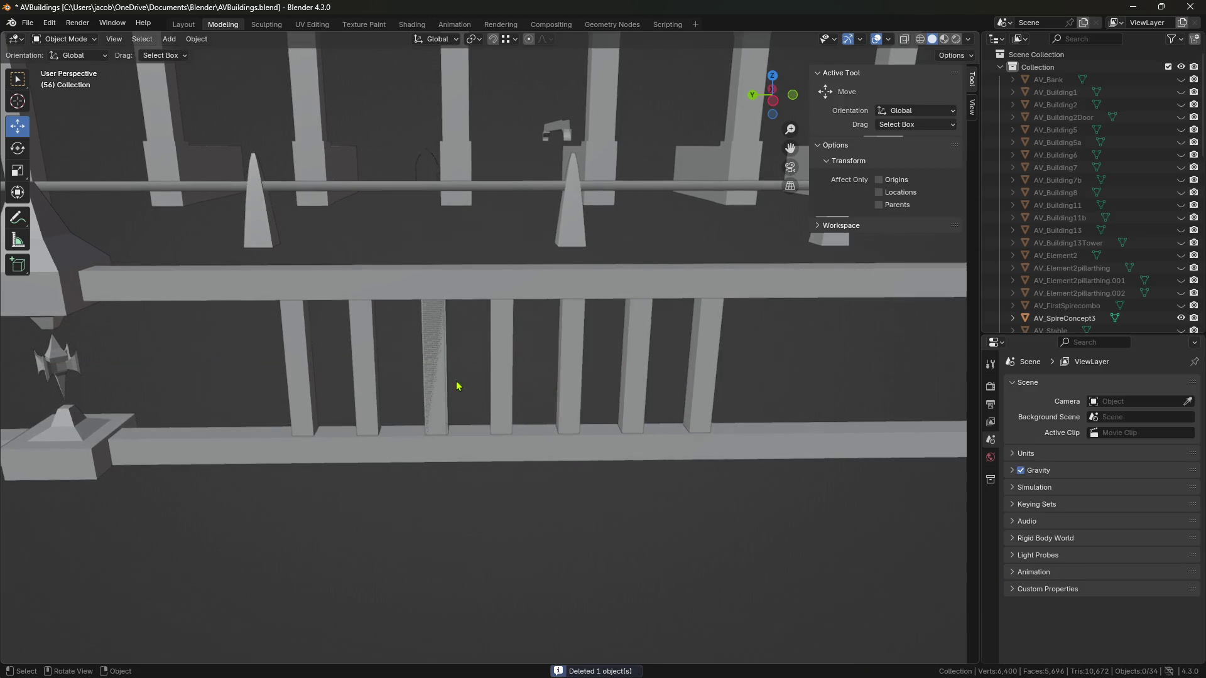
Step: Box-select and delete six surplus balusters, then paste new copies along the rail
{"action": "mouse_move", "coordinate": [548, 521]}
{"action": "middle_mouse_down"}
{"action": "mouse_move", "coordinate": [536, 503]}
{"action": "mouse_move", "coordinate": [466, 498]}
{"action": "mouse_move", "coordinate": [481, 480]}
{"action": "mouse_move", "coordinate": [444, 449]}
{"action": "mouse_move", "coordinate": [609, 420]}
{"action": "mouse_move", "coordinate": [490, 435]}
{"action": "mouse_move", "coordinate": [584, 417]}
{"action": "mouse_move", "coordinate": [569, 412]}
{"action": "mouse_move", "coordinate": [603, 425]}
{"action": "mouse_move", "coordinate": [593, 412]}
{"action": "mouse_move", "coordinate": [584, 420]}
{"action": "mouse_move", "coordinate": [654, 397]}
{"action": "middle_mouse_up"}
{"action": "key", "text": "ctrl+s"}
{"action": "left_click_drag", "start_coordinate": [358, 347], "coordinate": [359, 350]}
{"action": "key", "text": "Delete"}
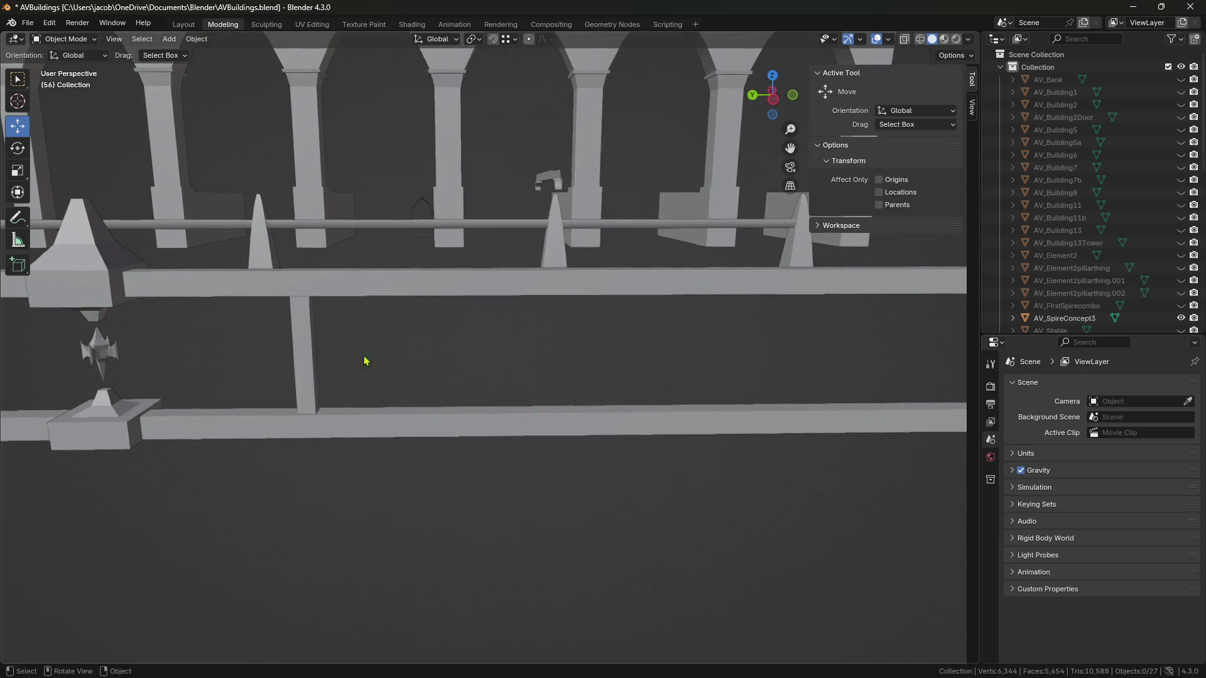
{"action": "left_click", "coordinate": [332, 366]}
{"action": "key", "text": "ctrl+v"}
{"action": "mouse_move", "coordinate": [255, 355]}
{"action": "left_mouse_down"}
{"action": "mouse_move", "coordinate": [382, 368]}
{"action": "mouse_move", "coordinate": [741, 347]}
{"action": "left_mouse_up"}
{"action": "key", "text": "ctrl+v"}
{"action": "key", "text": "ctrl+v"}
{"action": "mouse_move", "coordinate": [648, 506]}
{"action": "middle_mouse_down"}
{"action": "mouse_move", "coordinate": [601, 506]}
{"action": "mouse_move", "coordinate": [600, 482]}
{"action": "mouse_move", "coordinate": [546, 473]}
{"action": "mouse_move", "coordinate": [586, 484]}
{"action": "mouse_move", "coordinate": [586, 469]}
{"action": "middle_mouse_up"}
{"action": "left_click", "coordinate": [604, 503]}
{"action": "scroll", "coordinate": [592, 469], "scroll_direction": "up", "scroll_amount": 5}
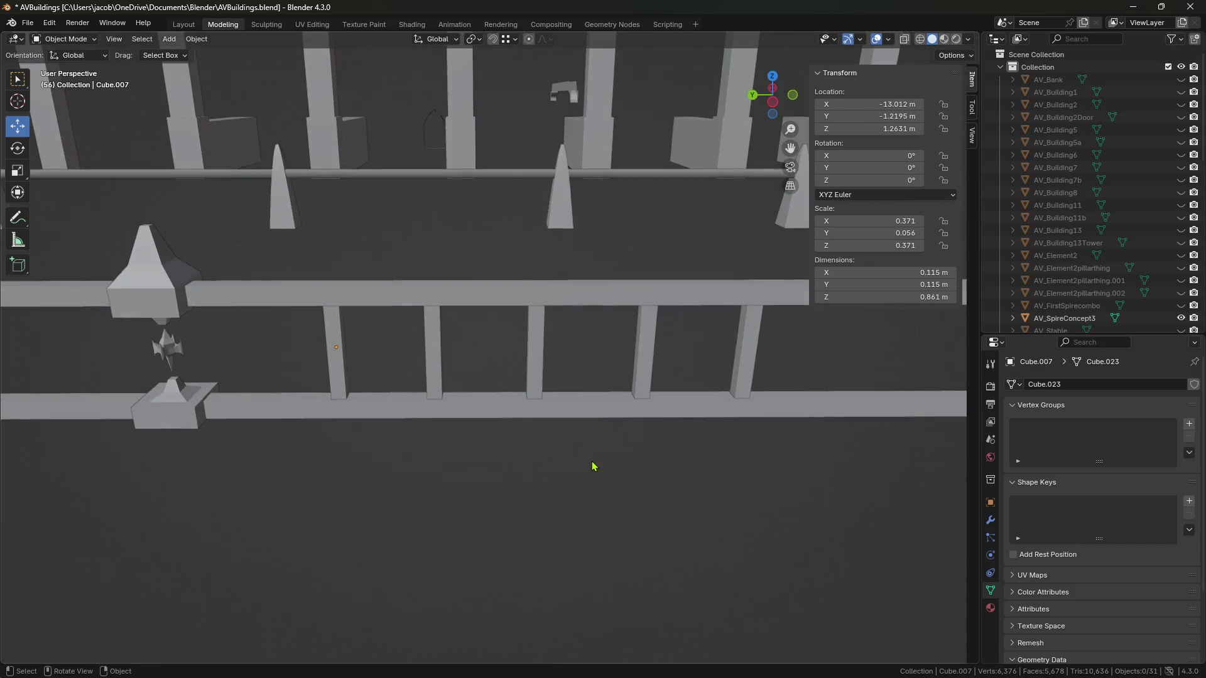
Step: Paste three trial baluster copies and space them out along the rail in Y
{"action": "left_click", "coordinate": [503, 358]}
{"action": "middle_click_drag", "start_coordinate": [503, 358], "coordinate": [449, 385]}
{"action": "scroll", "coordinate": [450, 385], "scroll_direction": "down", "scroll_amount": 2}
{"action": "key", "text": "ctrl+v"}
{"action": "key", "text": "g"}
{"action": "key", "text": "y"}
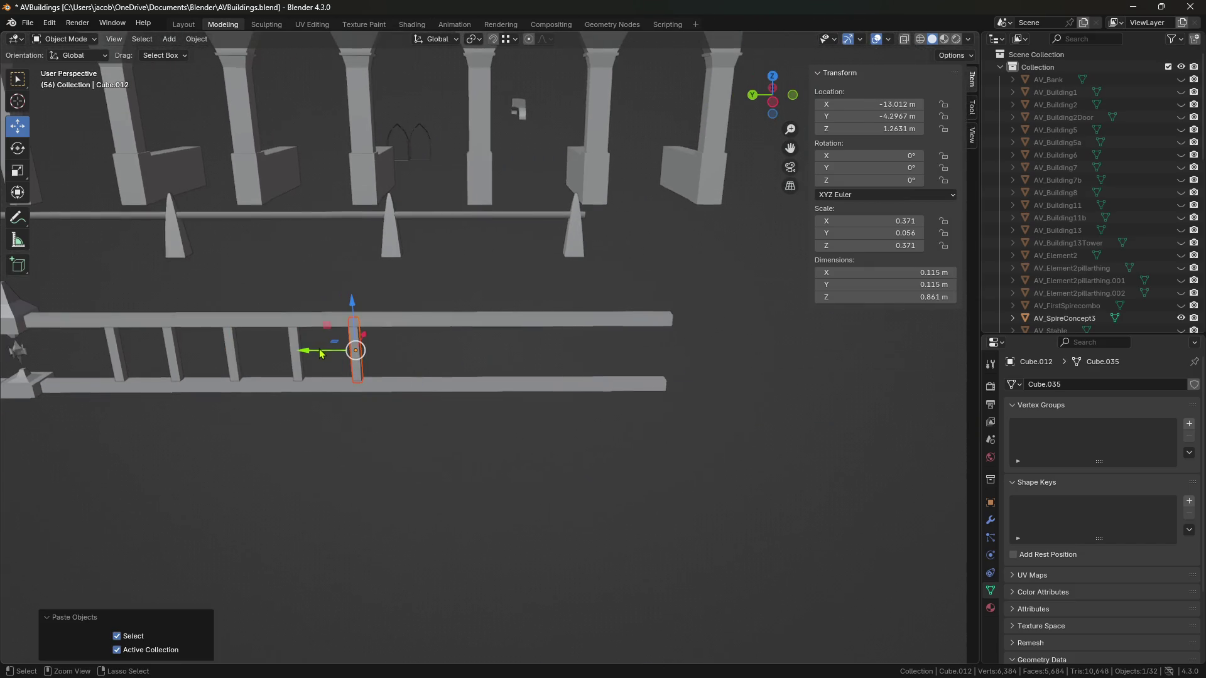
{"action": "scroll", "coordinate": [566, 377], "scroll_direction": "up", "scroll_amount": 4, "text": "alt"}
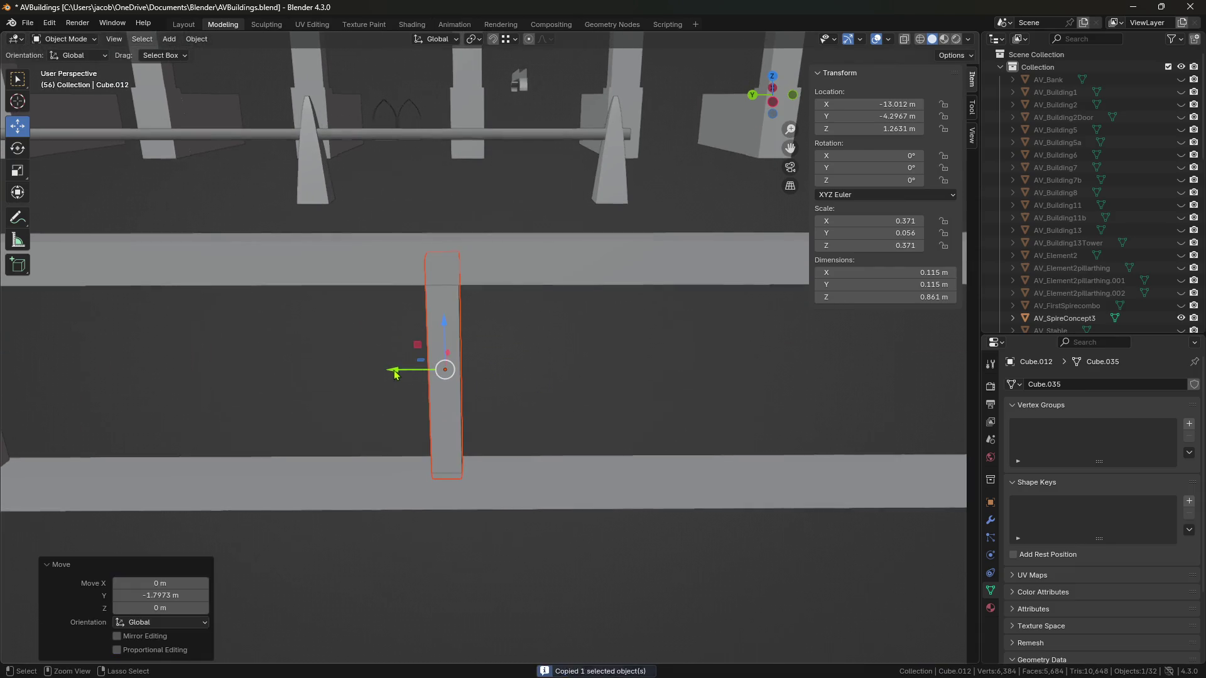
{"action": "left_click", "coordinate": [484, 369]}
{"action": "key", "text": "ctrl+v"}
{"action": "key", "text": "g"}
{"action": "key", "text": "y"}
{"action": "left_click", "coordinate": [540, 370]}
{"action": "key", "text": "ctrl+v"}
{"action": "key", "text": "g"}
{"action": "key", "text": "y"}
{"action": "left_click", "coordinate": [621, 370]}
Step: Delete the four pasted trial balusters and save AVBuildings.blend
{"action": "left_click", "coordinate": [608, 501]}
{"action": "mouse_move", "coordinate": [609, 500]}
{"action": "middle_mouse_down"}
{"action": "mouse_move", "coordinate": [538, 503]}
{"action": "mouse_move", "coordinate": [610, 448]}
{"action": "middle_mouse_up"}
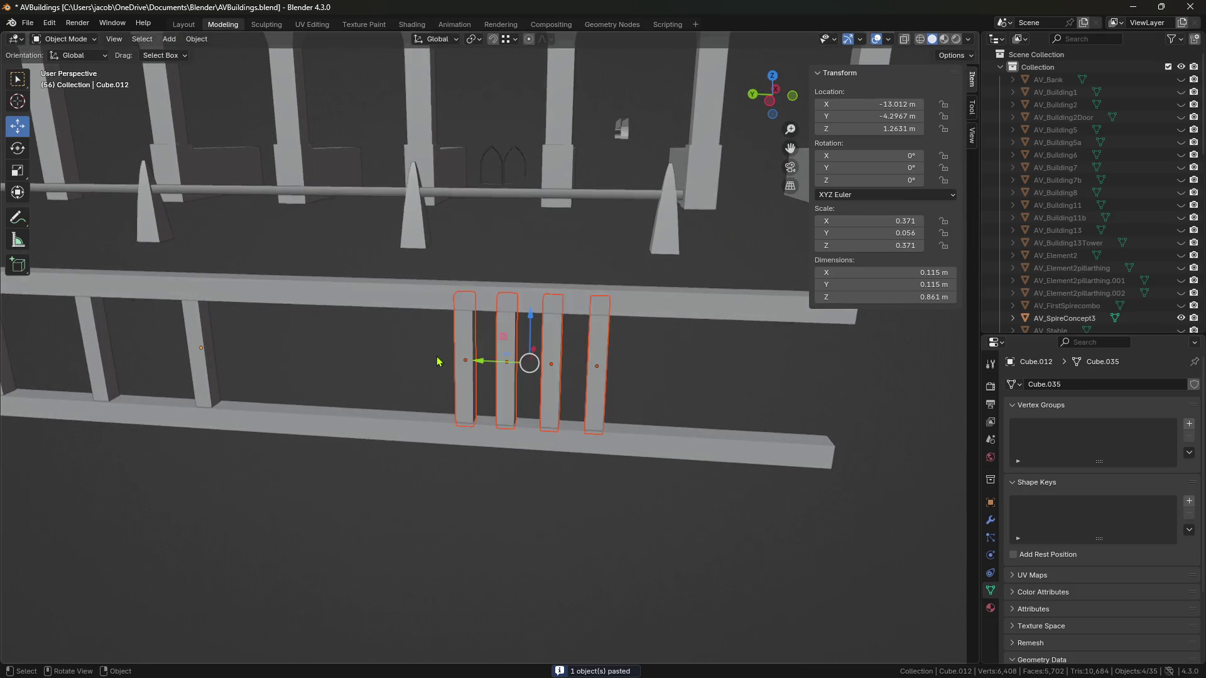
{"action": "key", "text": "Delete"}
{"action": "scroll", "coordinate": [350, 487], "scroll_direction": "down", "scroll_amount": 5}
{"action": "scroll", "coordinate": [568, 490], "scroll_direction": "up", "scroll_amount": 8}
{"action": "key", "text": "ctrl+s"}
{"action": "mouse_move", "coordinate": [530, 484]}
{"action": "middle_mouse_down"}
{"action": "mouse_move", "coordinate": [477, 422]}
{"action": "mouse_move", "coordinate": [418, 463]}
{"action": "mouse_move", "coordinate": [479, 498]}
{"action": "mouse_move", "coordinate": [584, 495]}
{"action": "mouse_move", "coordinate": [590, 484]}
{"action": "mouse_move", "coordinate": [442, 393]}
{"action": "mouse_move", "coordinate": [584, 532]}
{"action": "mouse_move", "coordinate": [533, 533]}
{"action": "mouse_move", "coordinate": [660, 500]}
{"action": "mouse_move", "coordinate": [582, 445]}
{"action": "middle_mouse_up"}
Step: Slide a baluster along the rail and duplicate it along Y
{"action": "left_click", "coordinate": [442, 394]}
{"action": "left_click", "coordinate": [584, 532]}
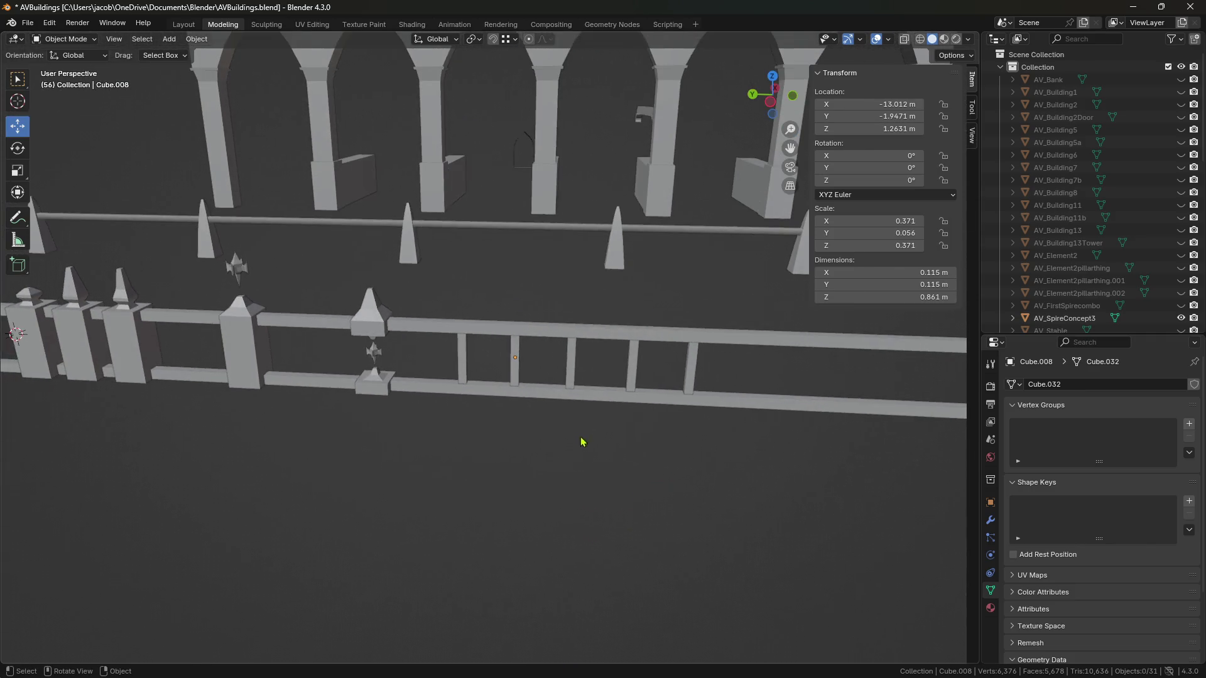
{"action": "mouse_move", "coordinate": [727, 377]}
{"action": "middle_mouse_down"}
{"action": "mouse_move", "coordinate": [627, 480]}
{"action": "mouse_move", "coordinate": [676, 469]}
{"action": "mouse_move", "coordinate": [527, 463]}
{"action": "mouse_move", "coordinate": [556, 457]}
{"action": "mouse_move", "coordinate": [509, 379]}
{"action": "mouse_move", "coordinate": [579, 418]}
{"action": "mouse_move", "coordinate": [534, 345]}
{"action": "middle_mouse_up"}
{"action": "left_click_drag", "start_coordinate": [534, 346], "coordinate": [465, 358]}
{"action": "mouse_move", "coordinate": [465, 358]}
{"action": "middle_mouse_down"}
{"action": "mouse_move", "coordinate": [440, 351]}
{"action": "mouse_move", "coordinate": [452, 349]}
{"action": "middle_mouse_up"}
{"action": "key", "text": "shift+d"}
{"action": "key", "text": "y"}
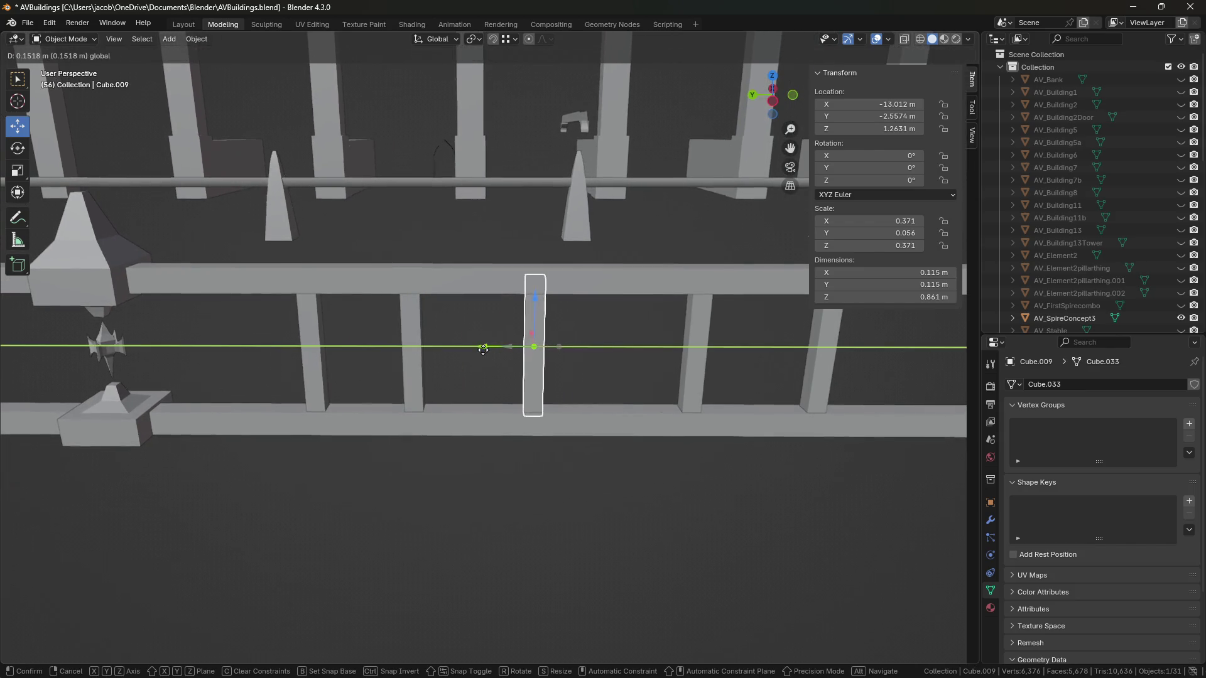
{"action": "left_click", "coordinate": [476, 355]}
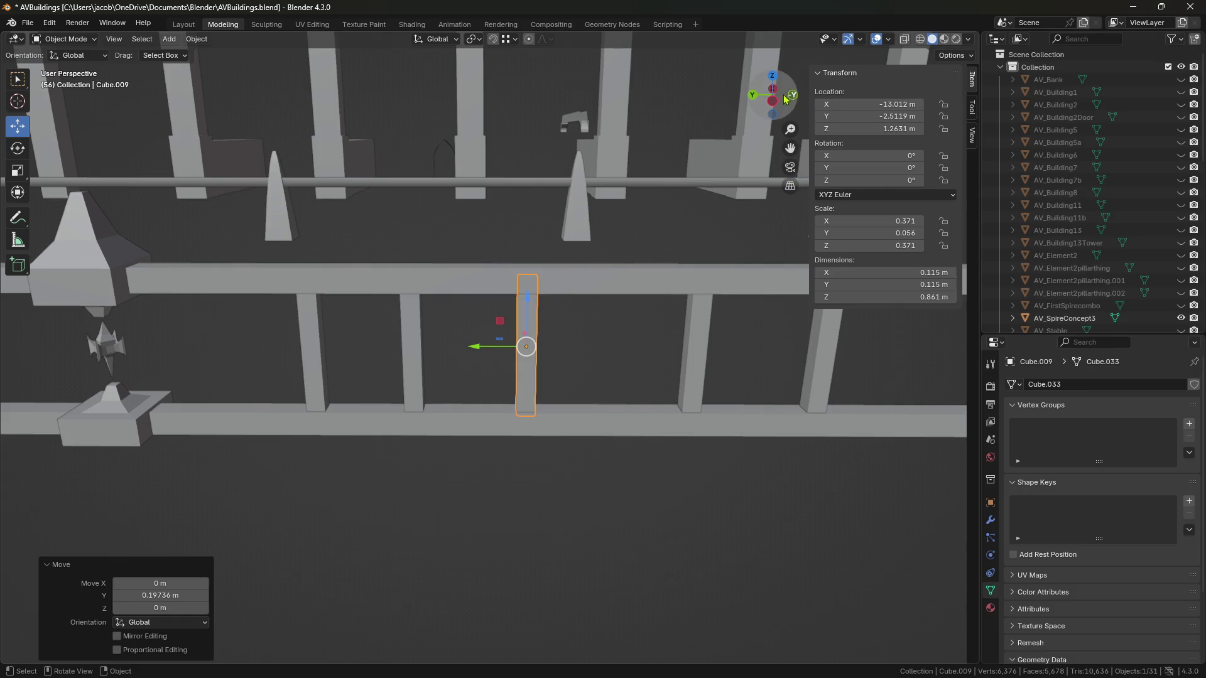
Step: Check the spacing in a side wireframe view, then duplicate another baluster along the rail
{"action": "left_click", "coordinate": [787, 96]}
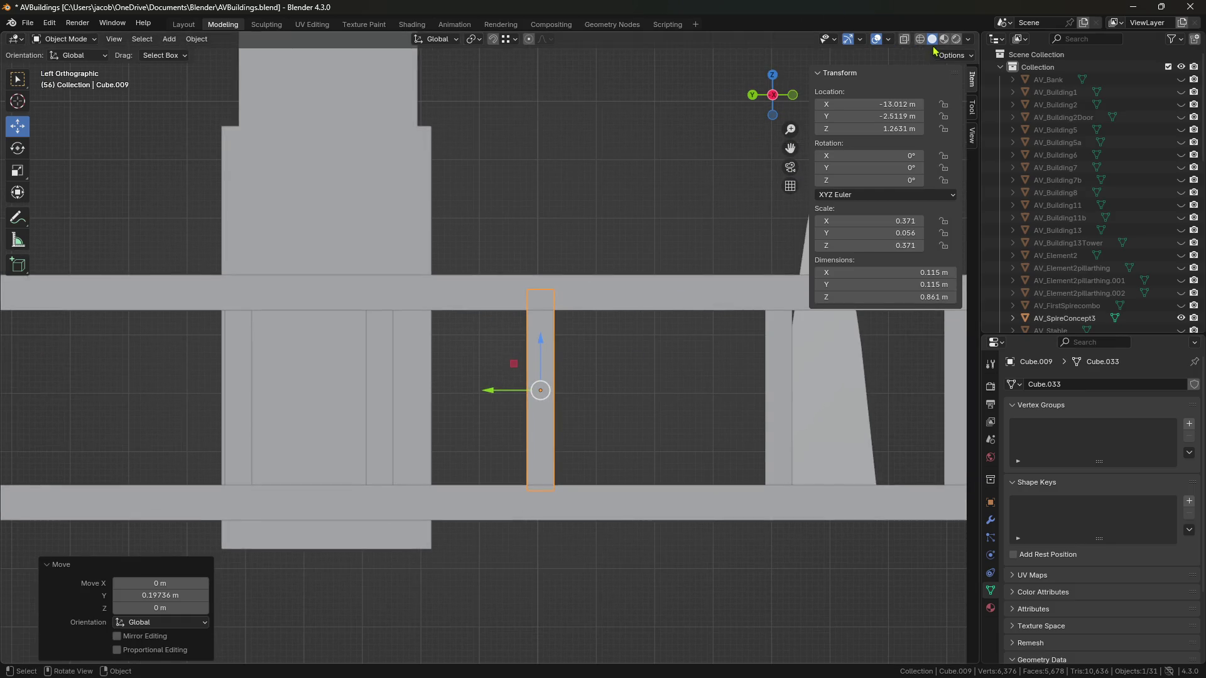
{"action": "left_click", "coordinate": [920, 39]}
{"action": "middle_click_drag", "start_coordinate": [628, 346], "coordinate": [612, 326]}
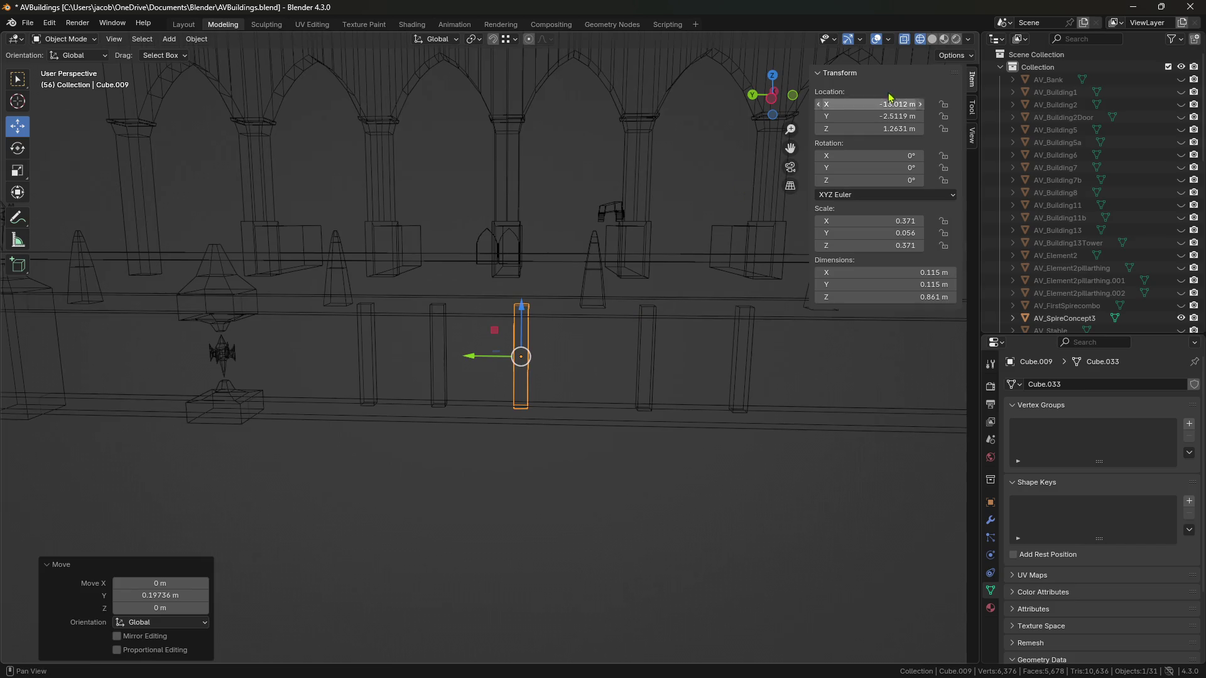
{"action": "left_click", "coordinate": [933, 39]}
{"action": "key", "text": "shift+d"}
{"action": "left_click", "coordinate": [648, 358]}
{"action": "left_click_drag", "start_coordinate": [588, 358], "coordinate": [566, 363]}
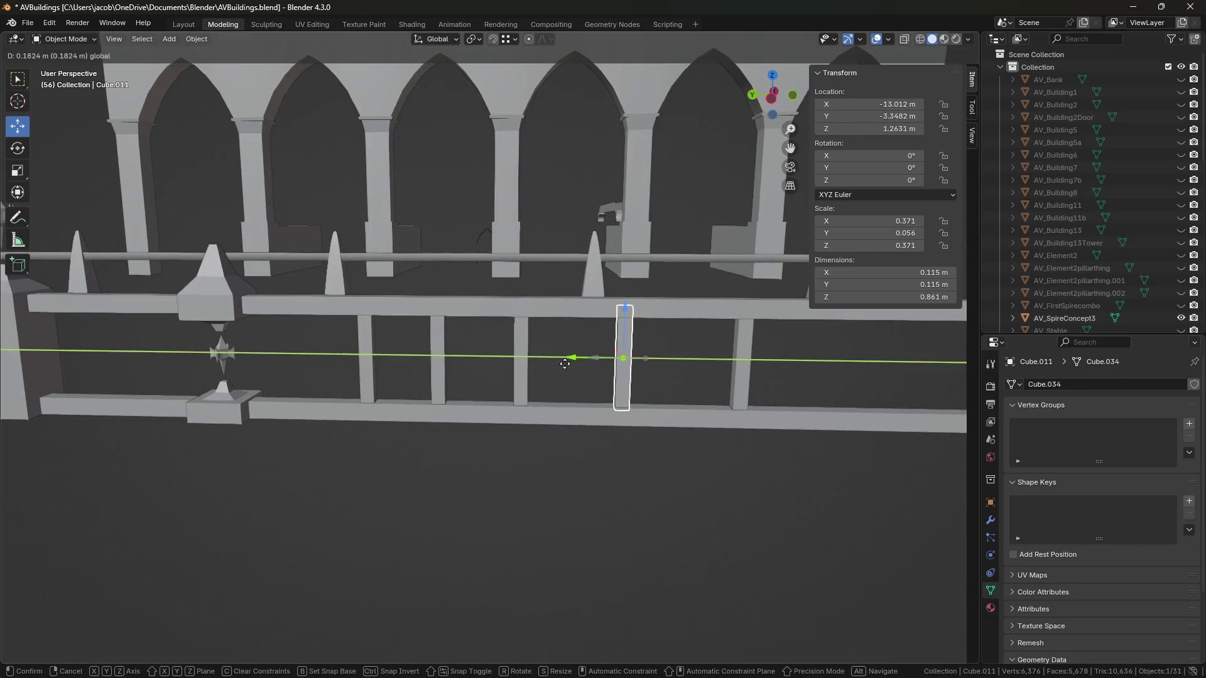
{"action": "left_click", "coordinate": [551, 374]}
Step: Duplicate one more baluster along Y and nudge two balusters slightly along the rail
{"action": "key", "text": "shift+d"}
{"action": "key", "text": "y"}
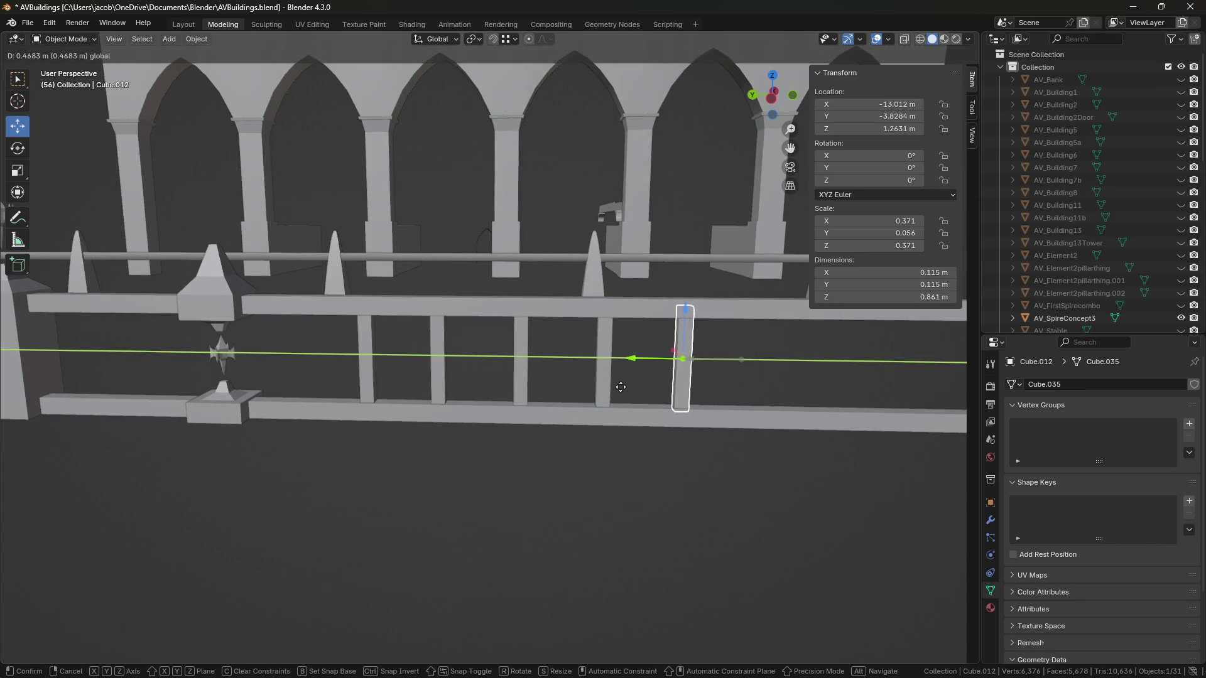
{"action": "left_click", "coordinate": [610, 395]}
{"action": "left_click", "coordinate": [597, 361], "text": "shift"}
{"action": "key", "text": "g"}
{"action": "key", "text": "y"}
{"action": "left_click", "coordinate": [558, 366]}
Step: Shift three selected balusters along Y into even spacing and save the file
{"action": "left_click", "coordinate": [521, 361], "text": "shift"}
{"action": "key", "text": "g"}
{"action": "key", "text": "y"}
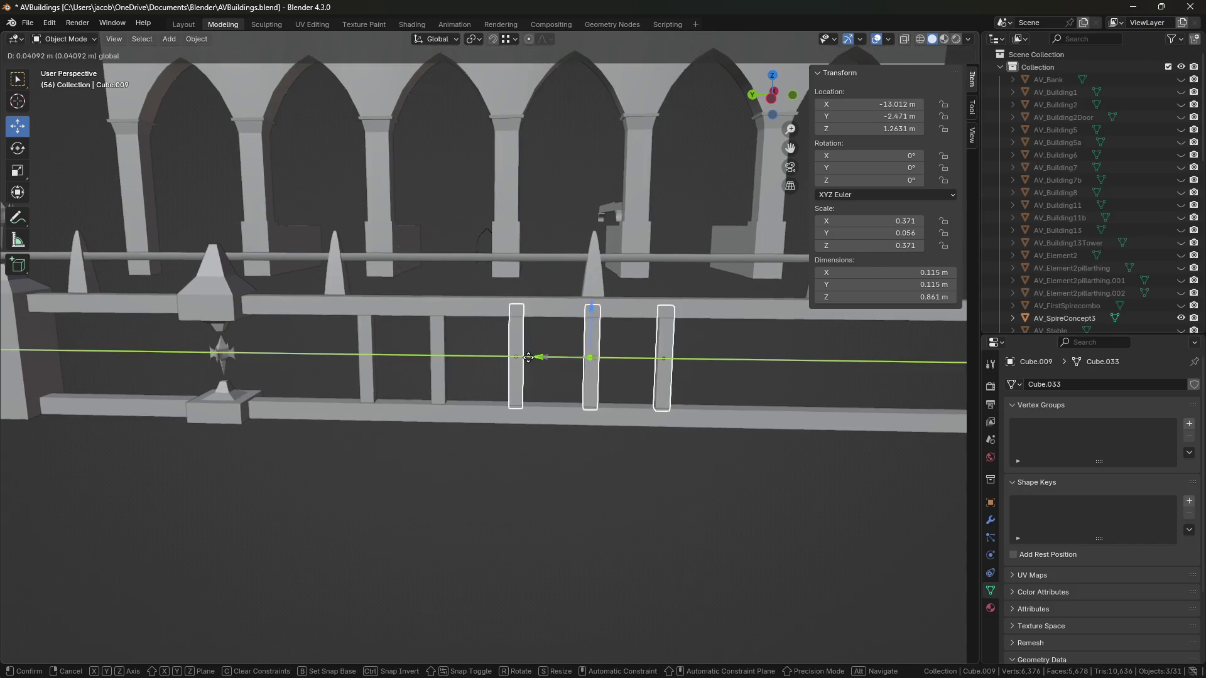
{"action": "left_click", "coordinate": [527, 359]}
{"action": "scroll", "coordinate": [498, 439], "scroll_direction": "down", "scroll_amount": 3}
{"action": "mouse_move", "coordinate": [499, 439]}
{"action": "middle_mouse_down"}
{"action": "mouse_move", "coordinate": [533, 457]}
{"action": "mouse_move", "coordinate": [654, 439]}
{"action": "mouse_move", "coordinate": [578, 451]}
{"action": "mouse_move", "coordinate": [501, 431]}
{"action": "mouse_move", "coordinate": [708, 415]}
{"action": "mouse_move", "coordinate": [609, 423]}
{"action": "mouse_move", "coordinate": [689, 417]}
{"action": "middle_mouse_up"}
{"action": "scroll", "coordinate": [536, 450], "scroll_direction": "up", "scroll_amount": 5}
{"action": "scroll", "coordinate": [538, 479], "scroll_direction": "down", "scroll_amount": 2}
{"action": "key", "text": "ctrl+s"}
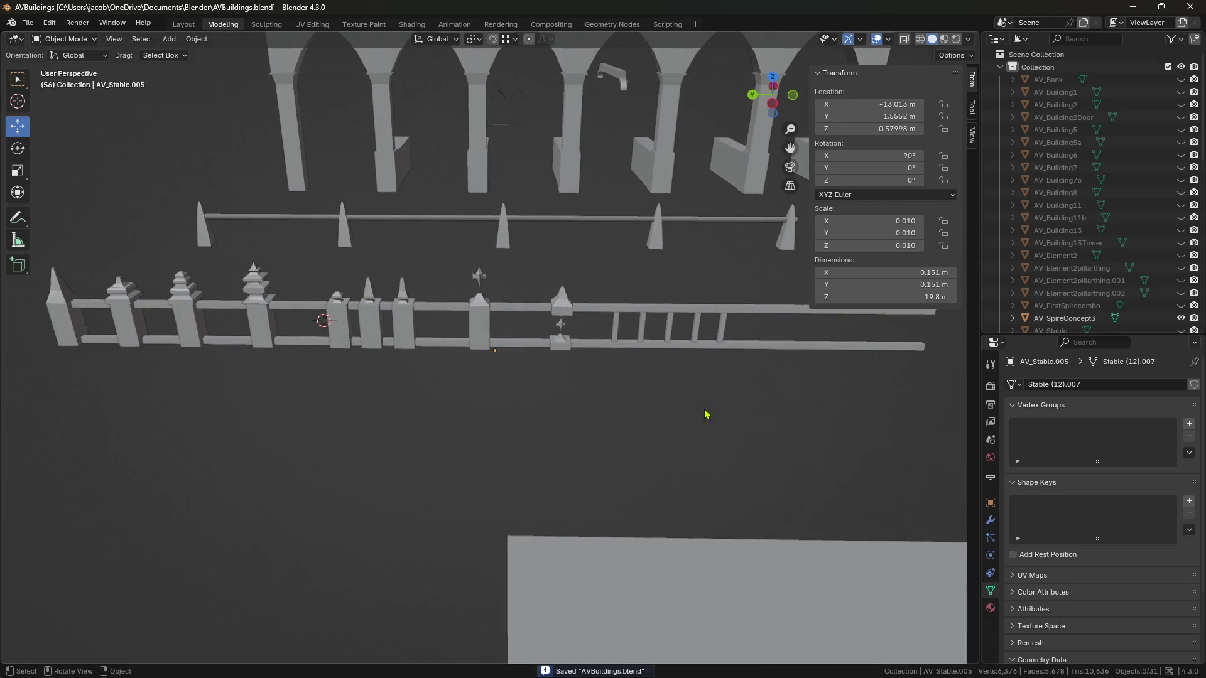
{"action": "scroll", "coordinate": [655, 422], "scroll_direction": "up", "scroll_amount": 2}
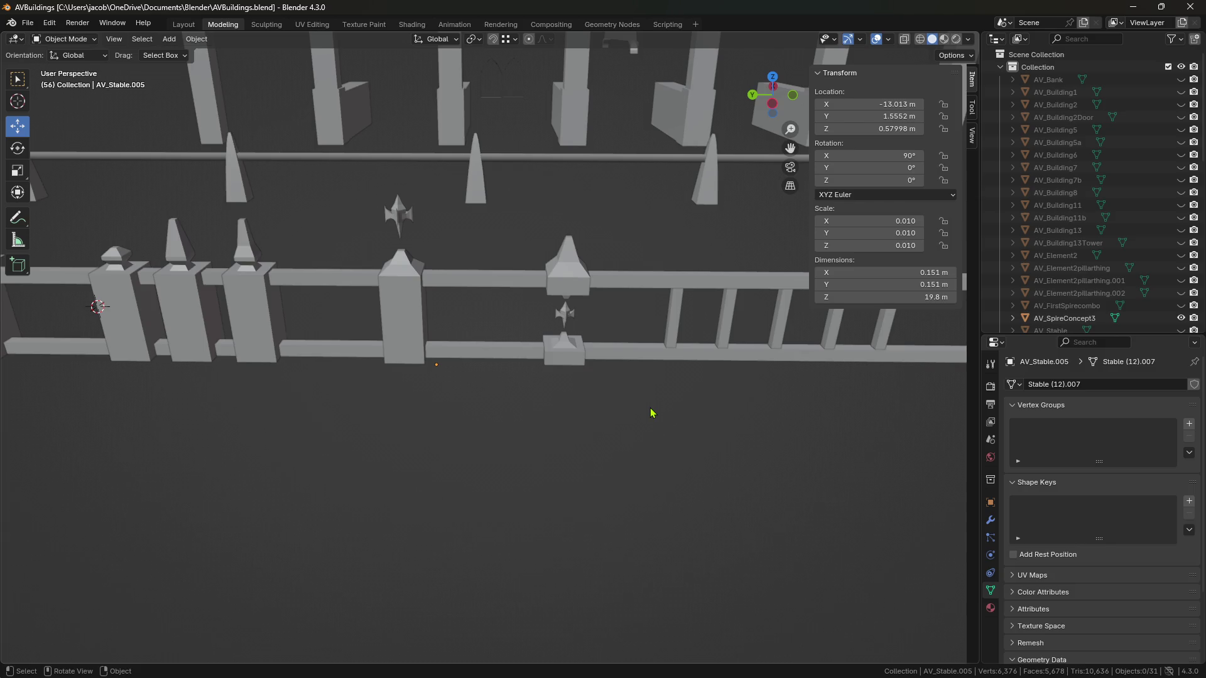
{"action": "scroll", "coordinate": [628, 396], "scroll_direction": "down", "scroll_amount": 5}
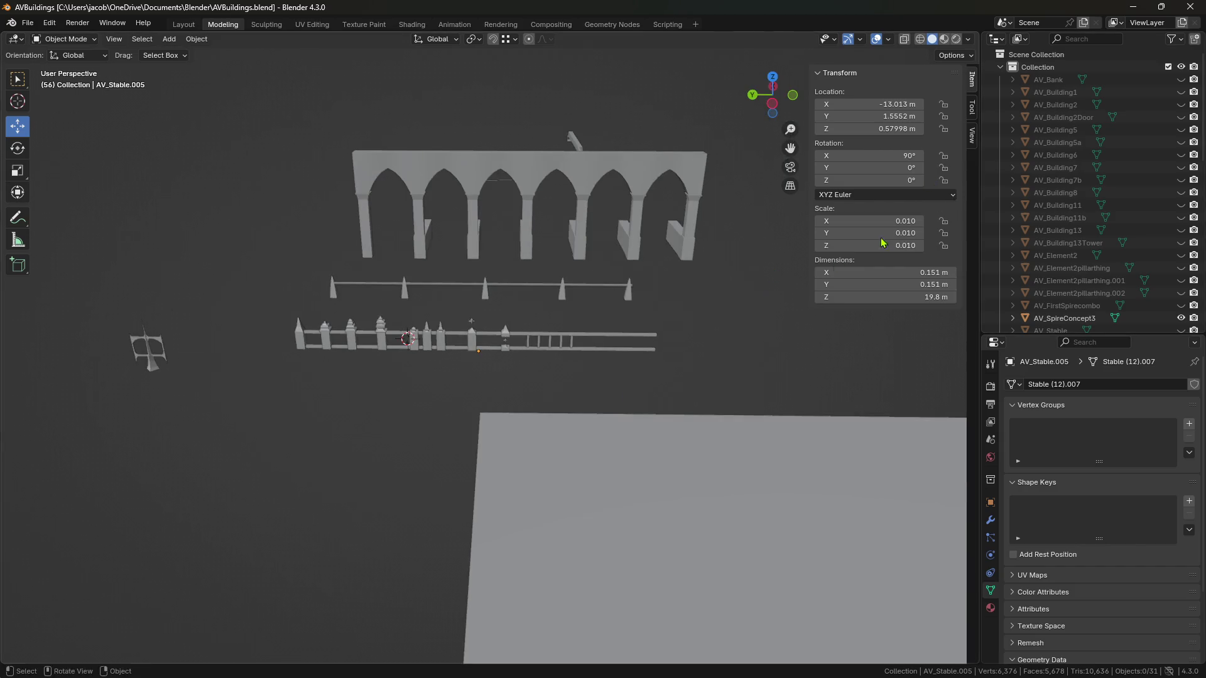
{"action": "left_click", "coordinate": [1181, 92]}
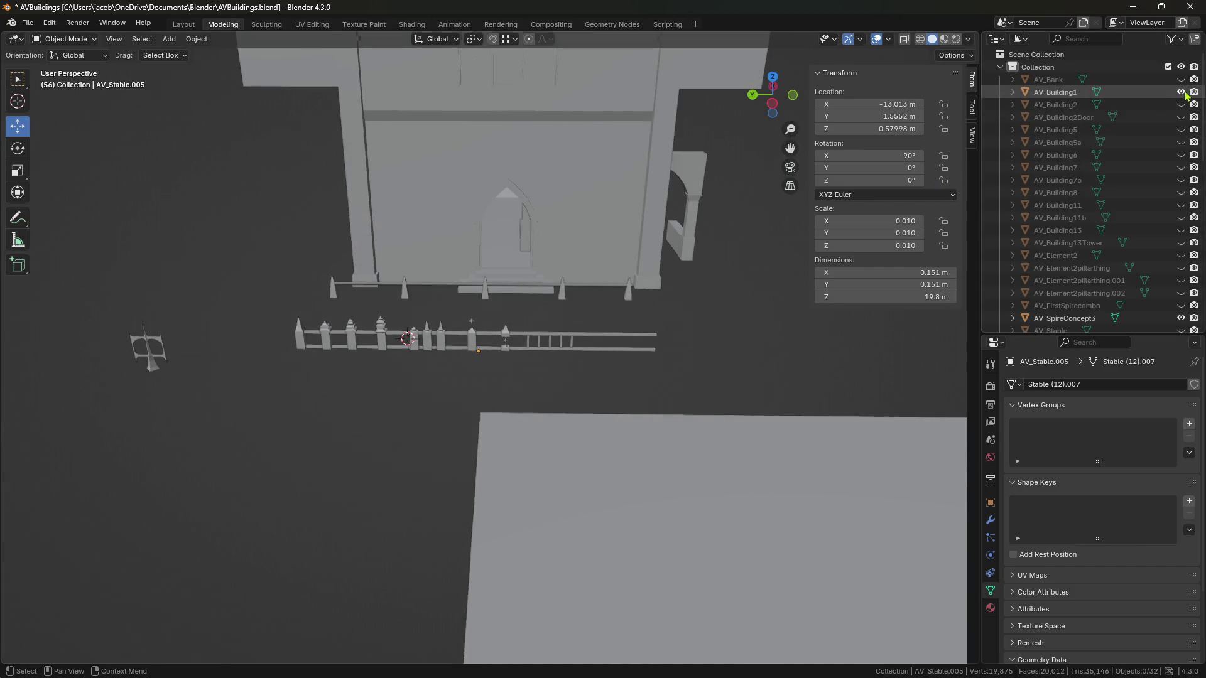
{"action": "scroll", "coordinate": [614, 270], "scroll_direction": "down", "scroll_amount": 5}
{"action": "left_click", "coordinate": [453, 395]}
{"action": "mouse_move", "coordinate": [452, 395]}
{"action": "left_mouse_down"}
{"action": "mouse_move", "coordinate": [339, 320]}
{"action": "mouse_move", "coordinate": [638, 296]}
{"action": "mouse_move", "coordinate": [578, 310]}
{"action": "mouse_move", "coordinate": [335, 293]}
{"action": "left_mouse_up"}
{"action": "mouse_move", "coordinate": [335, 294]}
{"action": "middle_mouse_down"}
{"action": "mouse_move", "coordinate": [614, 304]}
{"action": "mouse_move", "coordinate": [581, 315]}
{"action": "mouse_move", "coordinate": [571, 397]}
{"action": "mouse_move", "coordinate": [527, 375]}
{"action": "mouse_move", "coordinate": [445, 399]}
{"action": "mouse_move", "coordinate": [548, 385]}
{"action": "middle_mouse_up"}
{"action": "scroll", "coordinate": [590, 331], "scroll_direction": "up", "scroll_amount": 8}
{"action": "scroll", "coordinate": [548, 384], "scroll_direction": "down", "scroll_amount": 10}
{"action": "key", "text": "ctrl+z"}
{"action": "key", "text": "ctrl+z"}
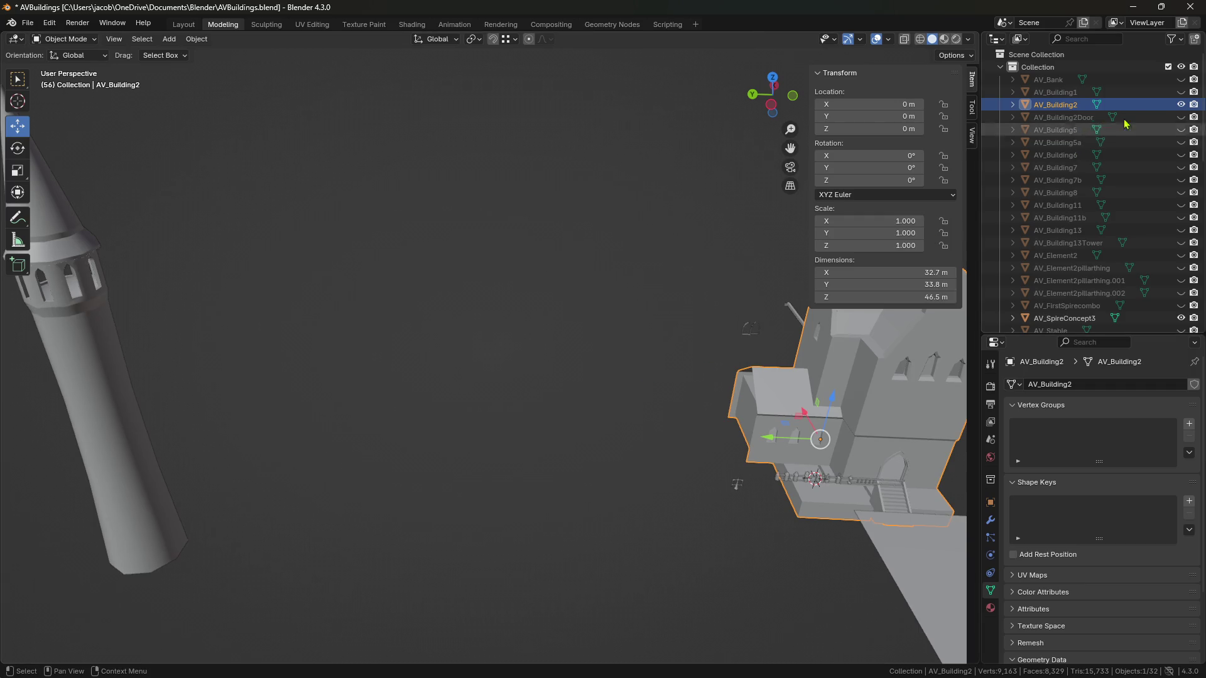
{"action": "left_click", "coordinate": [1181, 104]}
{"action": "scroll", "coordinate": [652, 404], "scroll_direction": "up", "scroll_amount": 5}
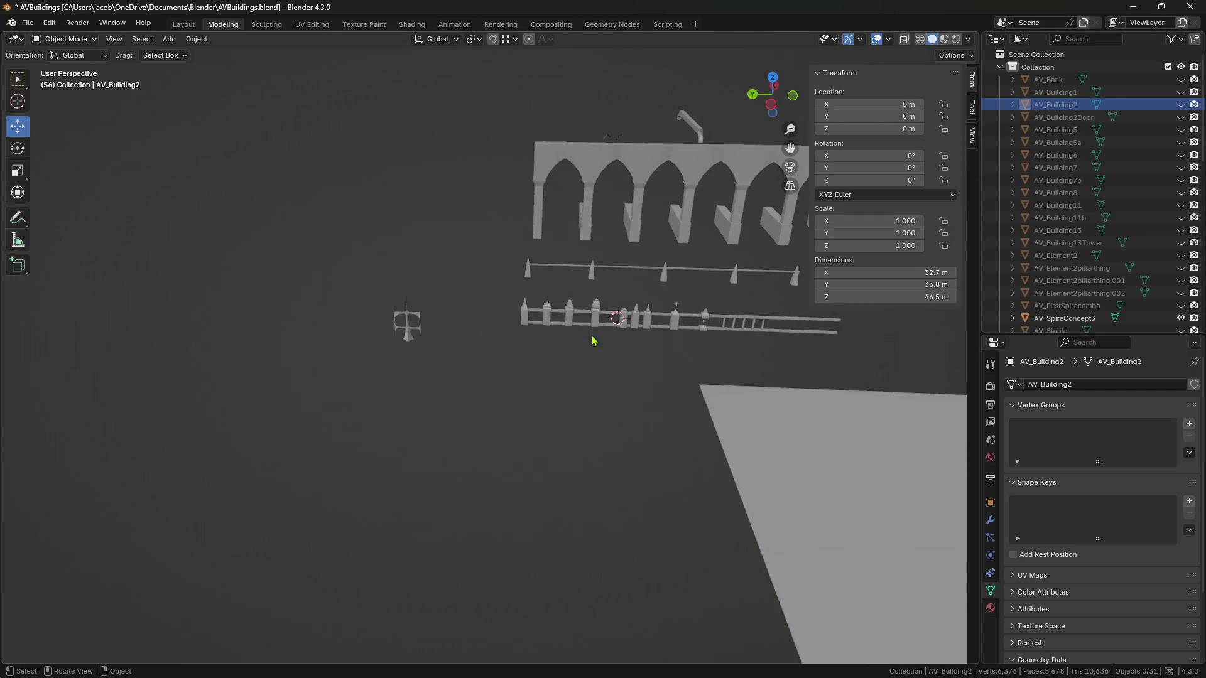
{"action": "scroll", "coordinate": [593, 341], "scroll_direction": "up", "scroll_amount": 3}
{"action": "left_click", "coordinate": [466, 356]}
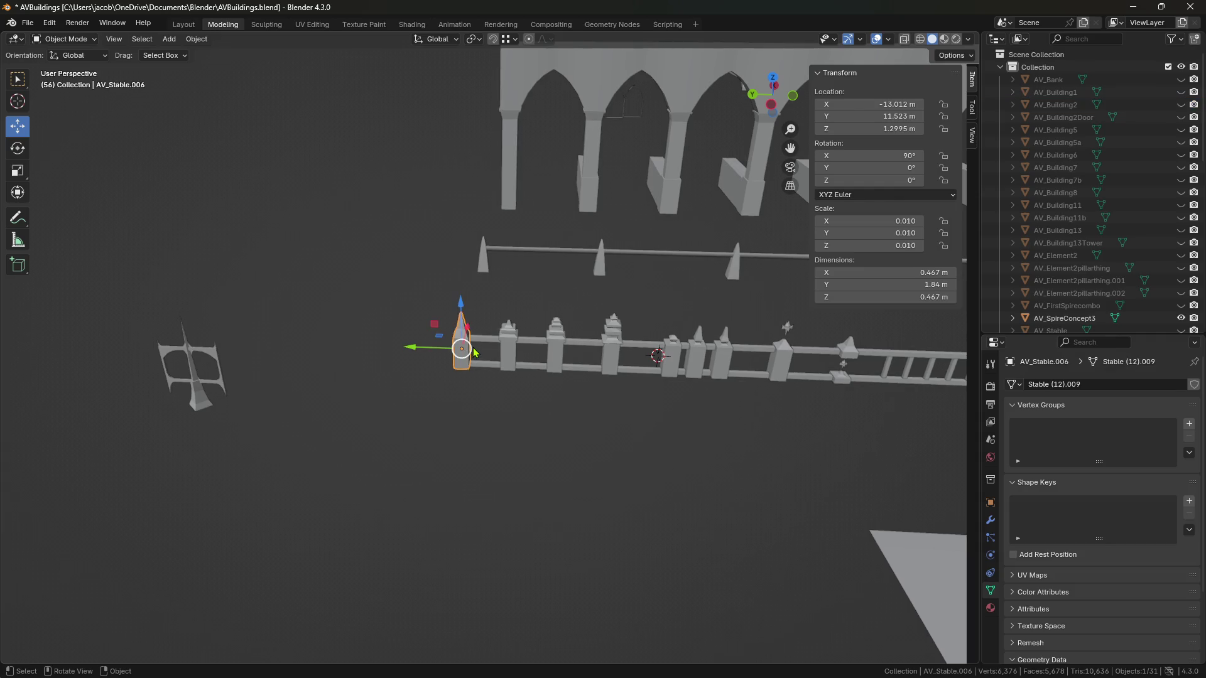
Step: Orbit around the fence and arches, briefly entering and leaving Edit Mode on the end post
{"action": "scroll", "coordinate": [466, 356], "scroll_direction": "up", "scroll_amount": 5}
{"action": "scroll", "coordinate": [601, 366], "scroll_direction": "down", "scroll_amount": 2}
{"action": "mouse_move", "coordinate": [602, 367]}
{"action": "middle_mouse_down"}
{"action": "mouse_move", "coordinate": [573, 391]}
{"action": "mouse_move", "coordinate": [460, 412]}
{"action": "mouse_move", "coordinate": [537, 405]}
{"action": "mouse_move", "coordinate": [525, 446]}
{"action": "mouse_move", "coordinate": [692, 420]}
{"action": "mouse_move", "coordinate": [684, 435]}
{"action": "mouse_move", "coordinate": [576, 454]}
{"action": "mouse_move", "coordinate": [551, 452]}
{"action": "mouse_move", "coordinate": [543, 429]}
{"action": "middle_mouse_up"}
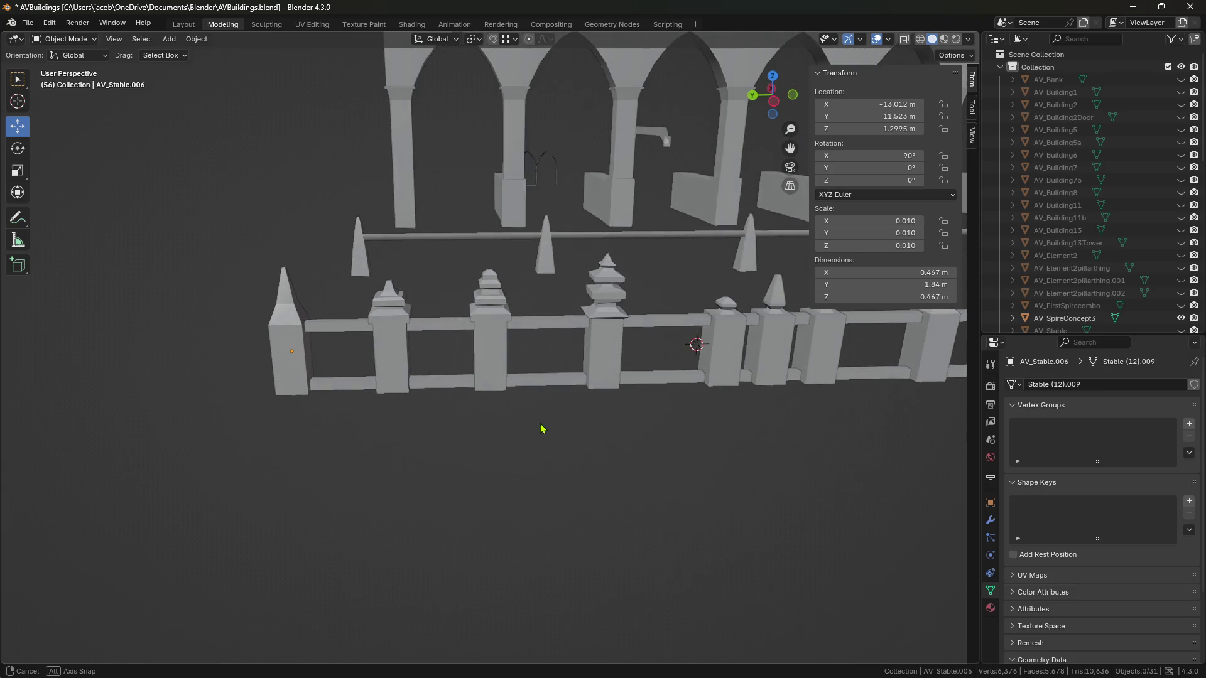
{"action": "mouse_move", "coordinate": [613, 396]}
{"action": "middle_mouse_down"}
{"action": "mouse_move", "coordinate": [598, 410]}
{"action": "mouse_move", "coordinate": [480, 423]}
{"action": "mouse_move", "coordinate": [573, 431]}
{"action": "middle_mouse_up"}
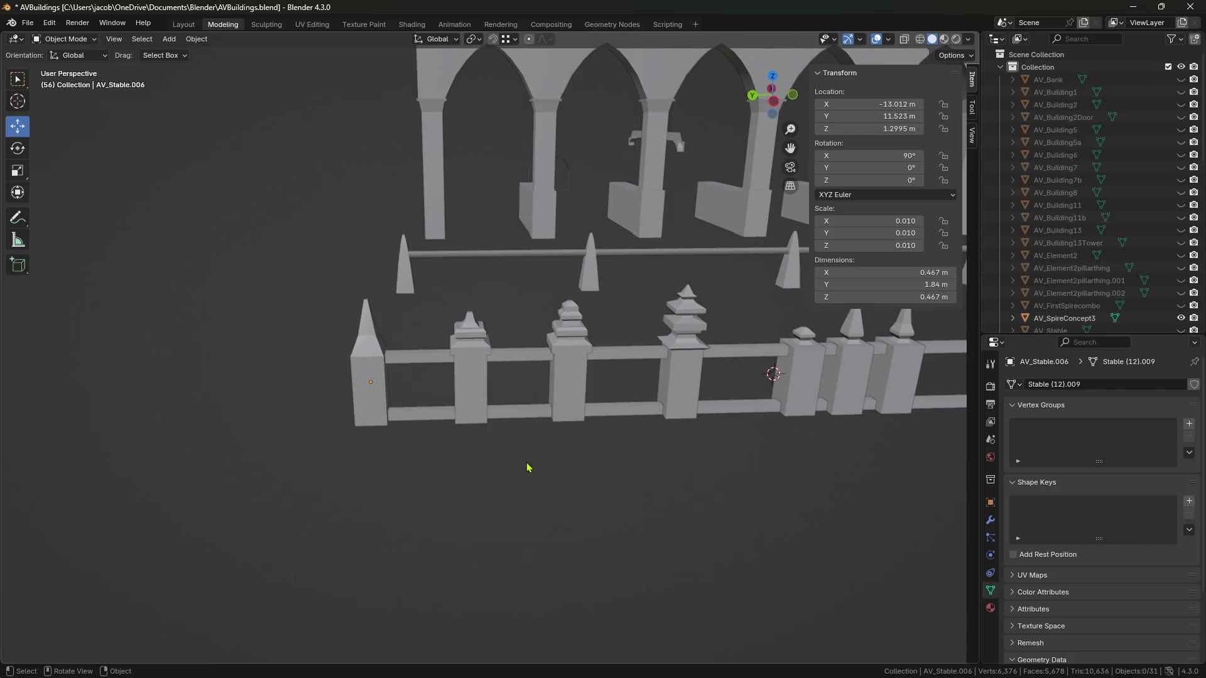
{"action": "scroll", "coordinate": [462, 462], "scroll_direction": "up", "scroll_amount": 3}
{"action": "mouse_move", "coordinate": [317, 443]}
{"action": "middle_mouse_down"}
{"action": "mouse_move", "coordinate": [622, 452]}
{"action": "mouse_move", "coordinate": [636, 469]}
{"action": "middle_mouse_up"}
{"action": "key", "text": "Tab"}
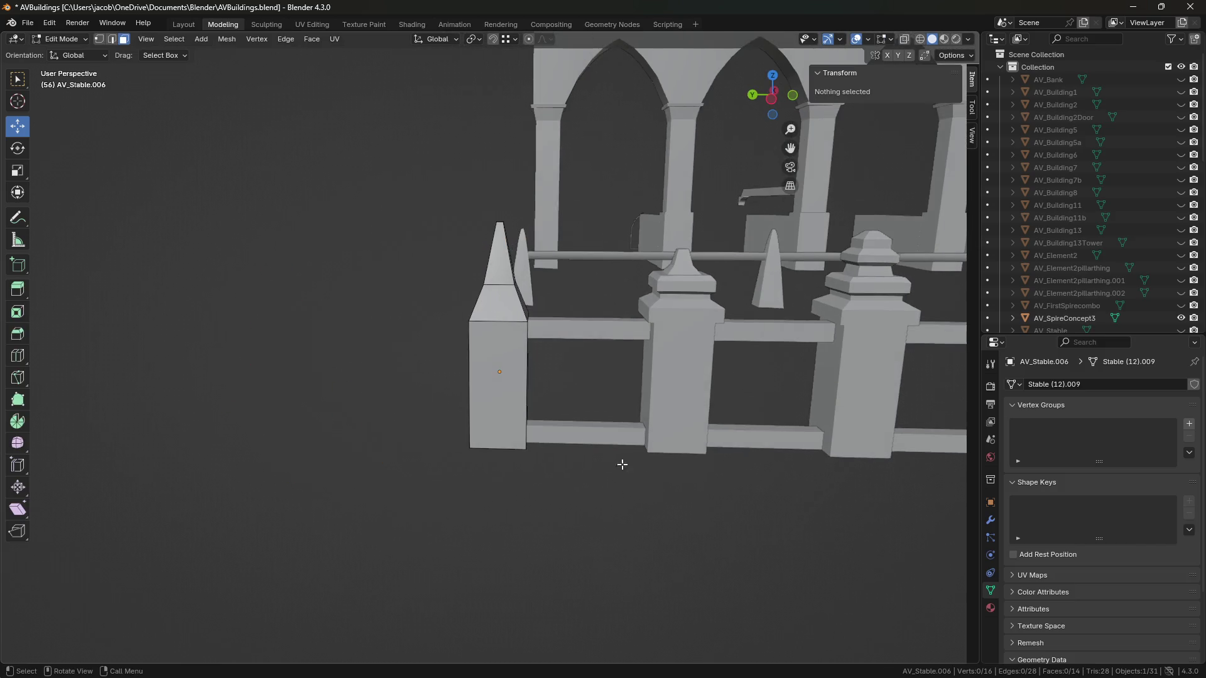
{"action": "middle_click_drag", "start_coordinate": [668, 415], "coordinate": [514, 369]}
{"action": "key", "text": "Tab"}
{"action": "mouse_move", "coordinate": [592, 360]}
{"action": "middle_mouse_down"}
{"action": "mouse_move", "coordinate": [566, 345]}
{"action": "mouse_move", "coordinate": [522, 377]}
{"action": "mouse_move", "coordinate": [670, 358]}
{"action": "mouse_move", "coordinate": [545, 381]}
{"action": "middle_mouse_up"}
Step: Frame the middle, neighbouring finial and centre fence posts one after another
{"action": "left_click", "coordinate": [496, 352]}
{"action": "key", "text": "KP_Decimal"}
{"action": "scroll", "coordinate": [561, 341], "scroll_direction": "up", "scroll_amount": 4}
{"action": "scroll", "coordinate": [545, 381], "scroll_direction": "down", "scroll_amount": 4}
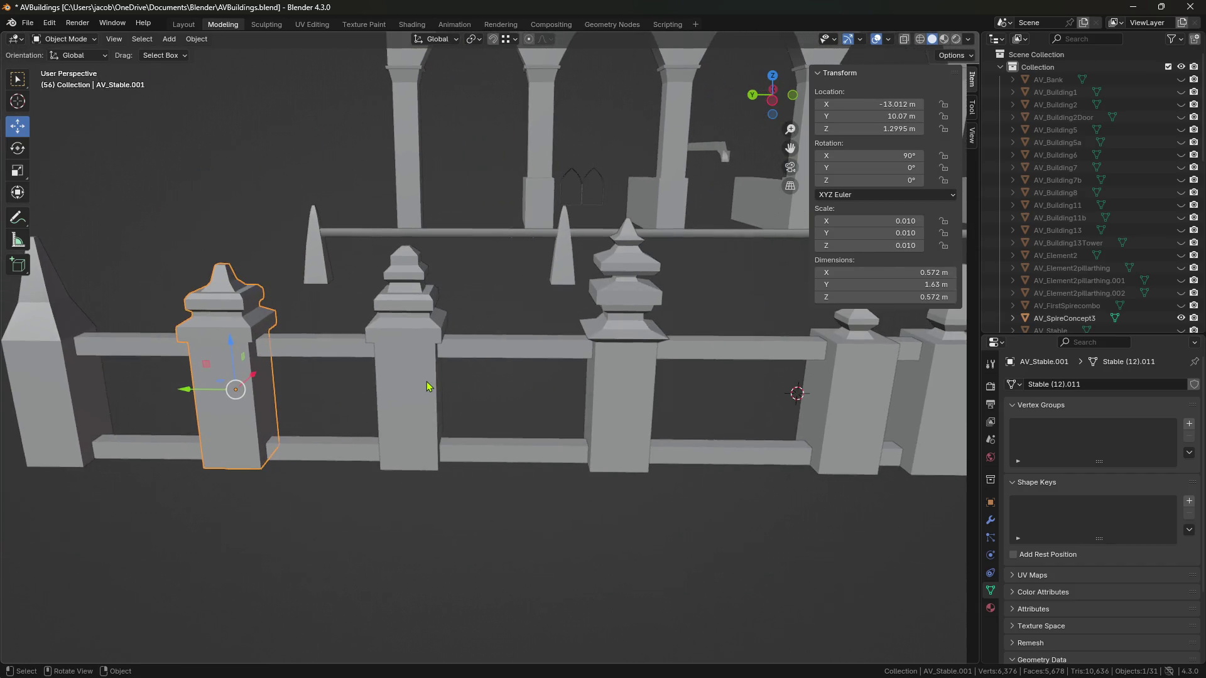
{"action": "left_click", "coordinate": [430, 386]}
{"action": "key", "text": "KP_Decimal"}
{"action": "mouse_move", "coordinate": [808, 433]}
{"action": "middle_mouse_down", "text": "shift"}
{"action": "mouse_move", "coordinate": [628, 412]}
{"action": "mouse_move", "coordinate": [568, 421]}
{"action": "mouse_move", "coordinate": [835, 493]}
{"action": "mouse_move", "coordinate": [756, 498]}
{"action": "middle_mouse_up", "text": "shift"}
{"action": "left_click", "coordinate": [628, 412]}
{"action": "key", "text": "KP_Decimal"}
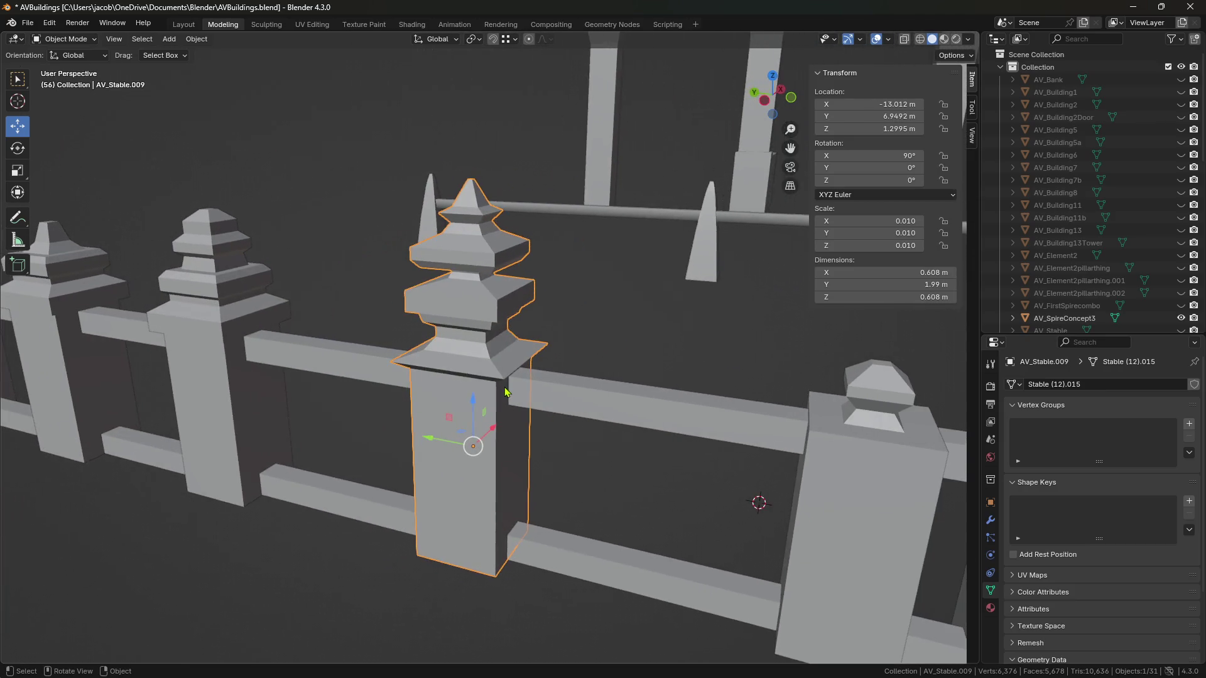
{"action": "scroll", "coordinate": [529, 405], "scroll_direction": "up", "scroll_amount": 2}
{"action": "scroll", "coordinate": [438, 394], "scroll_direction": "down", "scroll_amount": 2}
Step: Select the spire-topped post, orbit to show the arches, and save AVBuildings.blend
{"action": "mouse_move", "coordinate": [377, 379]}
{"action": "middle_mouse_down"}
{"action": "mouse_move", "coordinate": [579, 340]}
{"action": "mouse_move", "coordinate": [545, 371]}
{"action": "mouse_move", "coordinate": [417, 394]}
{"action": "middle_mouse_up"}
{"action": "scroll", "coordinate": [545, 369], "scroll_direction": "down", "scroll_amount": 3}
{"action": "middle_click_drag", "start_coordinate": [571, 399], "coordinate": [552, 402]}
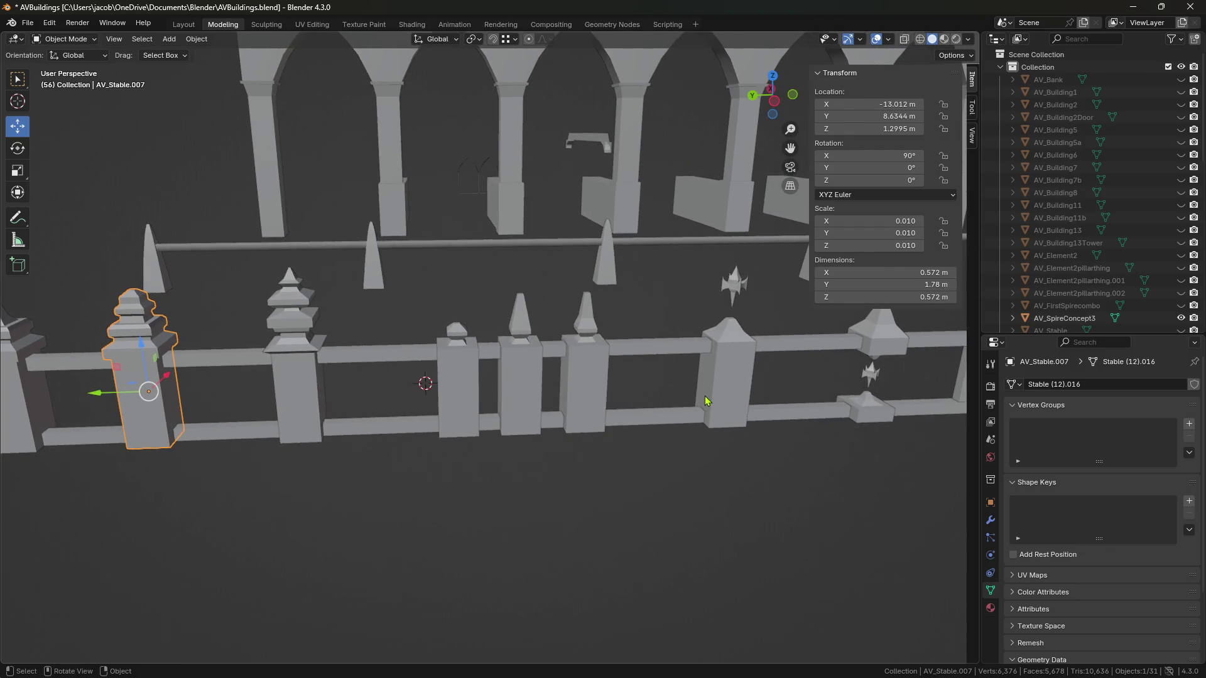
{"action": "scroll", "coordinate": [540, 402], "scroll_direction": "up", "scroll_amount": 5}
{"action": "left_click", "coordinate": [434, 339]}
{"action": "mouse_move", "coordinate": [434, 339]}
{"action": "middle_mouse_down"}
{"action": "mouse_move", "coordinate": [437, 349]}
{"action": "mouse_move", "coordinate": [451, 327]}
{"action": "mouse_move", "coordinate": [472, 330]}
{"action": "mouse_move", "coordinate": [543, 353]}
{"action": "mouse_move", "coordinate": [556, 379]}
{"action": "mouse_move", "coordinate": [576, 363]}
{"action": "mouse_move", "coordinate": [499, 359]}
{"action": "mouse_move", "coordinate": [569, 356]}
{"action": "middle_mouse_up"}
{"action": "key", "text": "ctrl+s"}
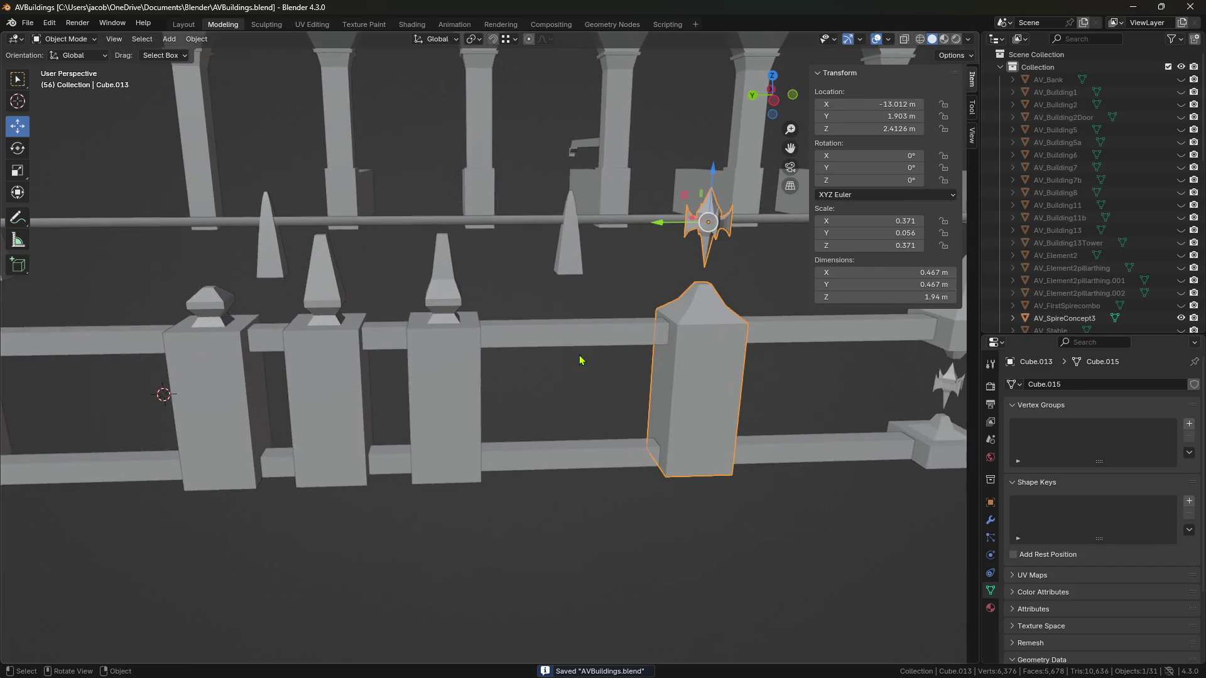
{"action": "scroll", "coordinate": [597, 368], "scroll_direction": "up", "scroll_amount": 3}
{"action": "scroll", "coordinate": [476, 412], "scroll_direction": "down", "scroll_amount": 3}
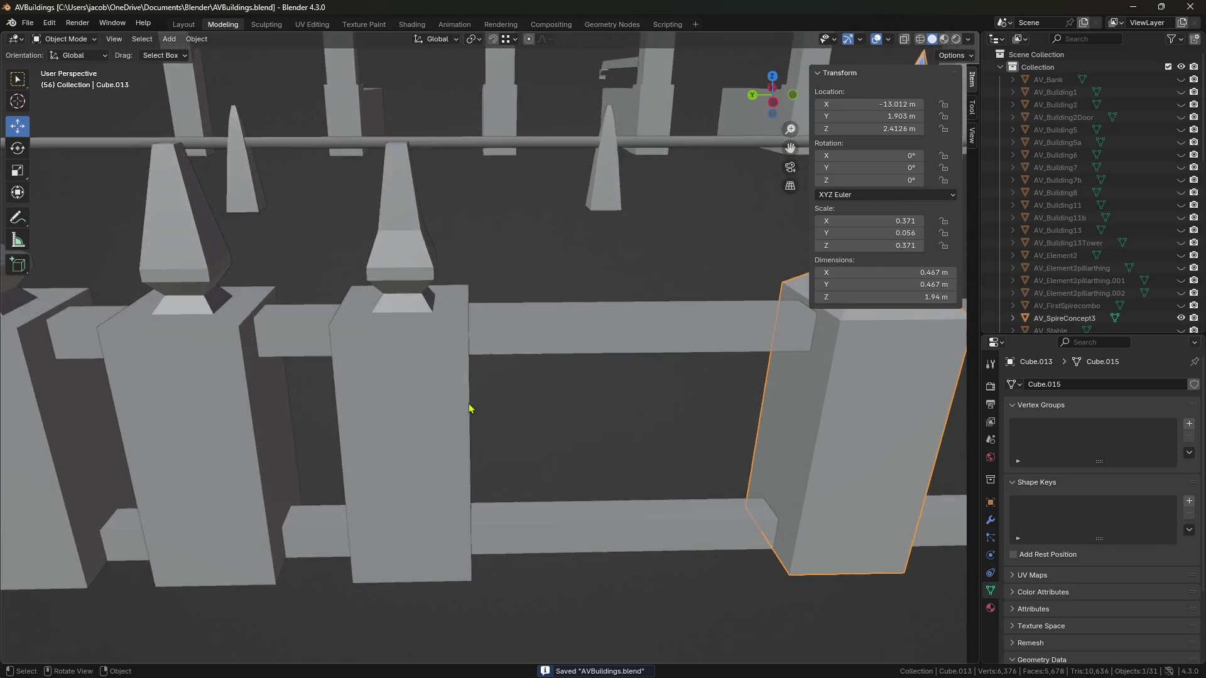
{"action": "left_click", "coordinate": [442, 394]}
{"action": "mouse_move", "coordinate": [441, 393]}
{"action": "middle_mouse_down"}
{"action": "mouse_move", "coordinate": [600, 390]}
{"action": "mouse_move", "coordinate": [358, 356]}
{"action": "middle_mouse_up"}
{"action": "left_click", "coordinate": [284, 277]}
{"action": "mouse_move", "coordinate": [284, 276]}
{"action": "middle_mouse_down"}
{"action": "mouse_move", "coordinate": [439, 352]}
{"action": "mouse_move", "coordinate": [584, 282]}
{"action": "mouse_move", "coordinate": [592, 307]}
{"action": "middle_mouse_up"}
{"action": "key", "text": "Tab"}
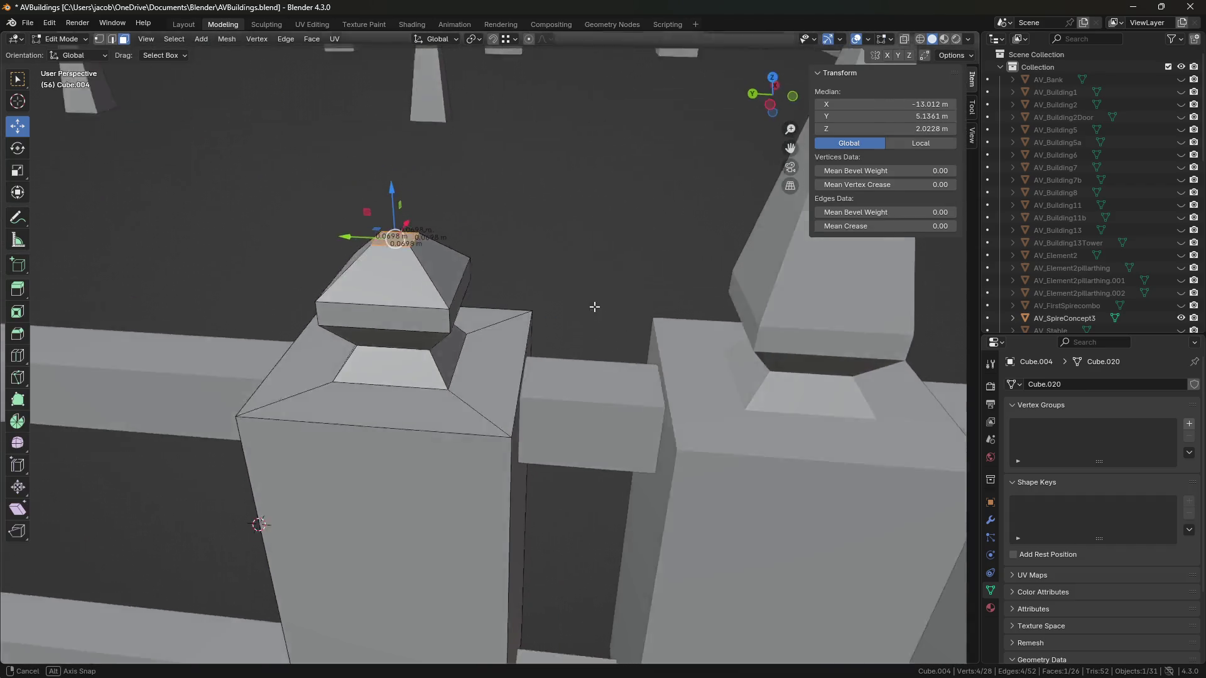
{"action": "scroll", "coordinate": [593, 307], "scroll_direction": "down", "scroll_amount": 2}
{"action": "mouse_move", "coordinate": [509, 348]}
{"action": "middle_mouse_down"}
{"action": "mouse_move", "coordinate": [490, 320]}
{"action": "mouse_move", "coordinate": [639, 366]}
{"action": "mouse_move", "coordinate": [505, 322]}
{"action": "mouse_move", "coordinate": [566, 277]}
{"action": "mouse_move", "coordinate": [483, 331]}
{"action": "mouse_move", "coordinate": [436, 339]}
{"action": "mouse_move", "coordinate": [501, 320]}
{"action": "middle_mouse_up"}
{"action": "key", "text": "Tab"}
{"action": "left_click", "coordinate": [431, 273]}
{"action": "mouse_move", "coordinate": [477, 251]}
{"action": "middle_mouse_down"}
{"action": "mouse_move", "coordinate": [397, 209]}
{"action": "mouse_move", "coordinate": [445, 221]}
{"action": "middle_mouse_up"}
{"action": "scroll", "coordinate": [422, 228], "scroll_direction": "down", "scroll_amount": 6}
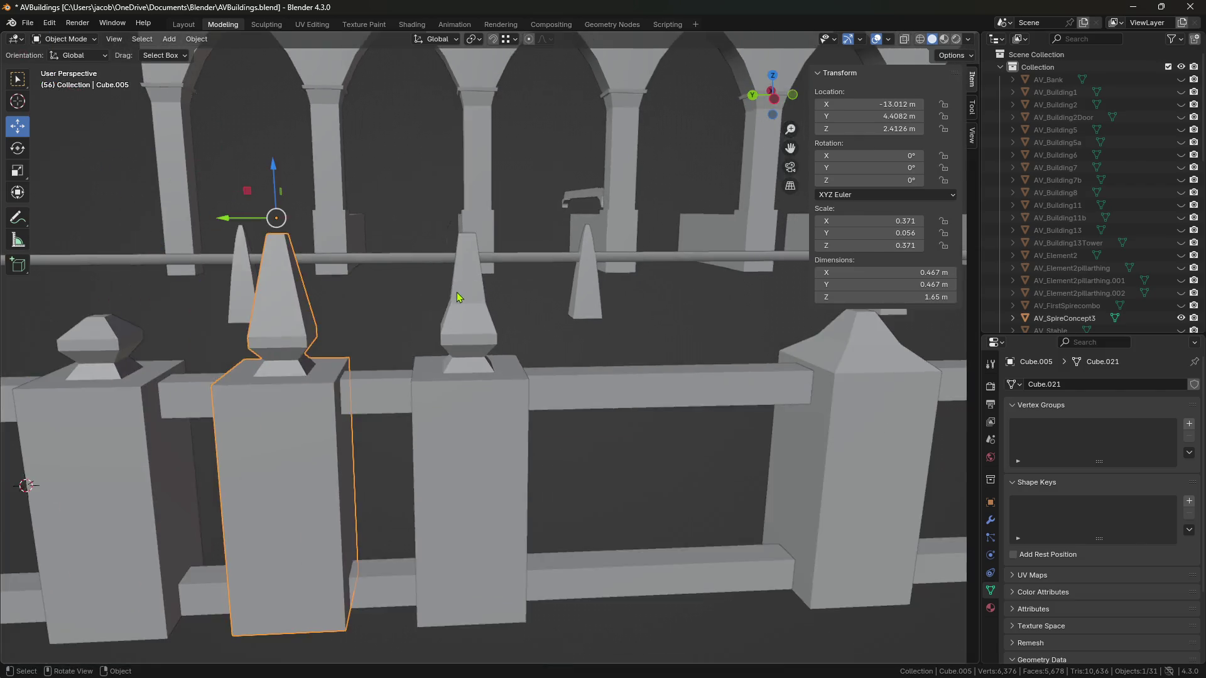
{"action": "middle_click_drag", "start_coordinate": [457, 292], "coordinate": [605, 298], "text": "shift"}
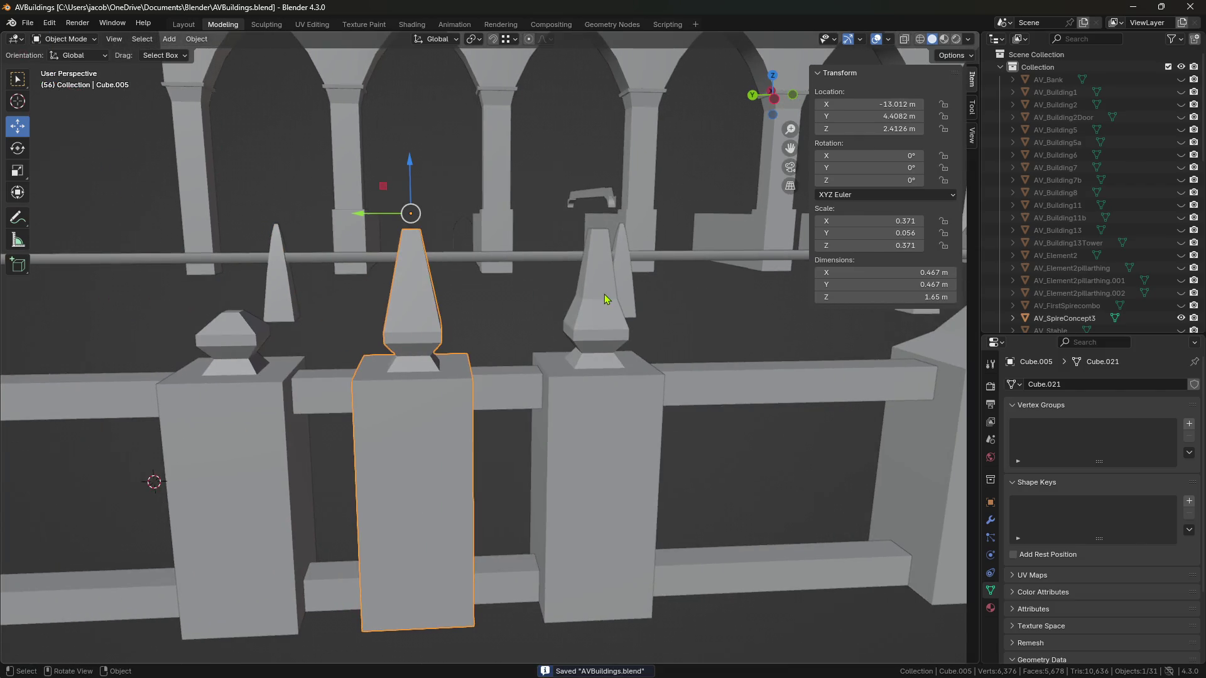
{"action": "scroll", "coordinate": [590, 400], "scroll_direction": "down", "scroll_amount": 4}
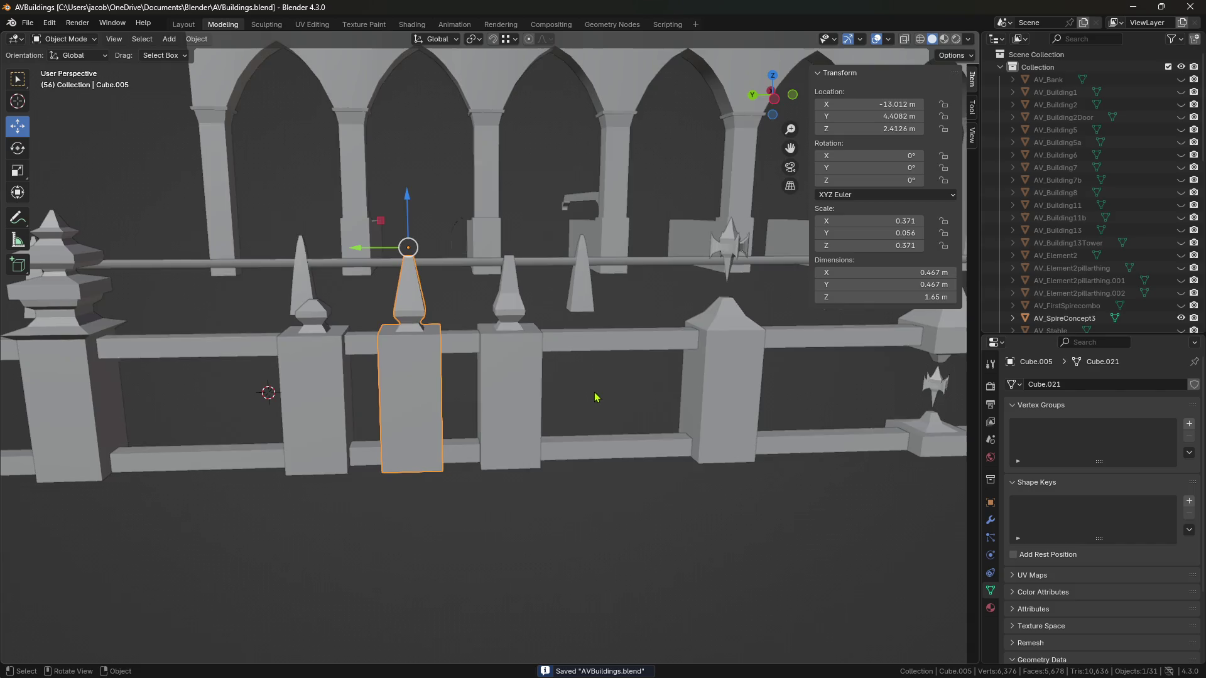
{"action": "middle_click_drag", "start_coordinate": [595, 398], "coordinate": [549, 405], "text": "shift"}
{"action": "middle_click_drag", "start_coordinate": [481, 419], "coordinate": [663, 369], "text": "shift"}
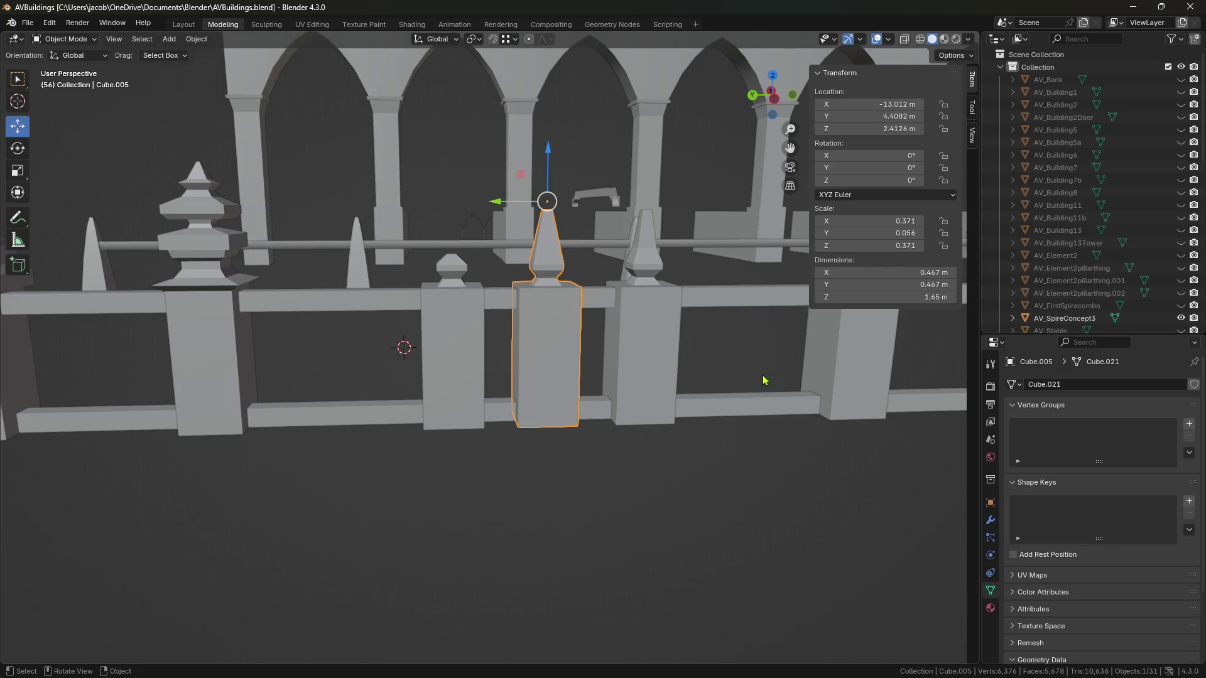
{"action": "scroll", "coordinate": [660, 371], "scroll_direction": "down", "scroll_amount": 2}
{"action": "scroll", "coordinate": [647, 368], "scroll_direction": "up", "scroll_amount": 5}
{"action": "scroll", "coordinate": [645, 367], "scroll_direction": "down", "scroll_amount": 2}
{"action": "scroll", "coordinate": [621, 358], "scroll_direction": "up", "scroll_amount": 4}
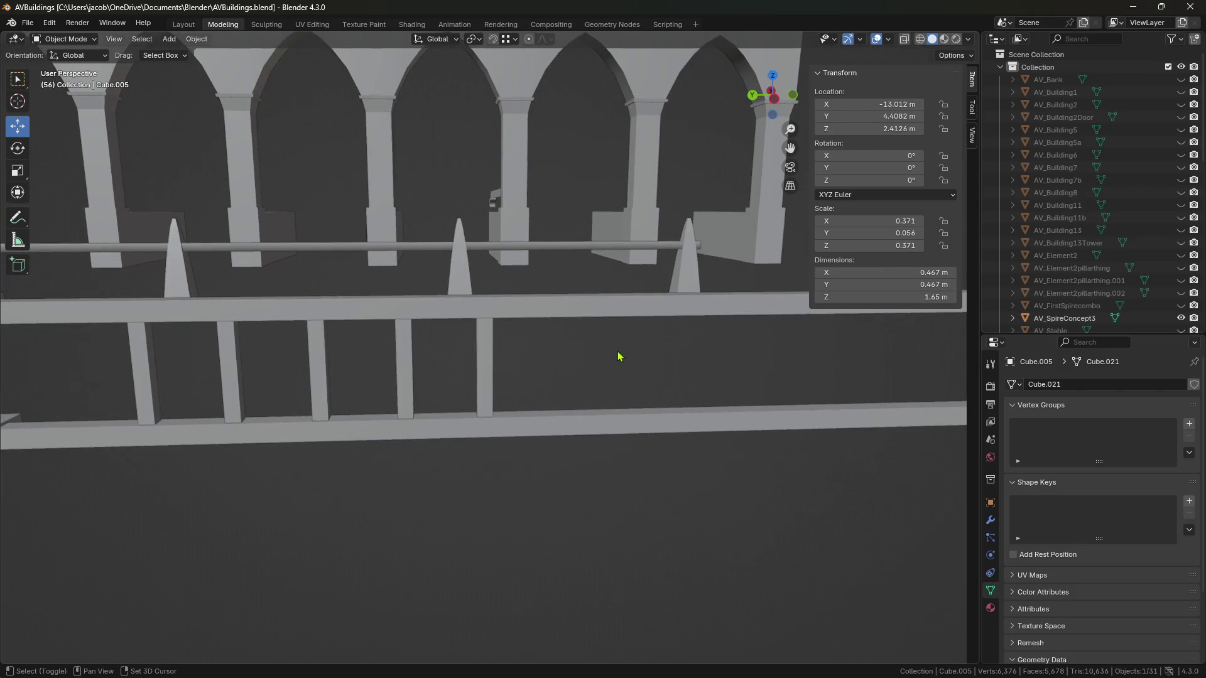
Step: Save the file, then paste a copy of the thin baluster and move it along Y
{"action": "scroll", "coordinate": [597, 368], "scroll_direction": "down", "scroll_amount": 2}
{"action": "scroll", "coordinate": [609, 368], "scroll_direction": "up", "scroll_amount": 2}
{"action": "key", "text": "ctrl+s"}
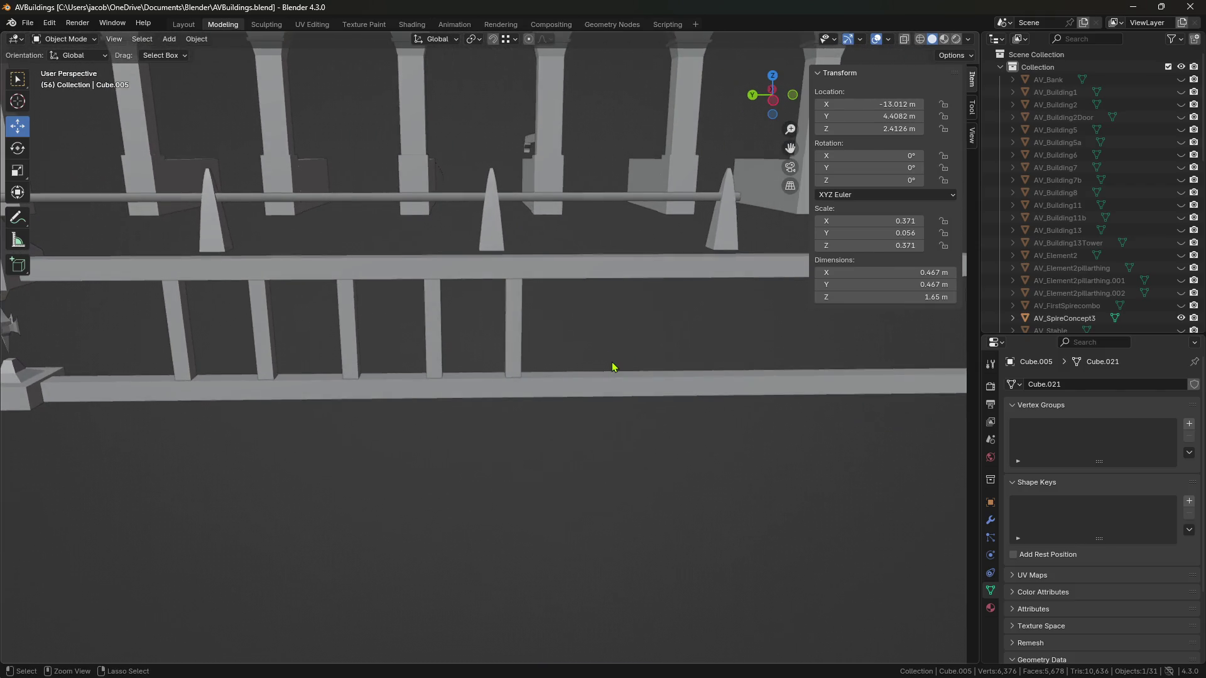
{"action": "scroll", "coordinate": [549, 351], "scroll_direction": "up", "scroll_amount": 2}
{"action": "left_click", "coordinate": [527, 351]}
{"action": "key", "text": "ctrl+c"}
{"action": "scroll", "coordinate": [473, 350], "scroll_direction": "down", "scroll_amount": 2}
{"action": "key", "text": "ctrl+v"}
{"action": "key", "text": "g"}
{"action": "key", "text": "y"}
{"action": "left_click", "coordinate": [652, 344]}
Step: Select both the lower and upper horizontal rails
{"action": "middle_click_drag", "start_coordinate": [653, 345], "coordinate": [439, 382], "text": "shift"}
{"action": "middle_click_drag", "start_coordinate": [732, 383], "coordinate": [484, 342], "text": "shift"}
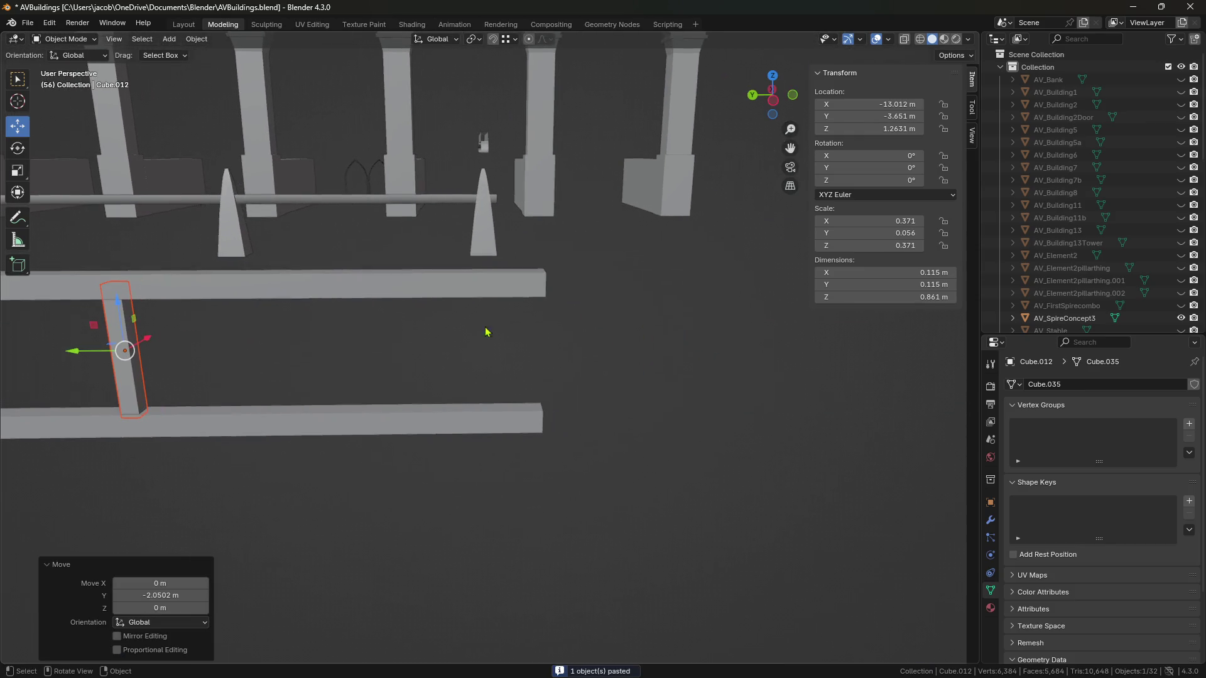
{"action": "left_click", "coordinate": [530, 287]}
{"action": "mouse_move", "coordinate": [587, 320]}
{"action": "middle_mouse_down"}
{"action": "mouse_move", "coordinate": [511, 329]}
{"action": "mouse_move", "coordinate": [568, 334]}
{"action": "middle_mouse_up"}
{"action": "left_click", "coordinate": [567, 334]}
{"action": "left_click", "coordinate": [549, 417]}
{"action": "left_click", "coordinate": [561, 310], "text": "shift"}
Step: Extend both rails by moving their end faces 7.471 m along Y
{"action": "key", "text": "Tab"}
{"action": "left_click", "coordinate": [561, 308], "text": "shift"}
{"action": "left_click", "coordinate": [553, 420], "text": "shift"}
{"action": "mouse_move", "coordinate": [553, 420]}
{"action": "middle_mouse_down"}
{"action": "mouse_move", "coordinate": [590, 427]}
{"action": "mouse_move", "coordinate": [510, 354]}
{"action": "middle_mouse_up"}
{"action": "key", "text": "g"}
{"action": "key", "text": "y"}
{"action": "left_click", "coordinate": [722, 339]}
{"action": "middle_click_drag", "start_coordinate": [609, 409], "coordinate": [535, 391]}
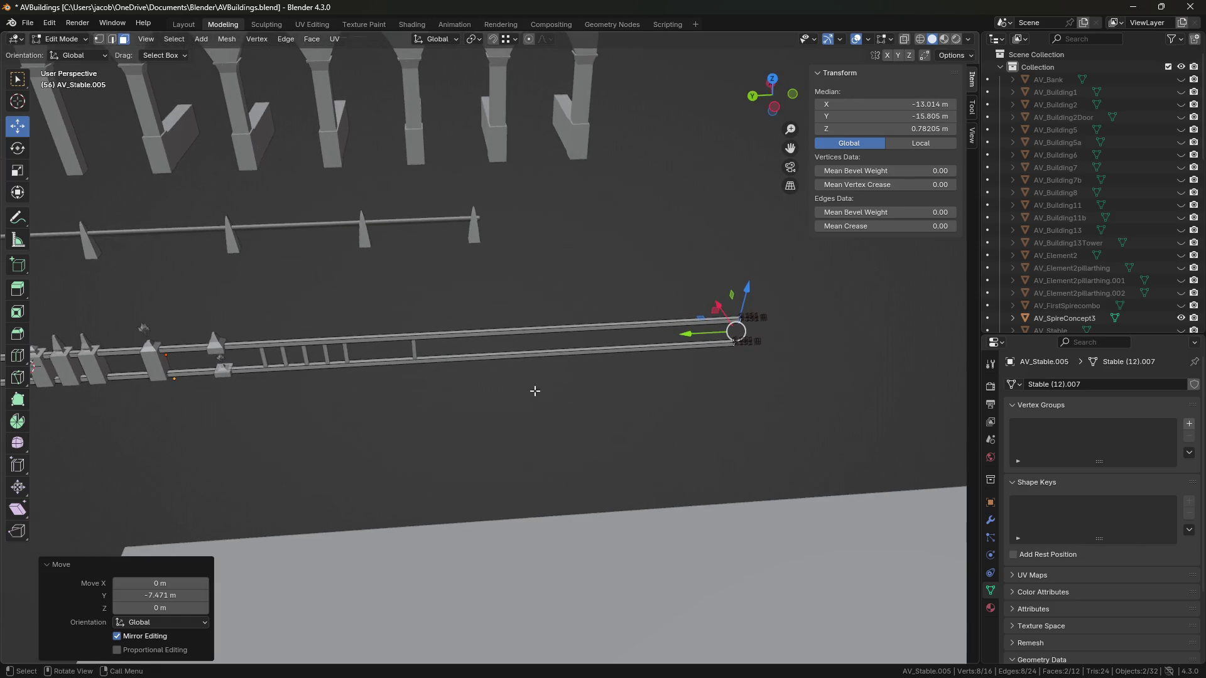
{"action": "scroll", "coordinate": [510, 389], "scroll_direction": "up", "scroll_amount": 5}
Step: Return to Object Mode, select the baluster on the rail and view it front-on
{"action": "key", "text": "Tab"}
{"action": "left_click", "coordinate": [301, 377]}
{"action": "mouse_move", "coordinate": [368, 363]}
{"action": "middle_mouse_down"}
{"action": "mouse_move", "coordinate": [484, 295]}
{"action": "mouse_move", "coordinate": [544, 280]}
{"action": "mouse_move", "coordinate": [531, 336]}
{"action": "mouse_move", "coordinate": [521, 330]}
{"action": "middle_mouse_up"}
{"action": "left_click_drag", "start_coordinate": [420, 292], "coordinate": [420, 287]}
Step: Add a centred loop cut around the baluster's middle and narrow it
{"action": "key", "text": "ctrl+r"}
{"action": "left_click", "coordinate": [444, 327]}
{"action": "right_click", "coordinate": [462, 325]}
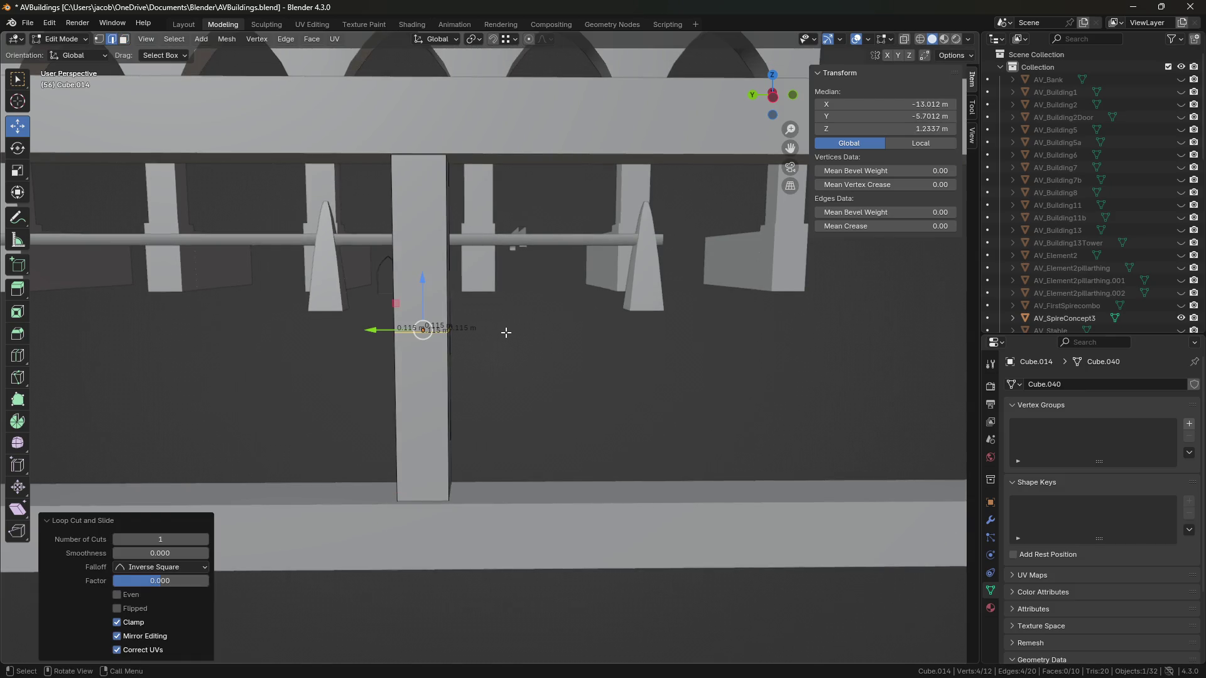
{"action": "key", "text": "s"}
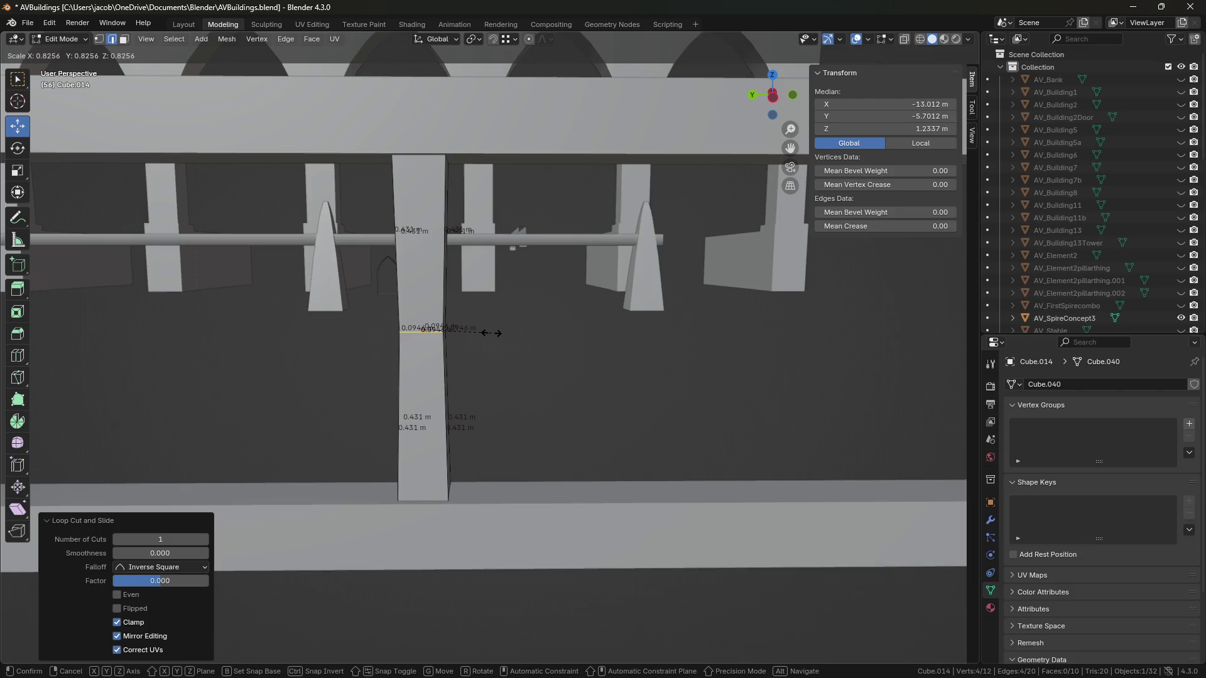
{"action": "left_click", "coordinate": [492, 333]}
{"action": "middle_click_drag", "start_coordinate": [511, 249], "coordinate": [521, 287]}
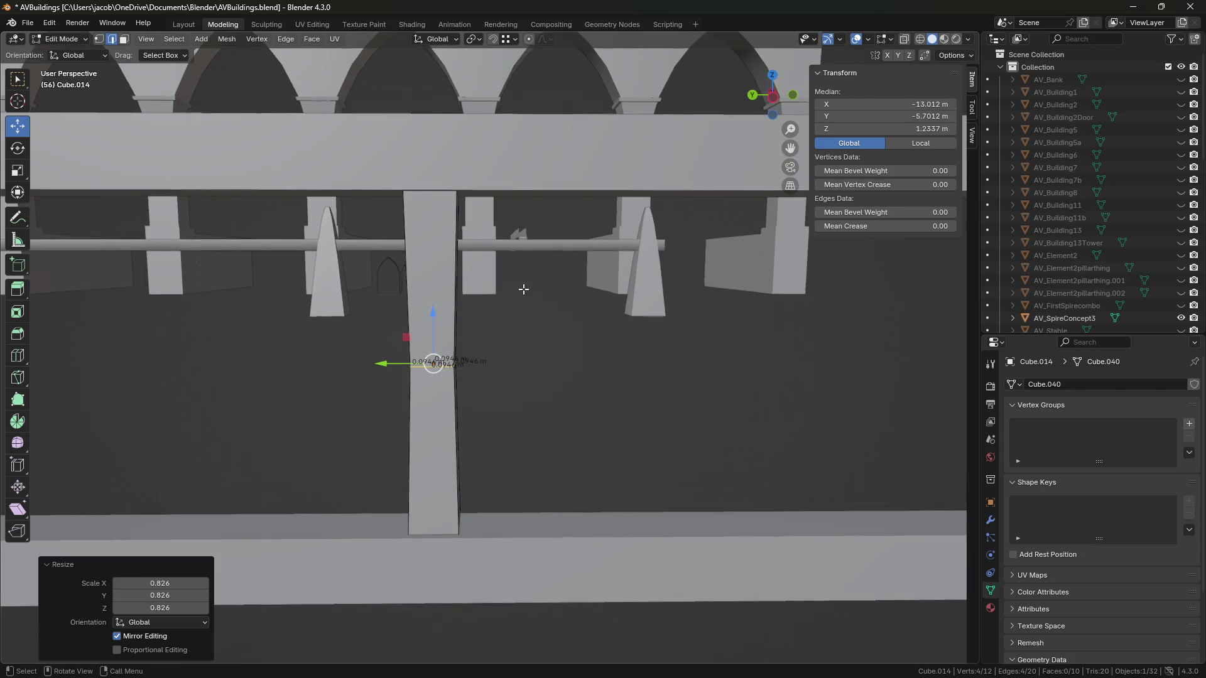
{"action": "key", "text": "Tab"}
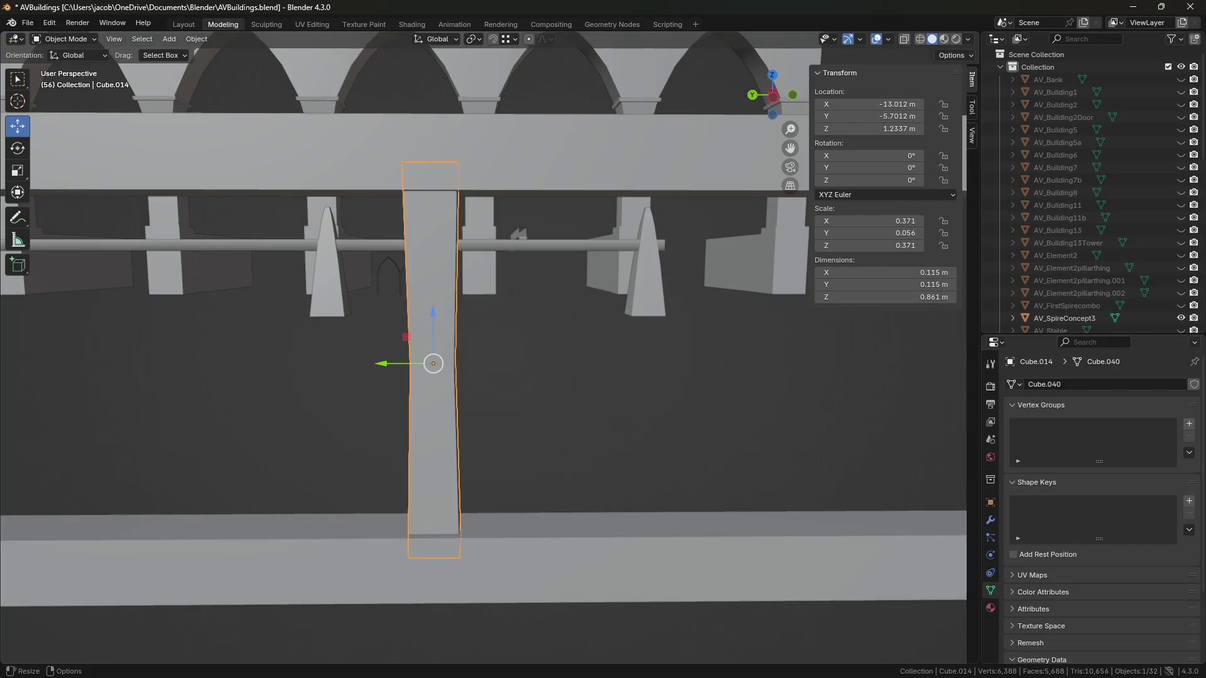
Step: Stretch the baluster vertically, then try widening its middle loop and undo it
{"action": "left_click", "coordinate": [18, 171]}
{"action": "left_click_drag", "start_coordinate": [432, 321], "coordinate": [432, 325]}
{"action": "key", "text": "Tab"}
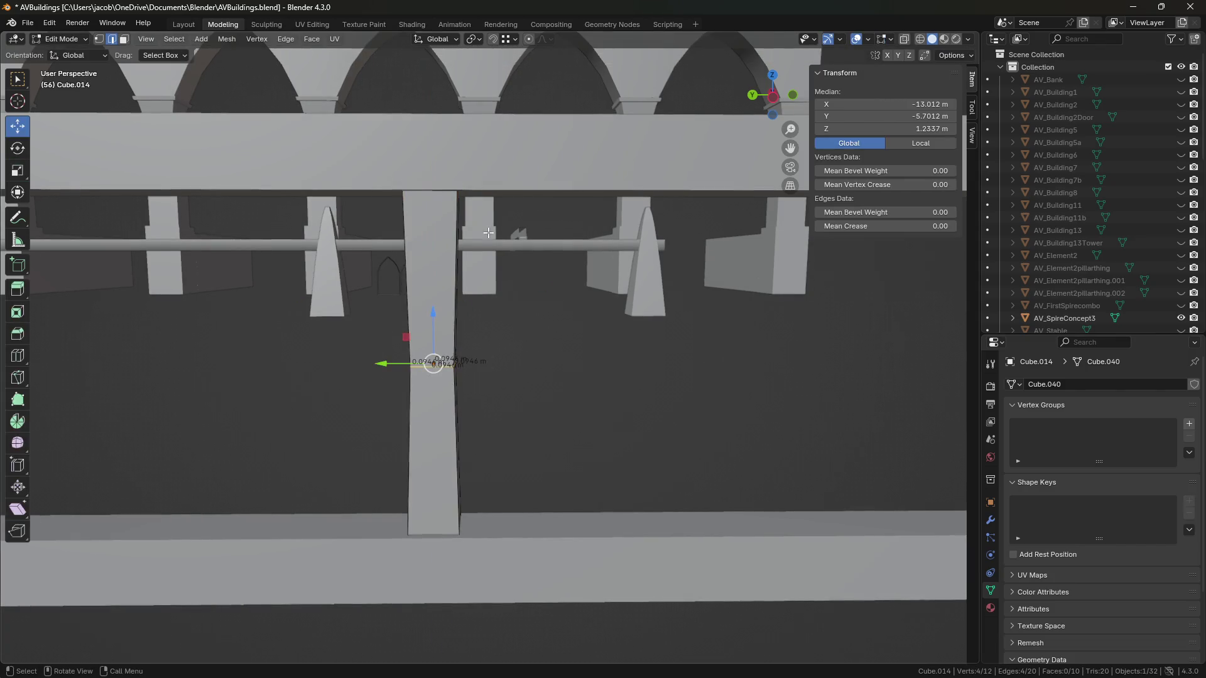
{"action": "key", "text": "Tab"}
{"action": "left_click", "coordinate": [438, 189]}
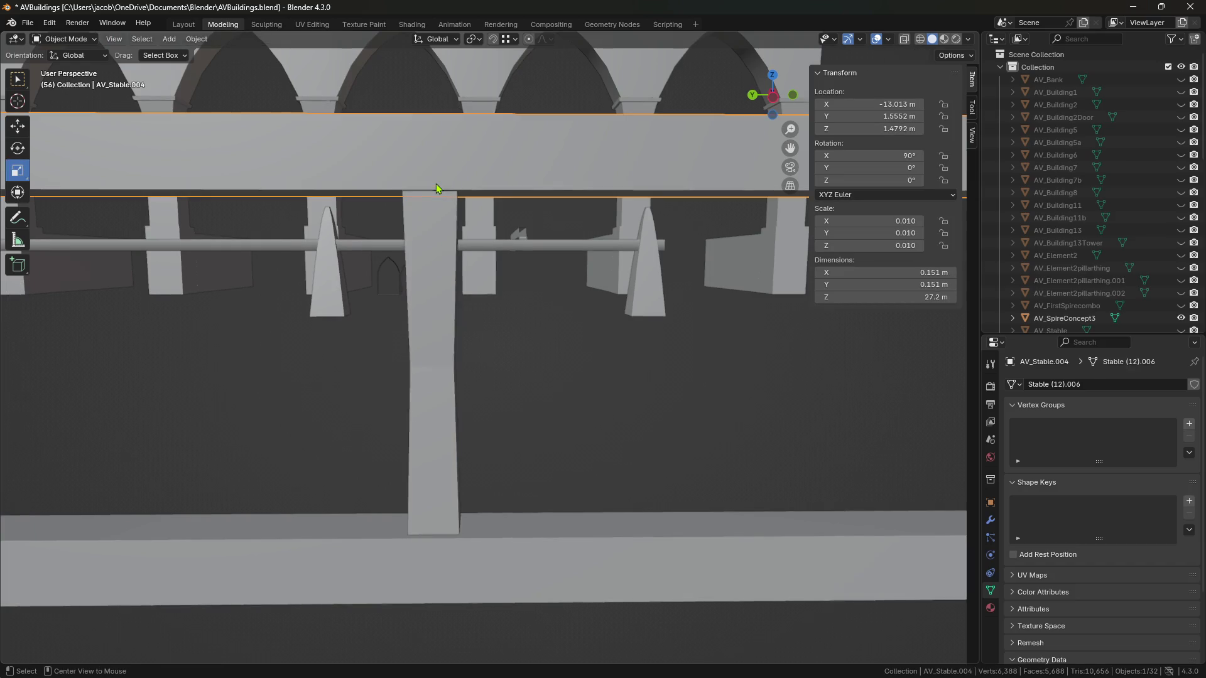
{"action": "left_click", "coordinate": [432, 228]}
{"action": "key", "text": "Tab"}
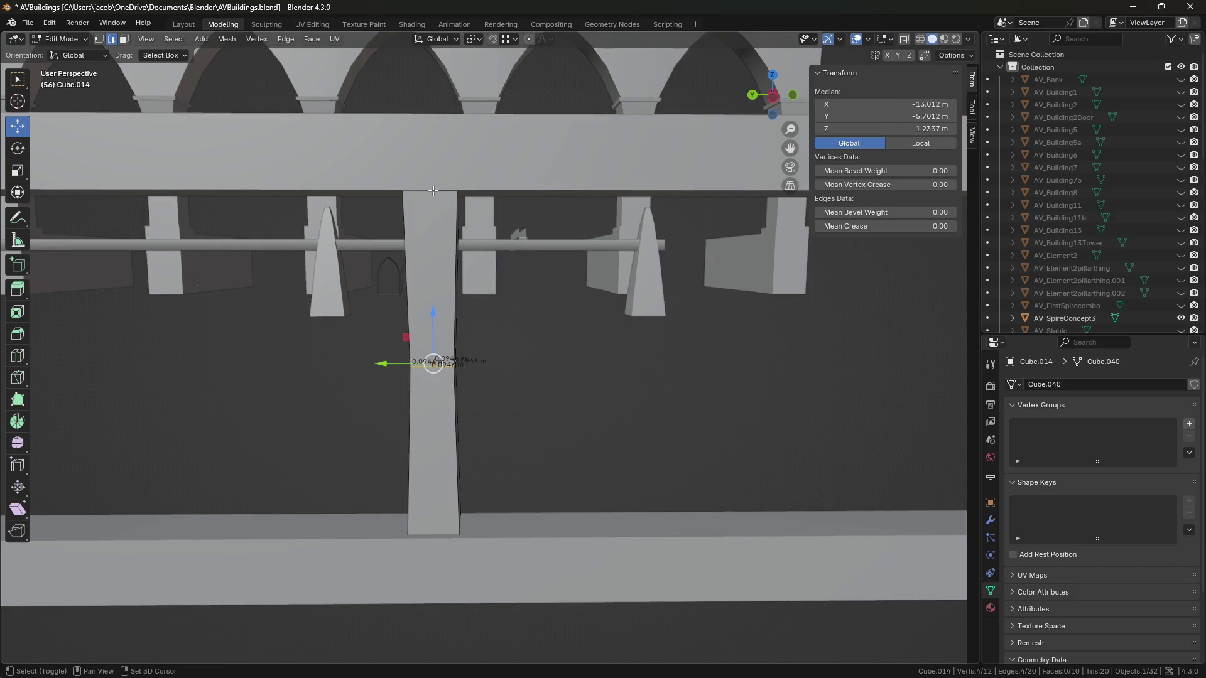
{"action": "middle_click_drag", "start_coordinate": [470, 224], "coordinate": [471, 229]}
{"action": "key", "text": "s"}
{"action": "left_click", "coordinate": [560, 276]}
{"action": "key", "text": "ctrl+z"}
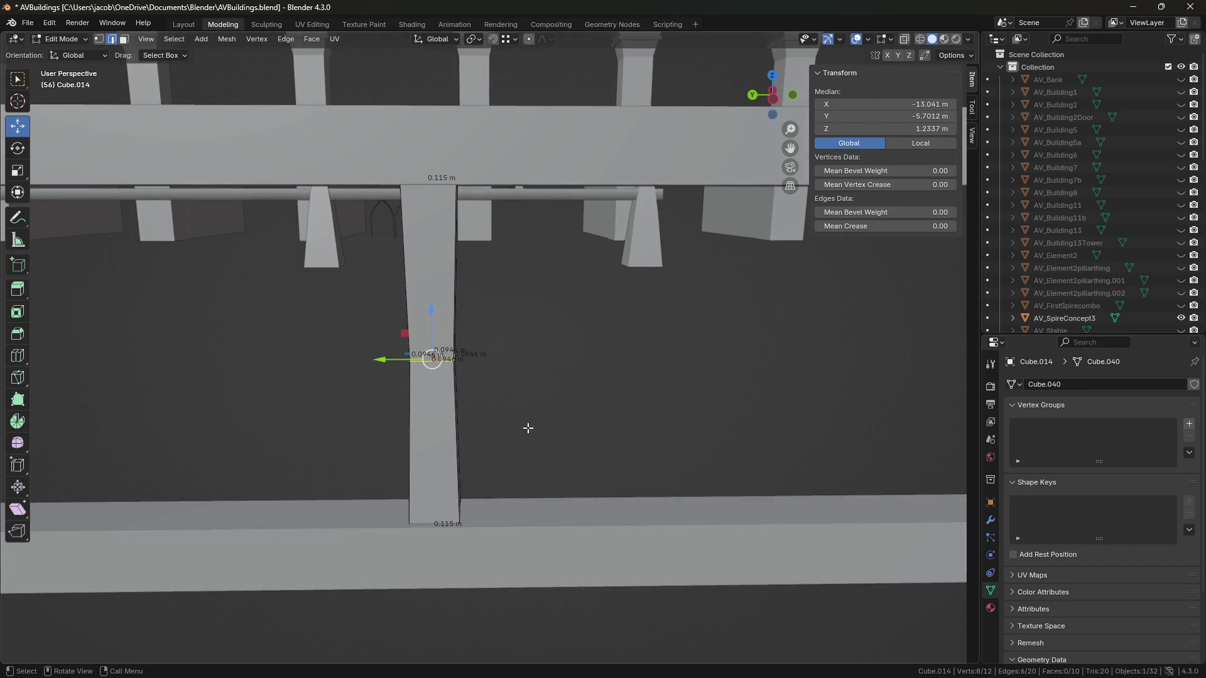
Step: Select the baluster's top and bottom vertices in X-ray, try scaling them, then undo
{"action": "left_click", "coordinate": [919, 40]}
{"action": "key", "text": "1"}
{"action": "left_click_drag", "start_coordinate": [270, 144], "coordinate": [515, 213]}
{"action": "left_click_drag", "start_coordinate": [511, 479], "coordinate": [395, 537], "text": "shift"}
{"action": "mouse_move", "coordinate": [430, 459]}
{"action": "middle_mouse_down"}
{"action": "mouse_move", "coordinate": [565, 452]}
{"action": "mouse_move", "coordinate": [571, 415]}
{"action": "middle_mouse_up"}
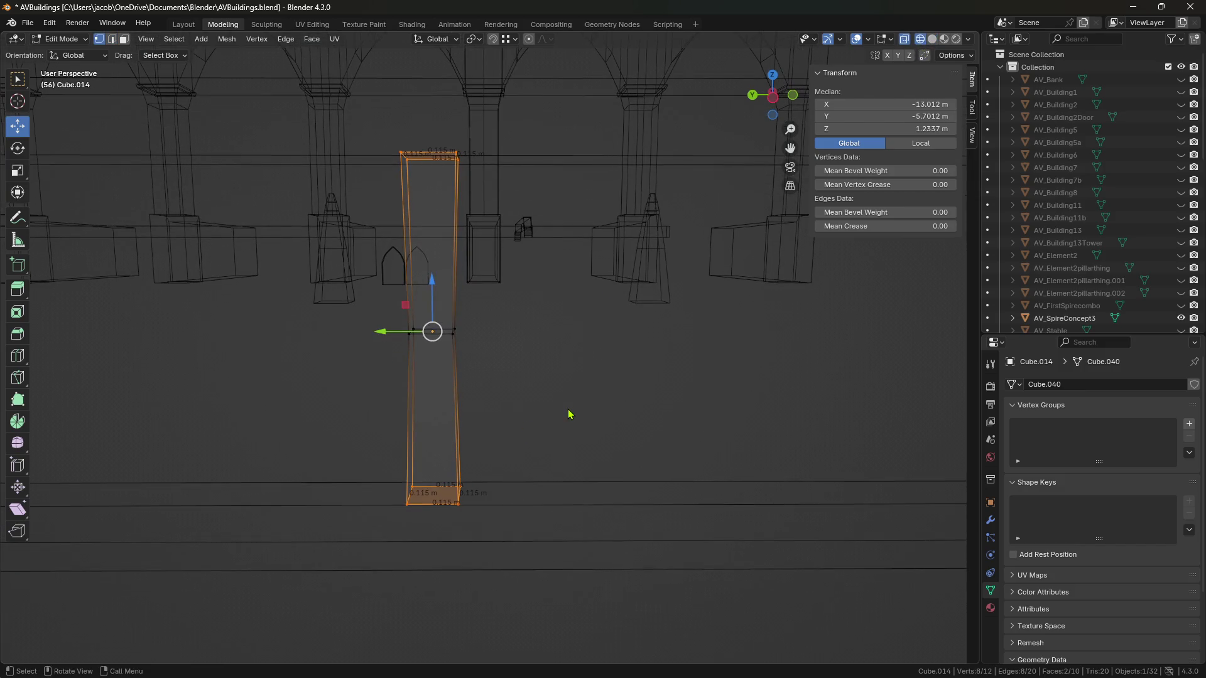
{"action": "key", "text": "s"}
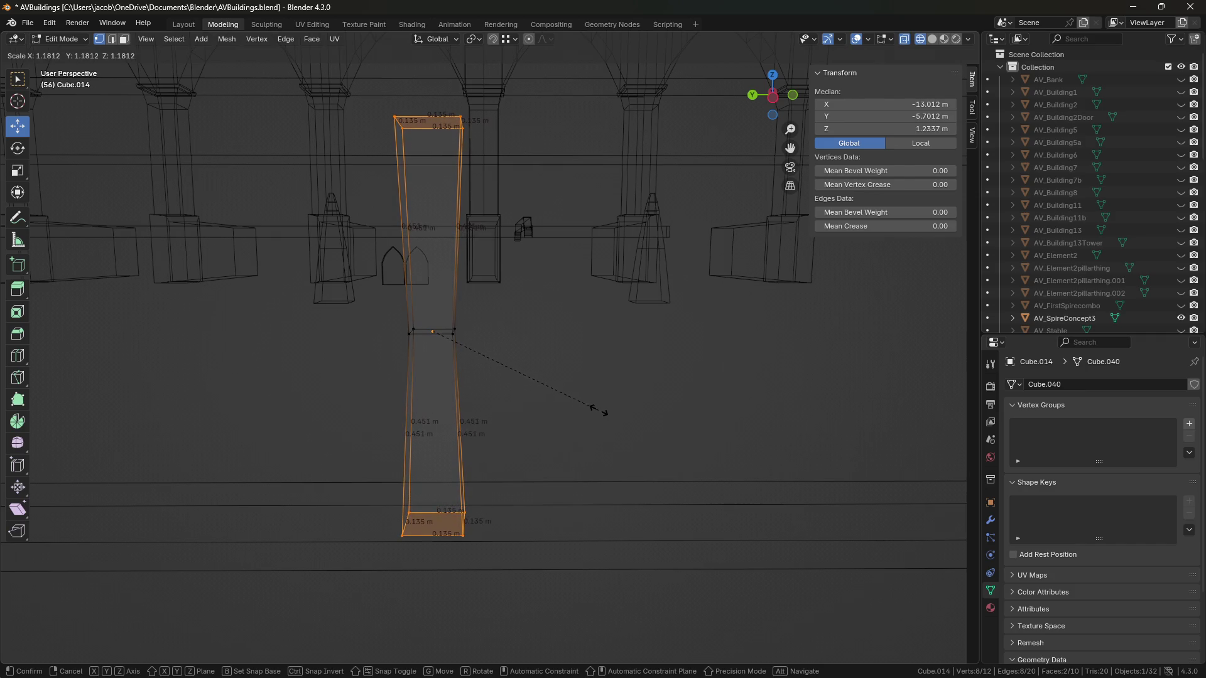
{"action": "left_click", "coordinate": [599, 411]}
{"action": "key", "text": "ctrl+z"}
{"action": "key", "text": "ctrl+z"}
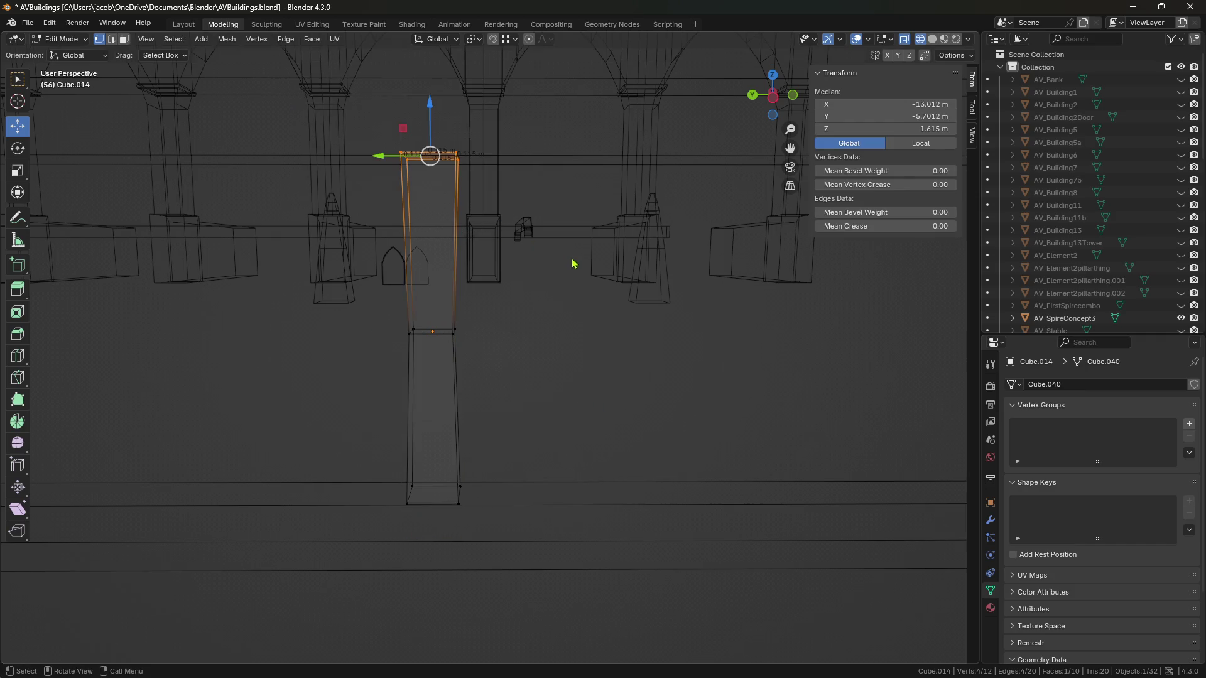
Step: Flare out the baluster's top, widen its base, and save the file
{"action": "key", "text": "s"}
{"action": "left_click", "coordinate": [603, 277]}
{"action": "left_click_drag", "start_coordinate": [377, 472], "coordinate": [548, 504]}
{"action": "key", "text": "s"}
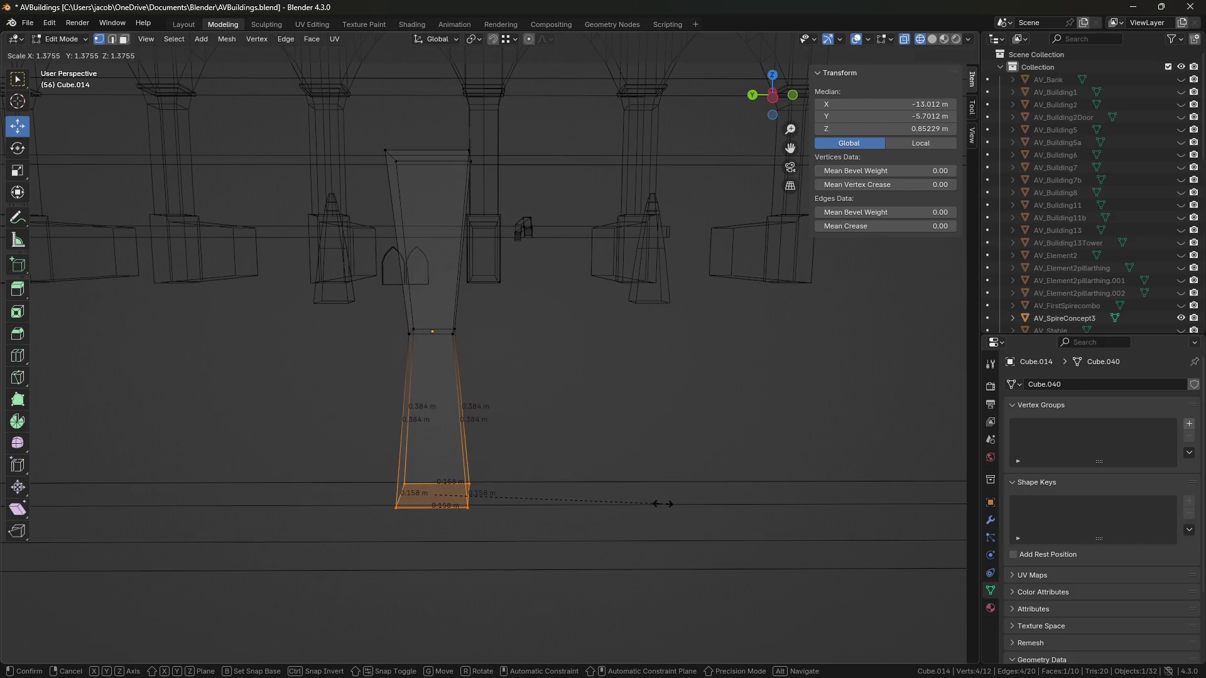
{"action": "left_click", "coordinate": [653, 506]}
{"action": "key", "text": "Tab"}
{"action": "key", "text": "ctrl+s"}
{"action": "key", "text": "shift+z"}
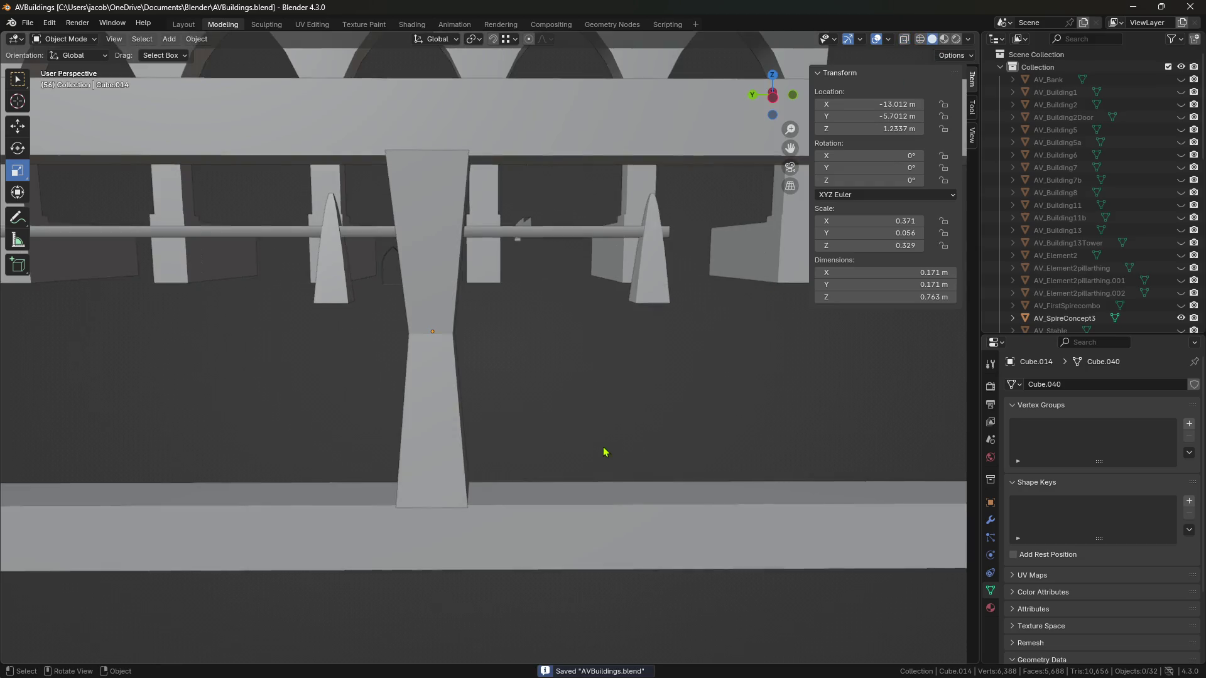
Step: Reselect the flared baluster in Edit Mode and select its top face
{"action": "mouse_move", "coordinate": [596, 394]}
{"action": "middle_mouse_down"}
{"action": "mouse_move", "coordinate": [484, 396]}
{"action": "mouse_move", "coordinate": [388, 422]}
{"action": "middle_mouse_up"}
{"action": "left_click", "coordinate": [440, 270]}
{"action": "mouse_move", "coordinate": [440, 270]}
{"action": "middle_mouse_down"}
{"action": "mouse_move", "coordinate": [480, 465]}
{"action": "mouse_move", "coordinate": [514, 492]}
{"action": "mouse_move", "coordinate": [520, 534]}
{"action": "mouse_move", "coordinate": [511, 433]}
{"action": "mouse_move", "coordinate": [525, 347]}
{"action": "mouse_move", "coordinate": [433, 364]}
{"action": "mouse_move", "coordinate": [641, 356]}
{"action": "mouse_move", "coordinate": [585, 245]}
{"action": "mouse_move", "coordinate": [633, 251]}
{"action": "middle_mouse_up"}
{"action": "left_click", "coordinate": [584, 245]}
{"action": "key", "text": "Tab"}
{"action": "left_click_drag", "start_coordinate": [632, 251], "coordinate": [439, 175]}
{"action": "scroll", "coordinate": [450, 309], "scroll_direction": "up", "scroll_amount": 3}
{"action": "scroll", "coordinate": [705, 292], "scroll_direction": "up", "scroll_amount": 2}
{"action": "middle_click_drag", "start_coordinate": [705, 292], "coordinate": [672, 344]}
Step: Shrink the baluster's top face slightly and readjust its width
{"action": "key", "text": "s"}
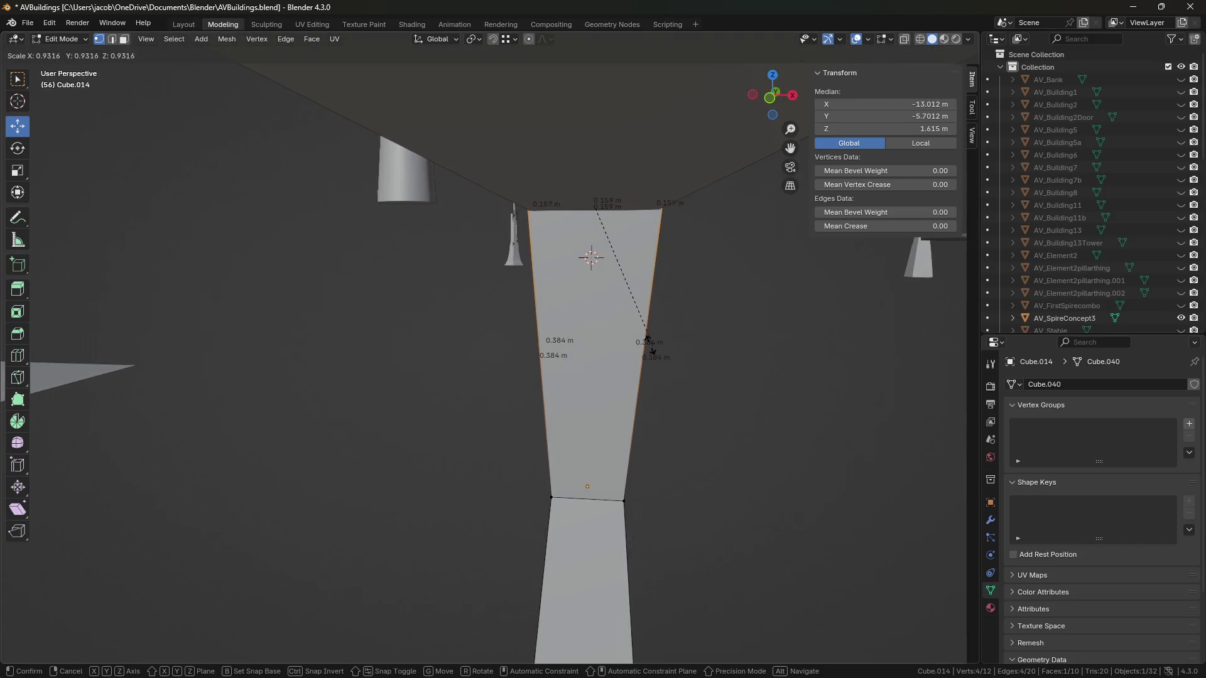
{"action": "left_click", "coordinate": [647, 339]}
{"action": "scroll", "coordinate": [667, 339], "scroll_direction": "down", "scroll_amount": 5}
{"action": "mouse_move", "coordinate": [654, 350]}
{"action": "middle_mouse_down"}
{"action": "mouse_move", "coordinate": [614, 296]}
{"action": "mouse_move", "coordinate": [641, 315]}
{"action": "mouse_move", "coordinate": [623, 355]}
{"action": "mouse_move", "coordinate": [627, 450]}
{"action": "mouse_move", "coordinate": [650, 521]}
{"action": "mouse_move", "coordinate": [605, 350]}
{"action": "mouse_move", "coordinate": [666, 412]}
{"action": "mouse_move", "coordinate": [552, 398]}
{"action": "middle_mouse_up"}
{"action": "key", "text": "s"}
{"action": "left_click", "coordinate": [647, 319]}
Step: Narrow the baluster's bottom face and readjust the base width
{"action": "scroll", "coordinate": [626, 363], "scroll_direction": "up", "scroll_amount": 5}
{"action": "left_click", "coordinate": [606, 350]}
{"action": "key", "text": "s"}
{"action": "left_click", "coordinate": [700, 423]}
{"action": "mouse_move", "coordinate": [699, 423]}
{"action": "middle_mouse_down"}
{"action": "mouse_move", "coordinate": [721, 444]}
{"action": "mouse_move", "coordinate": [671, 455]}
{"action": "mouse_move", "coordinate": [714, 422]}
{"action": "mouse_move", "coordinate": [552, 392]}
{"action": "middle_mouse_up"}
{"action": "key", "text": "s"}
{"action": "left_click", "coordinate": [670, 455]}
Step: Try pinching the baluster's waist to 0.661 and raising it, then undo both
{"action": "left_click_drag", "start_coordinate": [391, 261], "coordinate": [552, 350]}
{"action": "mouse_move", "coordinate": [552, 350]}
{"action": "middle_mouse_down"}
{"action": "mouse_move", "coordinate": [584, 318]}
{"action": "mouse_move", "coordinate": [571, 370]}
{"action": "mouse_move", "coordinate": [616, 363]}
{"action": "middle_mouse_up"}
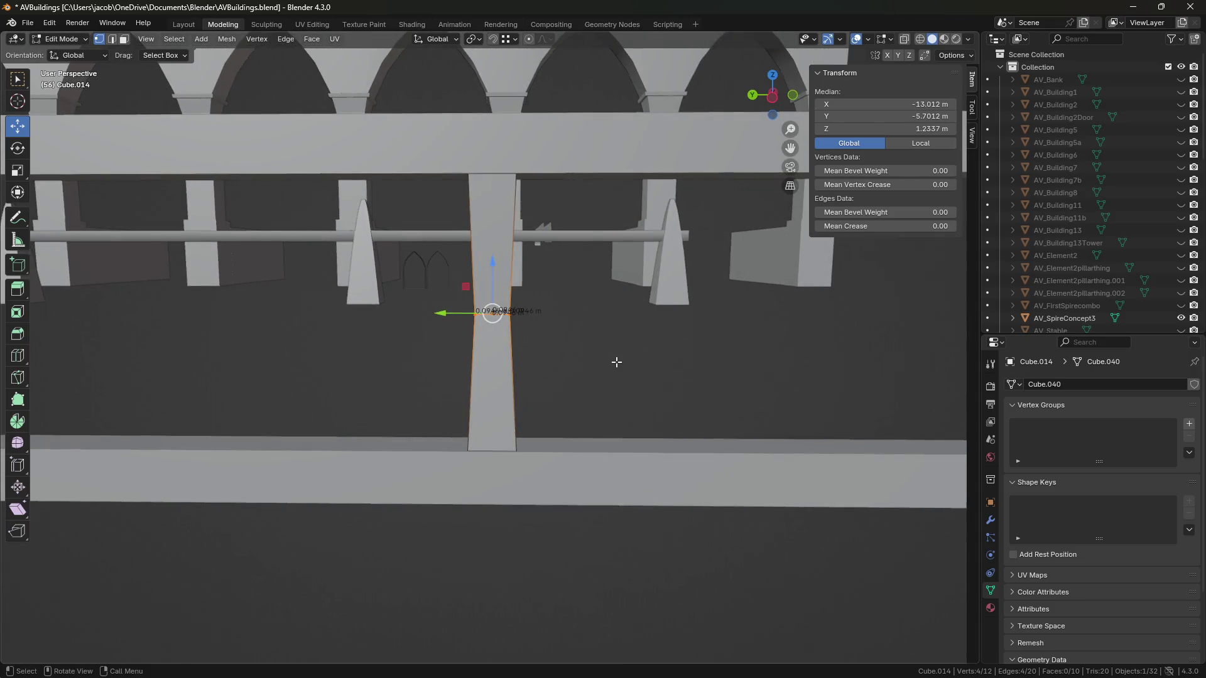
{"action": "key", "text": "s"}
{"action": "left_click", "coordinate": [561, 362]}
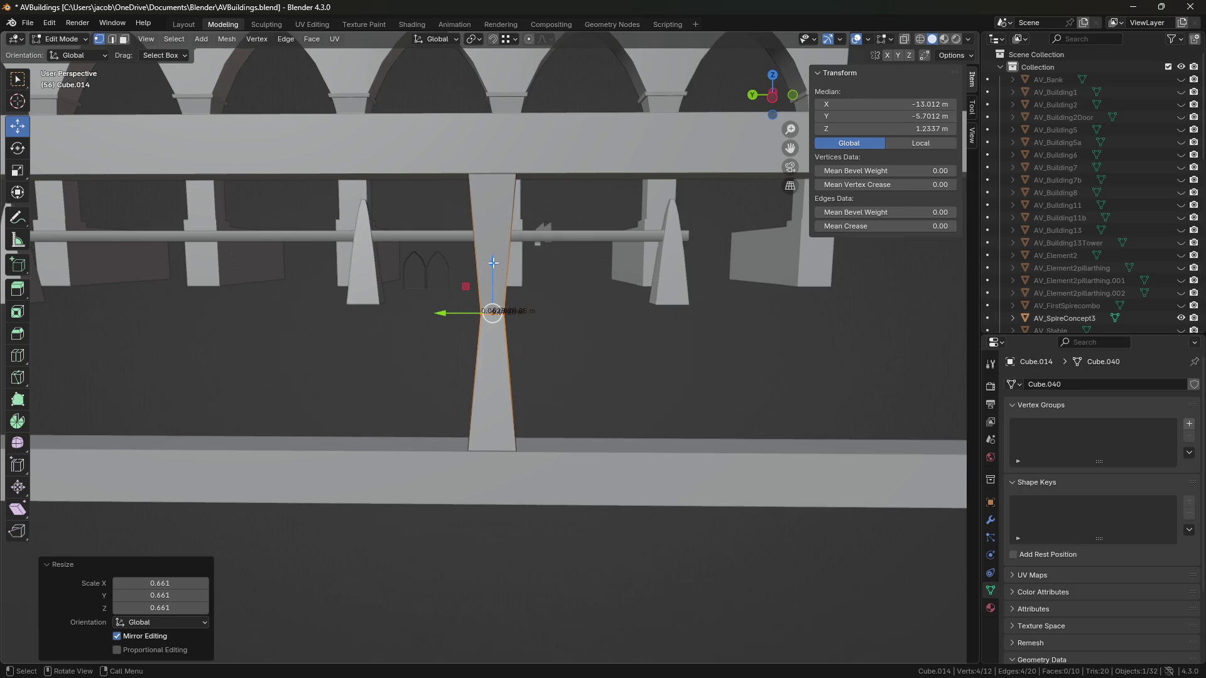
{"action": "mouse_move", "coordinate": [497, 266]}
{"action": "left_mouse_down"}
{"action": "mouse_move", "coordinate": [497, 165]}
{"action": "mouse_move", "coordinate": [565, 236]}
{"action": "left_mouse_up"}
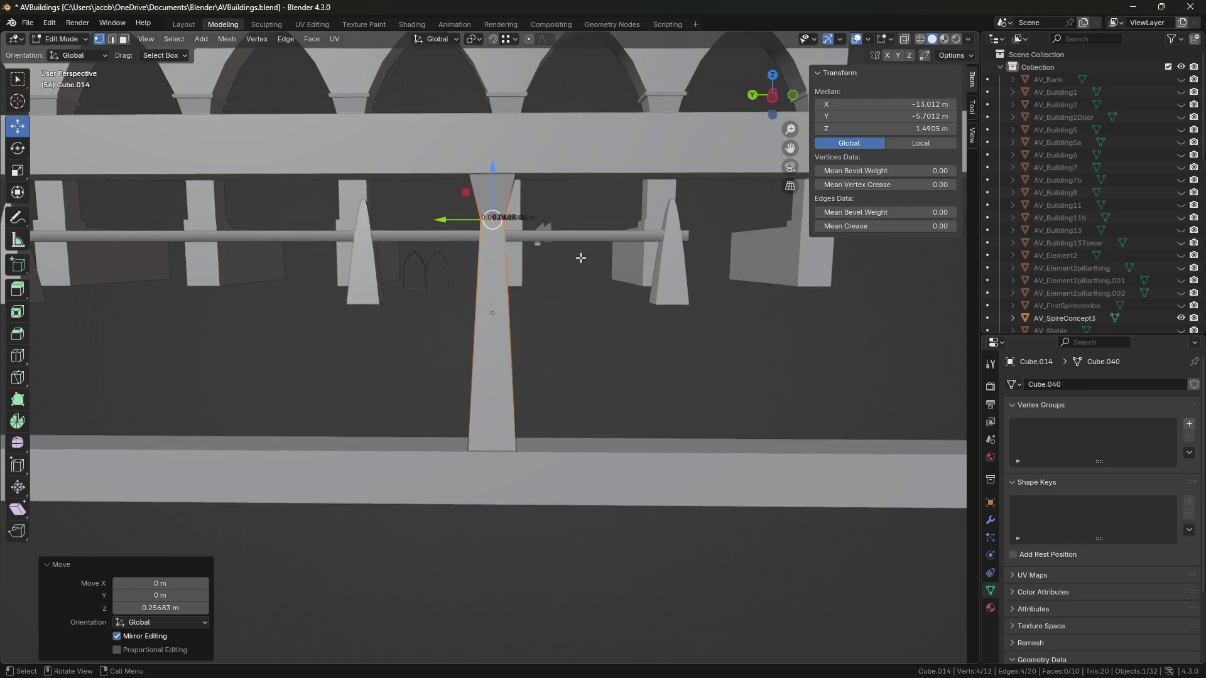
{"action": "key", "text": "ctrl+z"}
{"action": "key", "text": "ctrl+z"}
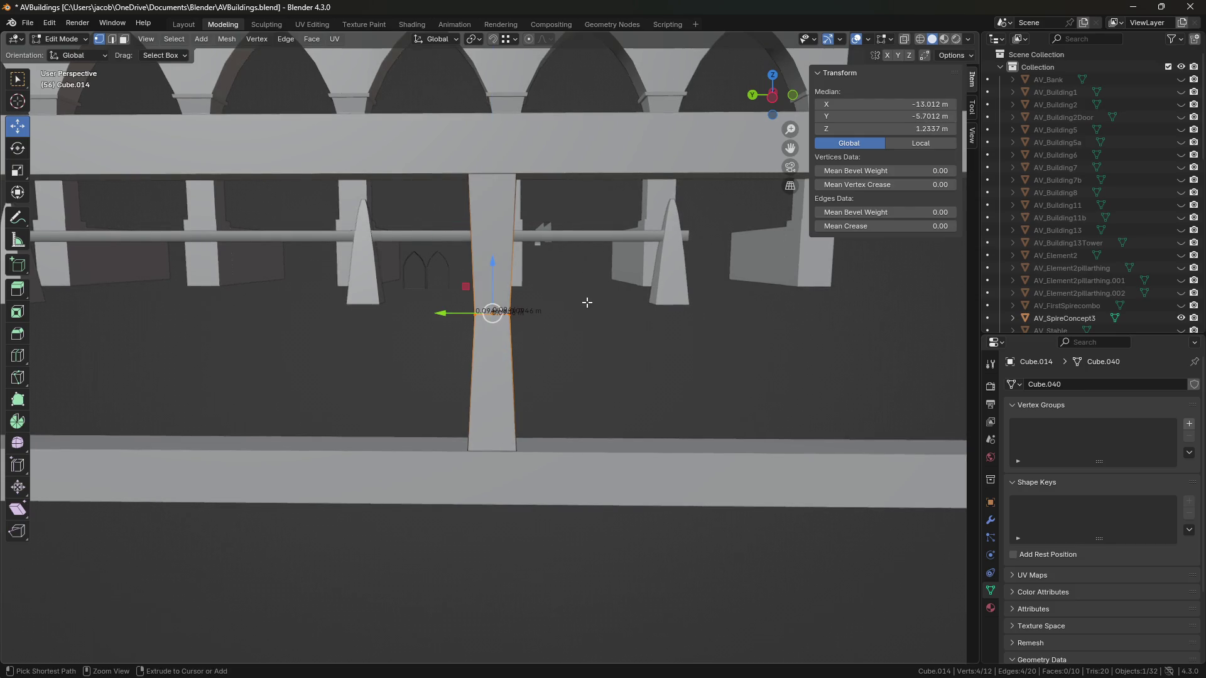
{"action": "key", "text": "ctrl+z"}
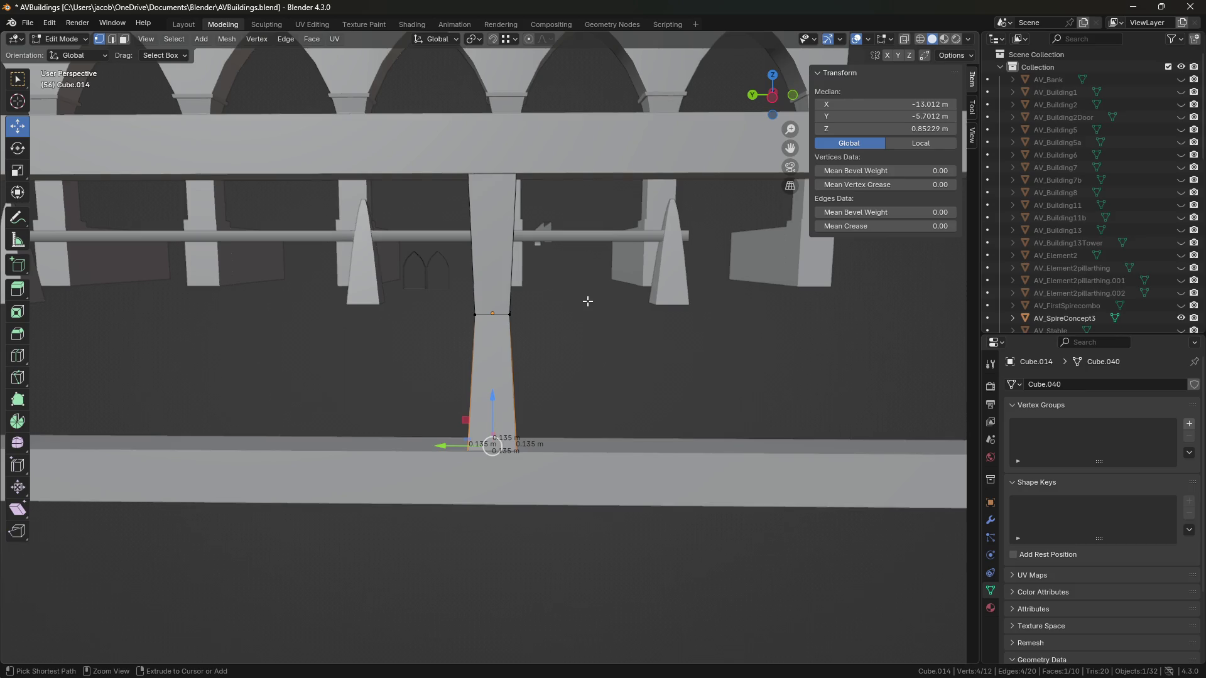
Step: With X-ray on, select the pillar's upper and lower face loops and delete them as faces
{"action": "left_click", "coordinate": [565, 321]}
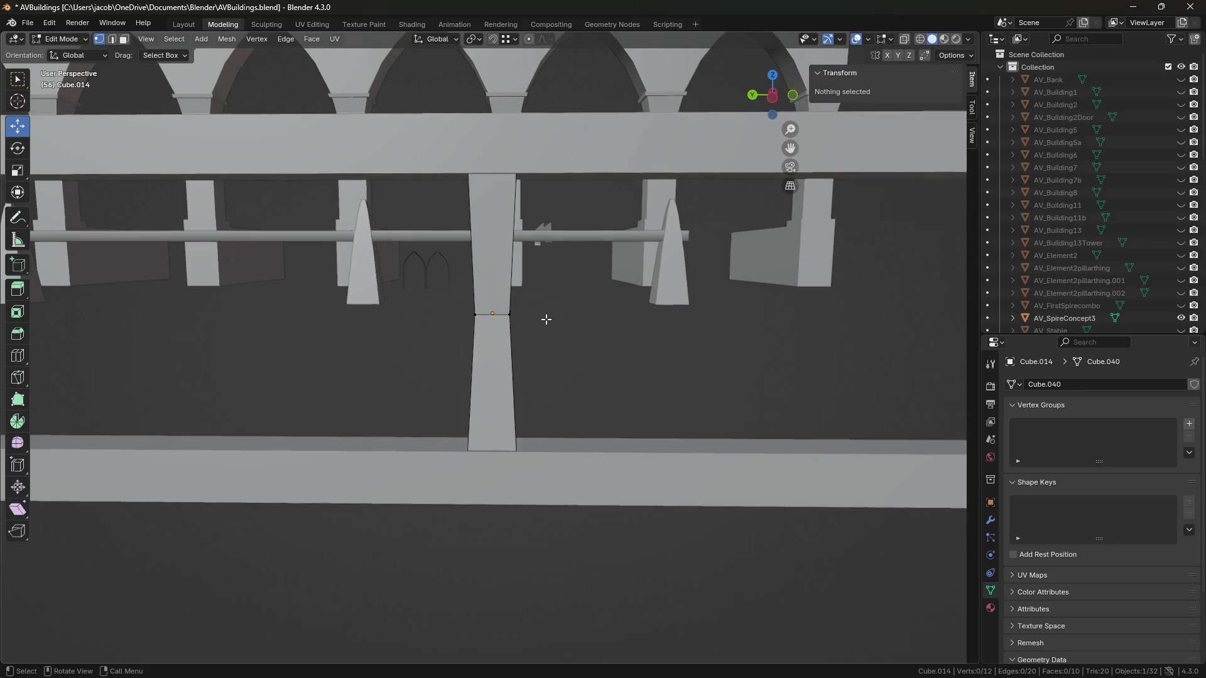
{"action": "scroll", "coordinate": [571, 345], "scroll_direction": "up", "scroll_amount": 3}
{"action": "mouse_move", "coordinate": [579, 347]}
{"action": "middle_mouse_down"}
{"action": "mouse_move", "coordinate": [614, 342]}
{"action": "mouse_move", "coordinate": [566, 352]}
{"action": "mouse_move", "coordinate": [538, 304]}
{"action": "middle_mouse_up"}
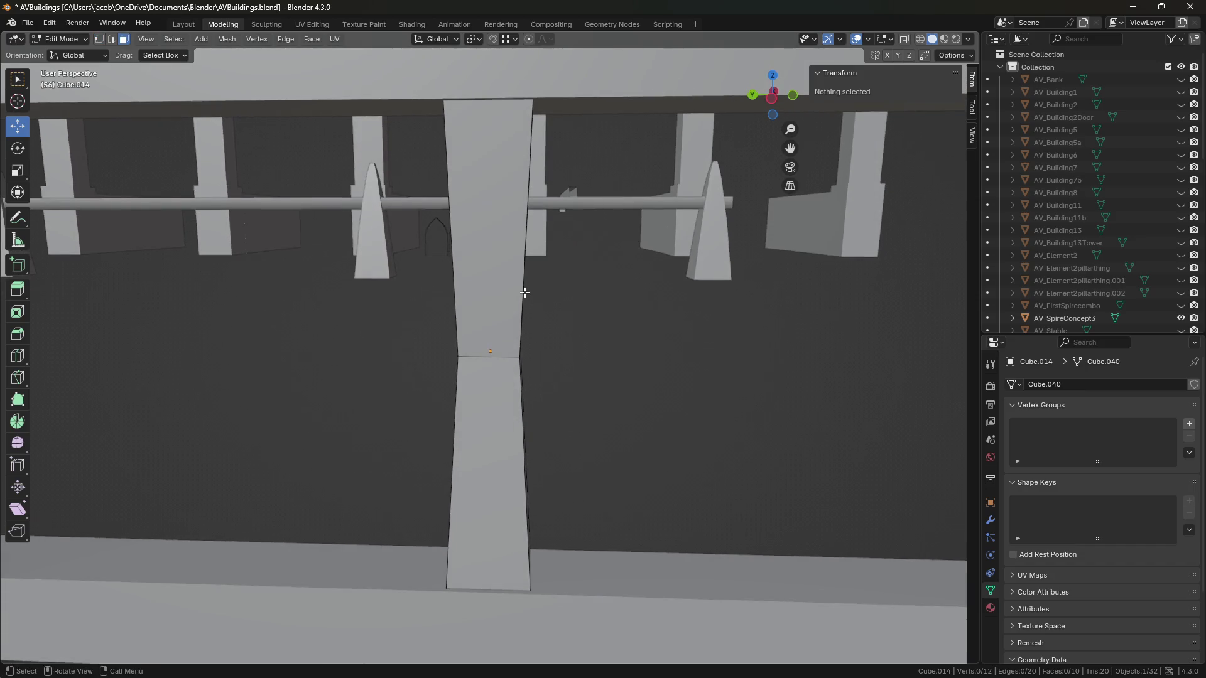
{"action": "left_click", "coordinate": [920, 39]}
{"action": "mouse_move", "coordinate": [666, 145]}
{"action": "middle_mouse_down"}
{"action": "mouse_move", "coordinate": [640, 197]}
{"action": "mouse_move", "coordinate": [538, 245]}
{"action": "middle_mouse_up"}
{"action": "left_click", "coordinate": [537, 245], "text": "alt"}
{"action": "left_click", "coordinate": [520, 423], "text": "shift"}
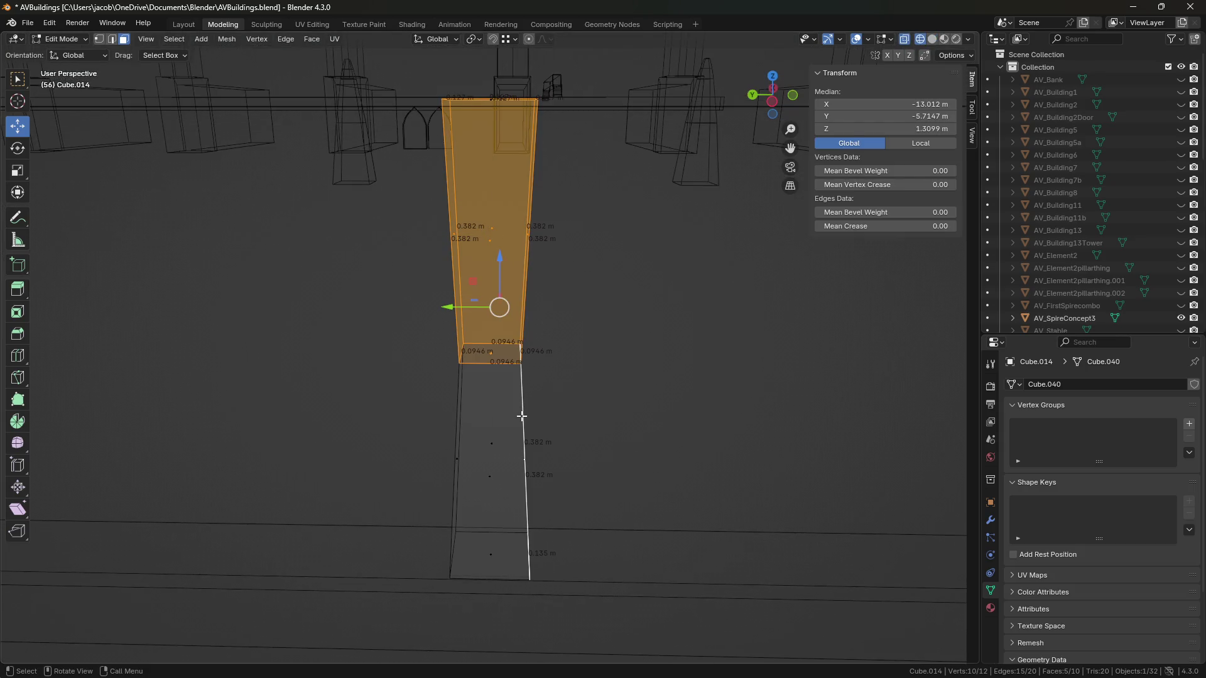
{"action": "left_click", "coordinate": [522, 422], "text": "alt+shift"}
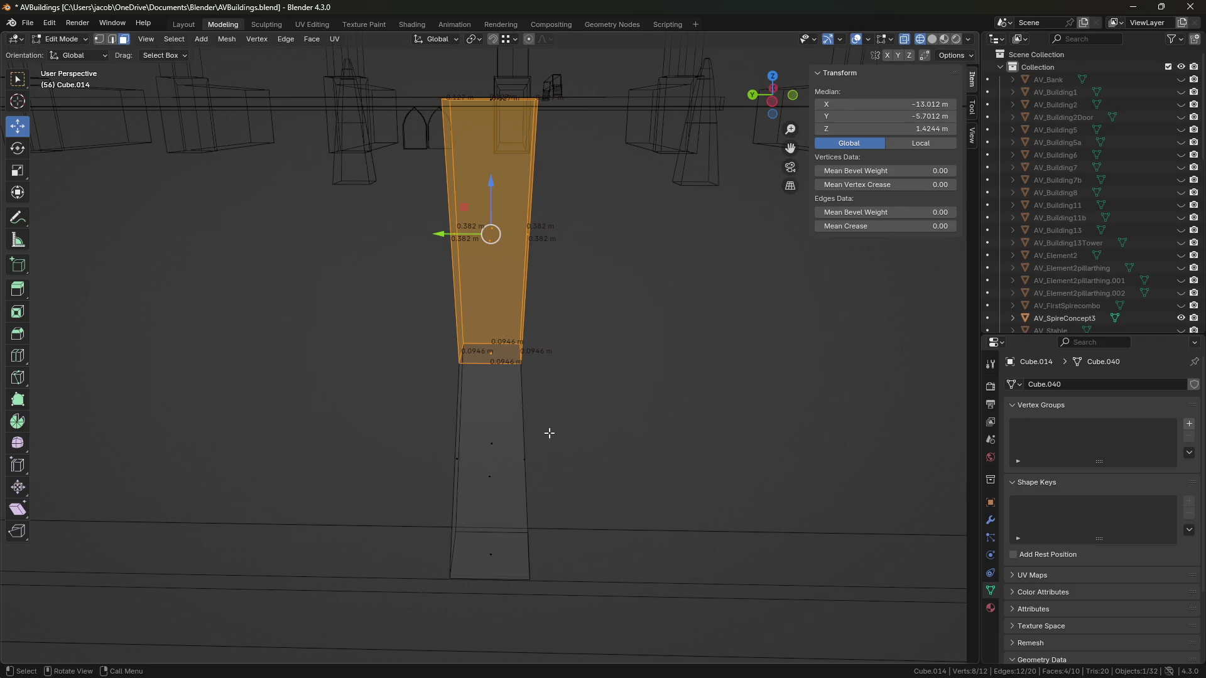
{"action": "left_click", "coordinate": [556, 430], "text": "alt+shift"}
{"action": "mouse_move", "coordinate": [588, 403]}
{"action": "middle_mouse_down"}
{"action": "mouse_move", "coordinate": [576, 380]}
{"action": "mouse_move", "coordinate": [561, 453]}
{"action": "middle_mouse_up"}
{"action": "key", "text": "x"}
{"action": "left_click", "coordinate": [578, 383]}
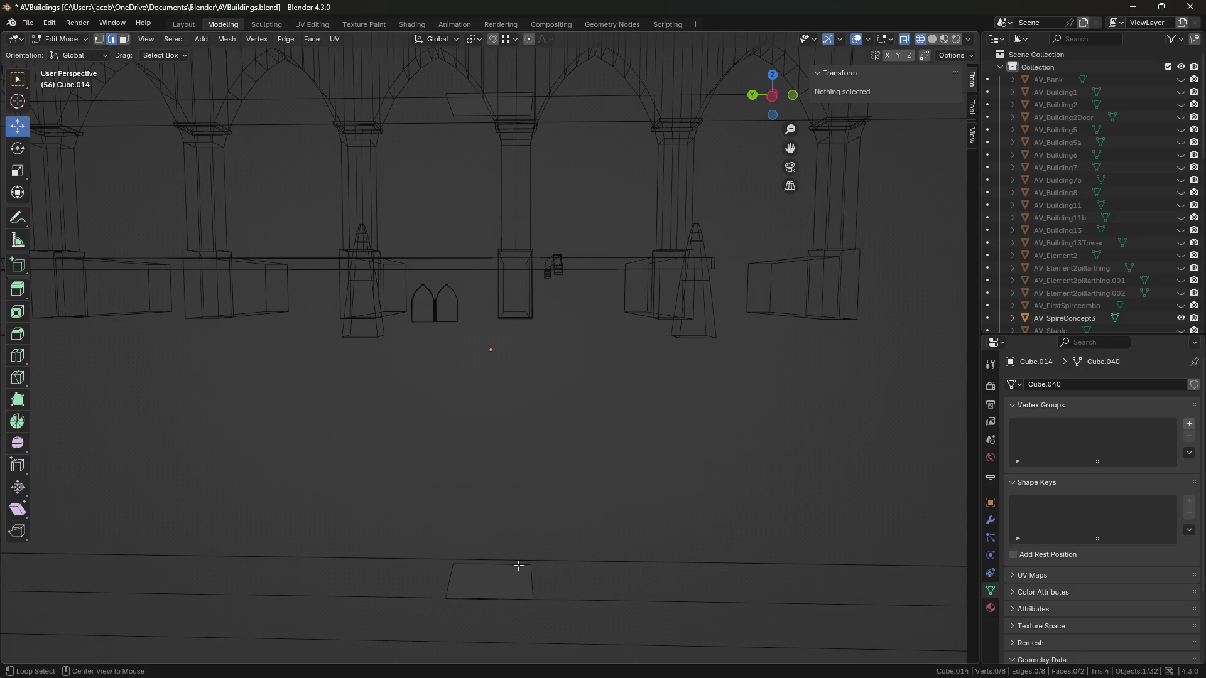
Step: Bridge the pillar's top and bottom caps into a closed box with Bridge Edge Loops
{"action": "left_click", "coordinate": [518, 565], "text": "alt"}
{"action": "mouse_move", "coordinate": [398, 527]}
{"action": "middle_mouse_down"}
{"action": "mouse_move", "coordinate": [587, 463]}
{"action": "mouse_move", "coordinate": [597, 355]}
{"action": "mouse_move", "coordinate": [554, 404]}
{"action": "middle_mouse_up"}
{"action": "key", "text": "a"}
{"action": "key", "text": "ctrl+e"}
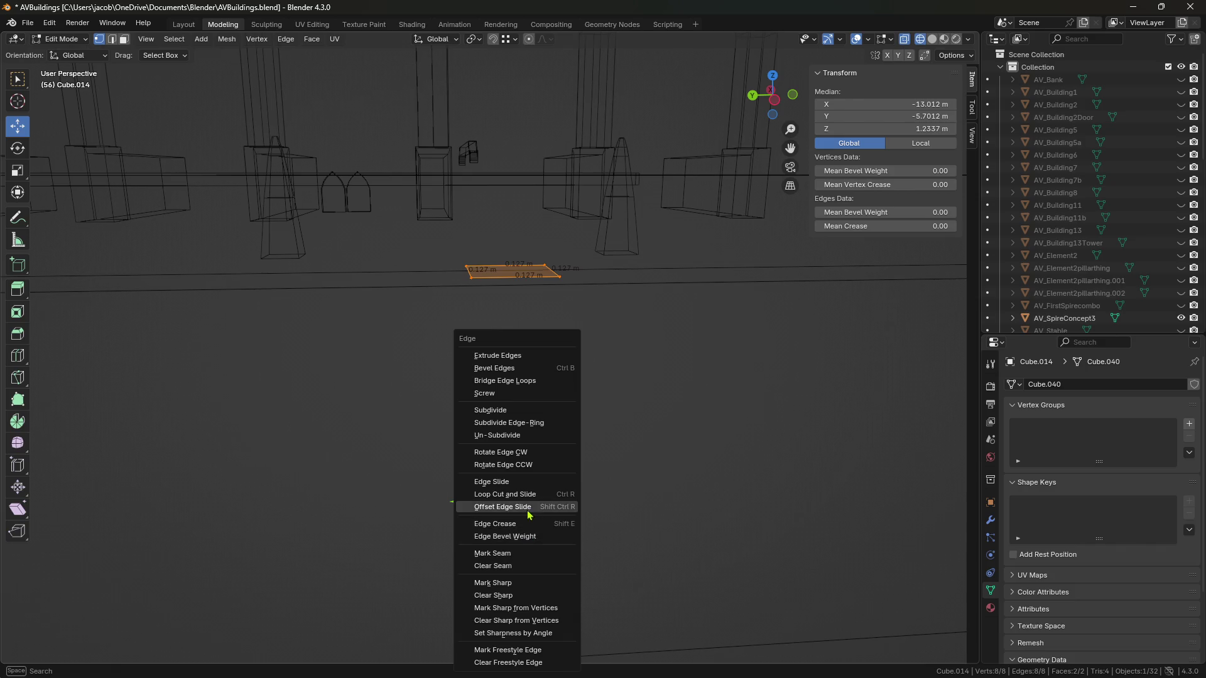
{"action": "left_click", "coordinate": [504, 381]}
Step: Add two centred loop cuts and scale them to 0.491 for an hourglass waist, then return to Object Mode
{"action": "mouse_move", "coordinate": [565, 409]}
{"action": "middle_mouse_down"}
{"action": "mouse_move", "coordinate": [640, 334]}
{"action": "mouse_move", "coordinate": [524, 386]}
{"action": "middle_mouse_up"}
{"action": "left_click", "coordinate": [551, 384]}
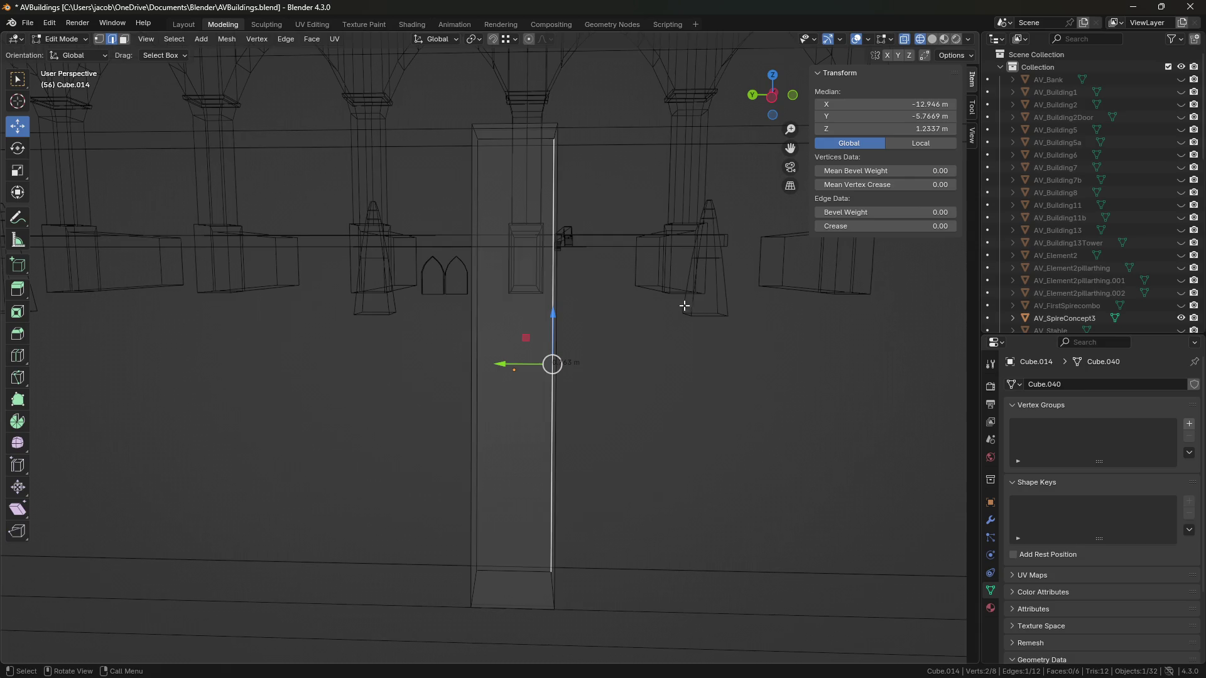
{"action": "left_click", "coordinate": [933, 40]}
{"action": "key", "text": "alt+z"}
{"action": "key", "text": "alt+z"}
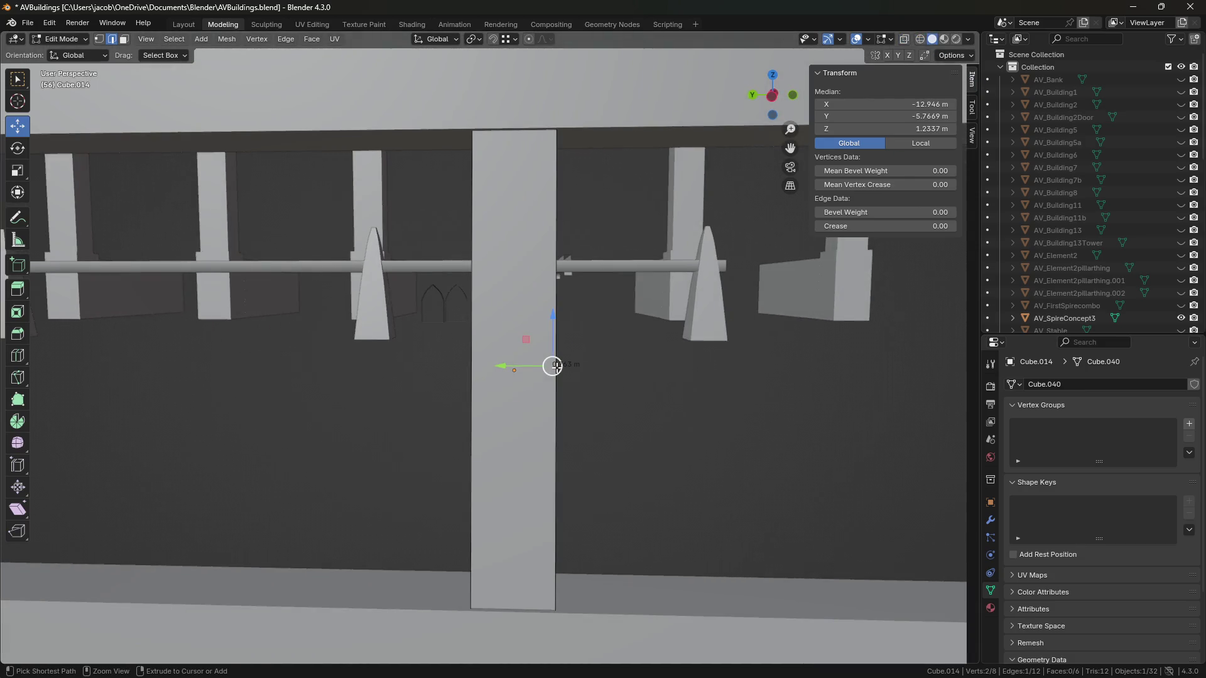
{"action": "key", "text": "ctrl+r"}
{"action": "right_click", "coordinate": [553, 366]}
{"action": "key", "text": "s"}
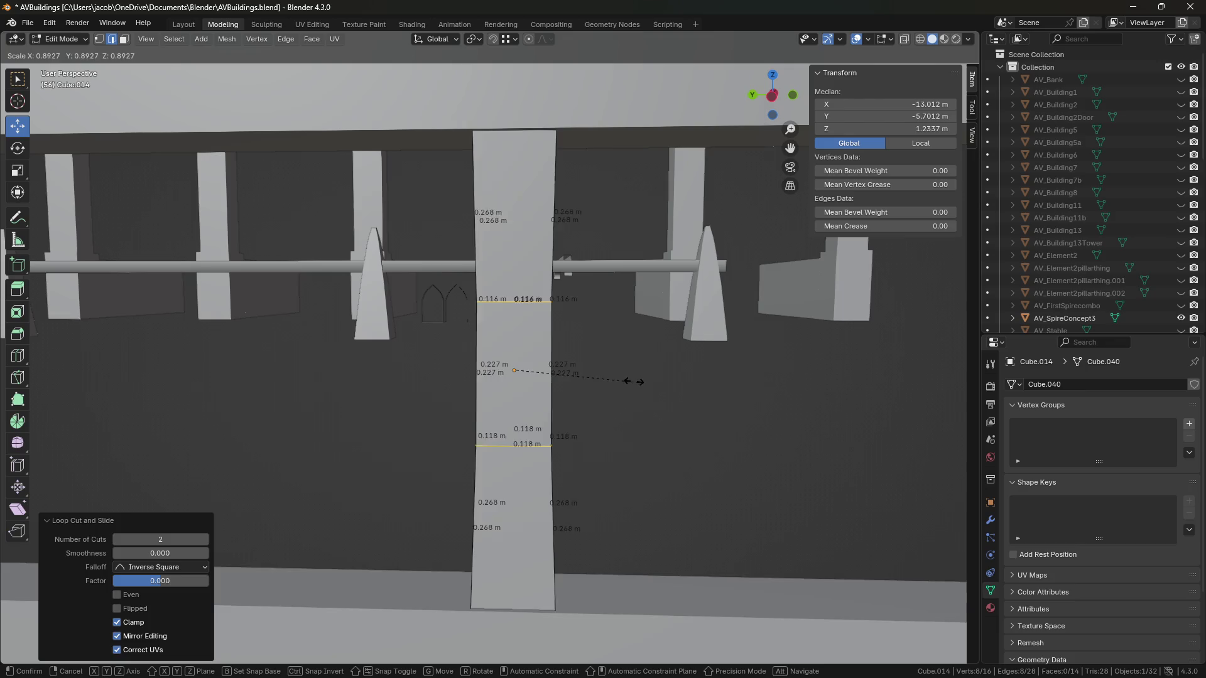
{"action": "left_click", "coordinate": [590, 373]}
{"action": "left_click", "coordinate": [581, 373]}
{"action": "mouse_move", "coordinate": [581, 373]}
{"action": "middle_mouse_down"}
{"action": "mouse_move", "coordinate": [614, 420]}
{"action": "mouse_move", "coordinate": [552, 419]}
{"action": "mouse_move", "coordinate": [660, 423]}
{"action": "mouse_move", "coordinate": [659, 436]}
{"action": "mouse_move", "coordinate": [576, 436]}
{"action": "mouse_move", "coordinate": [691, 428]}
{"action": "mouse_move", "coordinate": [576, 436]}
{"action": "mouse_move", "coordinate": [625, 432]}
{"action": "mouse_move", "coordinate": [611, 433]}
{"action": "mouse_move", "coordinate": [667, 450]}
{"action": "mouse_move", "coordinate": [593, 436]}
{"action": "middle_mouse_up"}
{"action": "key", "text": "Tab"}
{"action": "scroll", "coordinate": [598, 436], "scroll_direction": "up", "scroll_amount": 5}
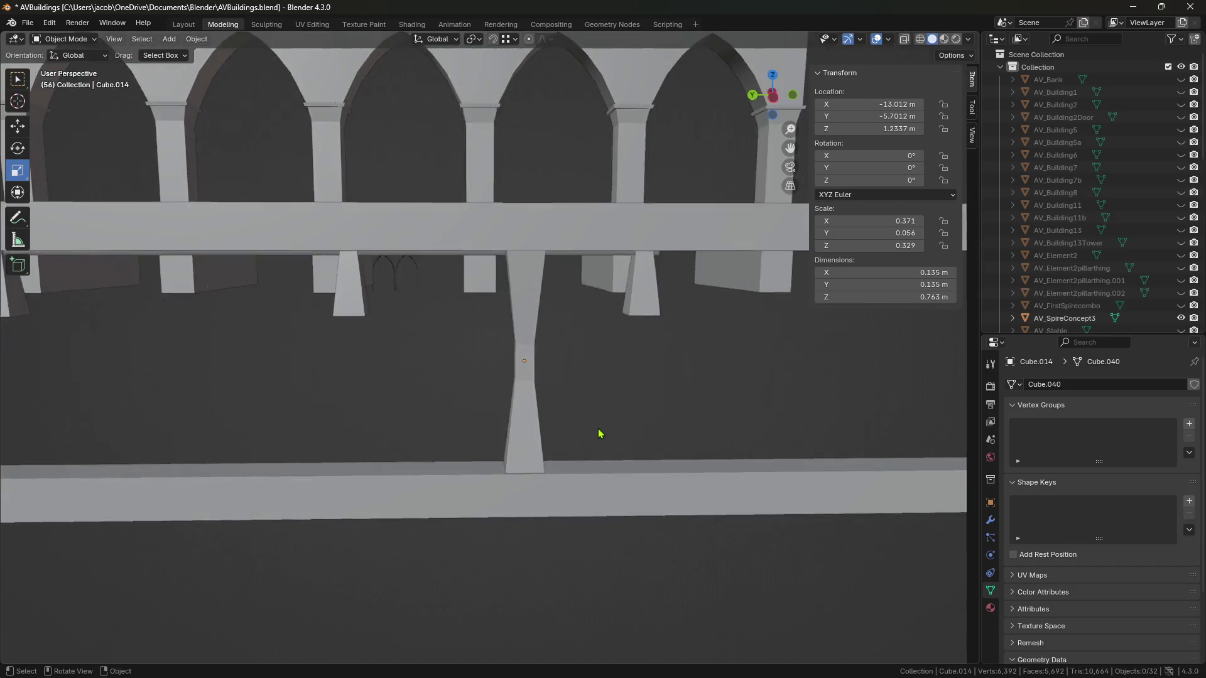
Step: In Edit Mode, select the baluster's middle loops and scale them vertically
{"action": "key", "text": "Tab"}
{"action": "left_click", "coordinate": [528, 392], "text": "alt"}
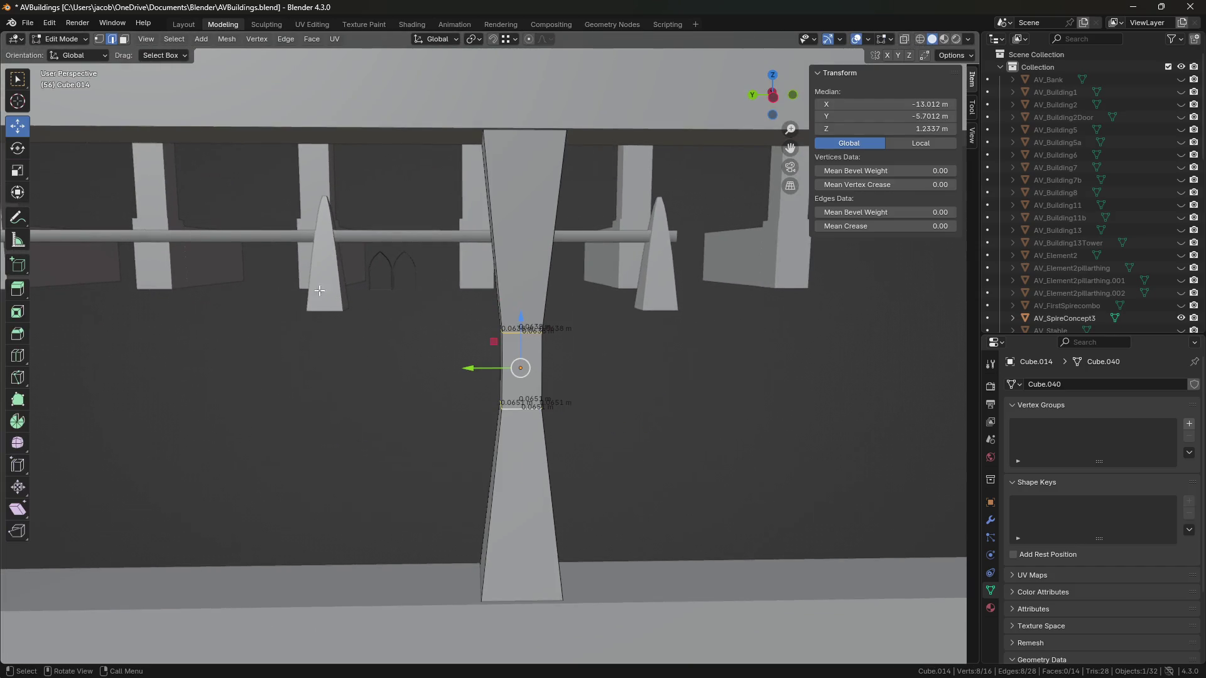
{"action": "mouse_move", "coordinate": [564, 327]}
{"action": "middle_mouse_down"}
{"action": "mouse_move", "coordinate": [640, 304]}
{"action": "mouse_move", "coordinate": [517, 318]}
{"action": "middle_mouse_up"}
{"action": "left_click_drag", "start_coordinate": [517, 317], "coordinate": [517, 308]}
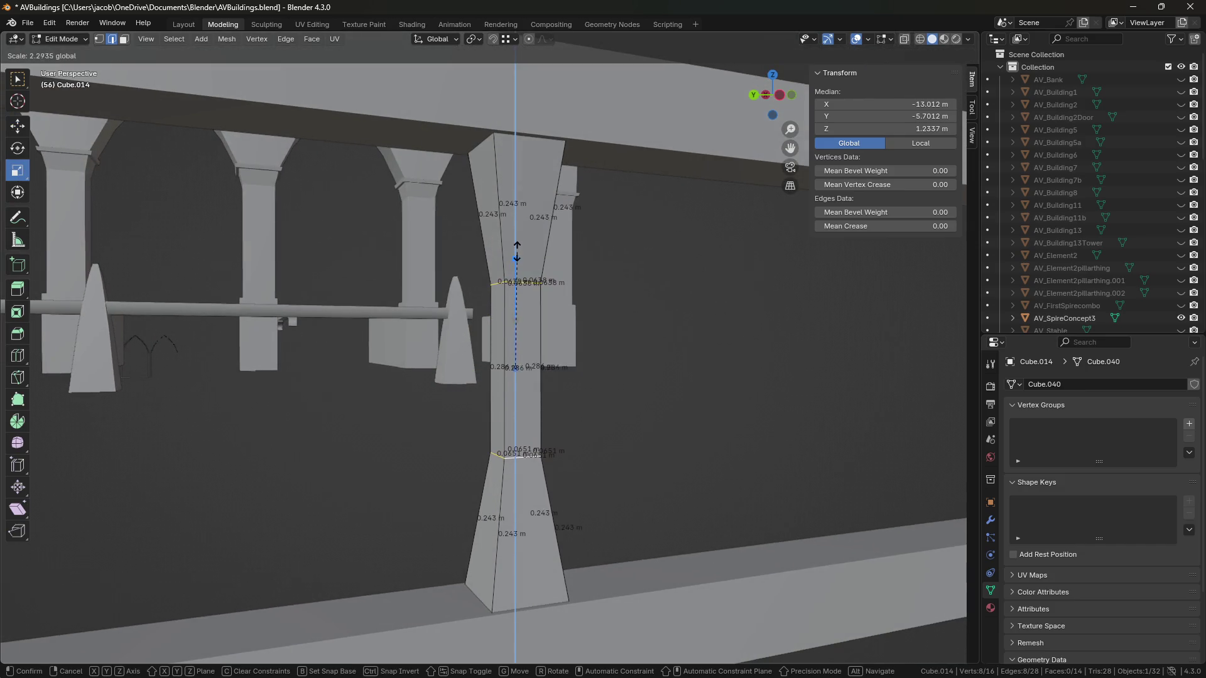
{"action": "left_click", "coordinate": [508, 162]}
{"action": "mouse_move", "coordinate": [508, 162]}
{"action": "middle_mouse_down"}
{"action": "mouse_move", "coordinate": [633, 318]}
{"action": "mouse_move", "coordinate": [578, 351]}
{"action": "mouse_move", "coordinate": [517, 317]}
{"action": "middle_mouse_up"}
{"action": "left_click_drag", "start_coordinate": [517, 317], "coordinate": [516, 349]}
Step: Adjust the middle loops' spacing to a Z scale of 0.458, then return to Object Mode
{"action": "middle_click_drag", "start_coordinate": [670, 425], "coordinate": [543, 343]}
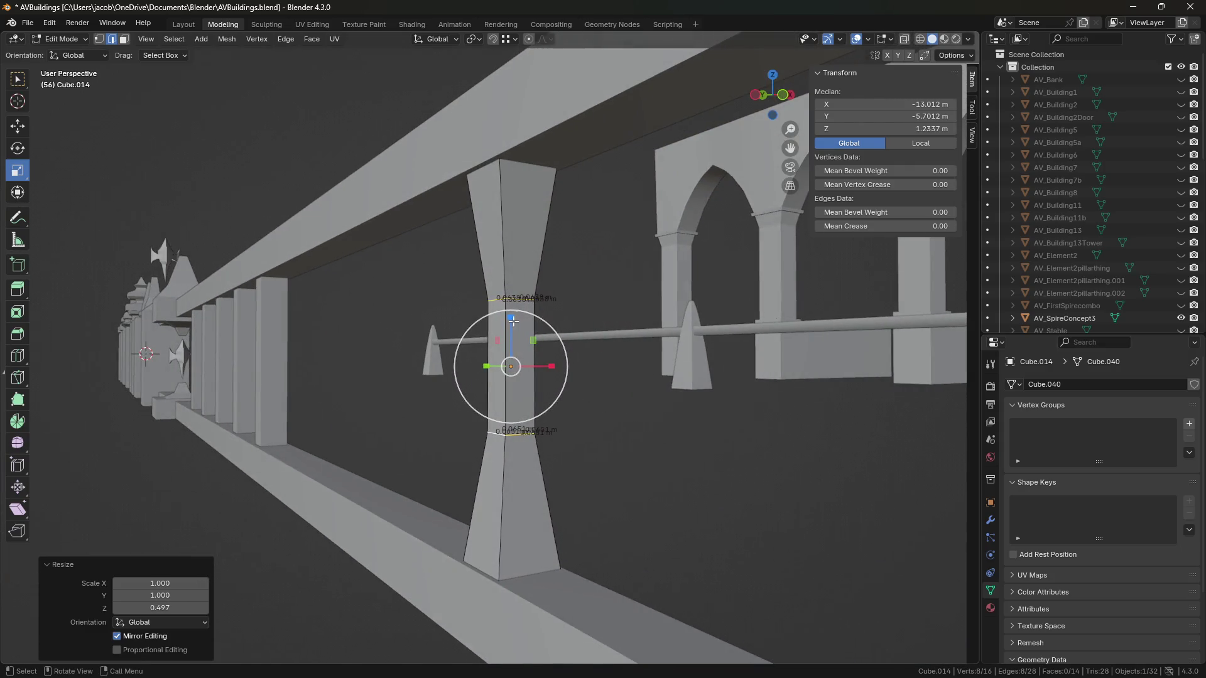
{"action": "left_click_drag", "start_coordinate": [513, 321], "coordinate": [515, 329]}
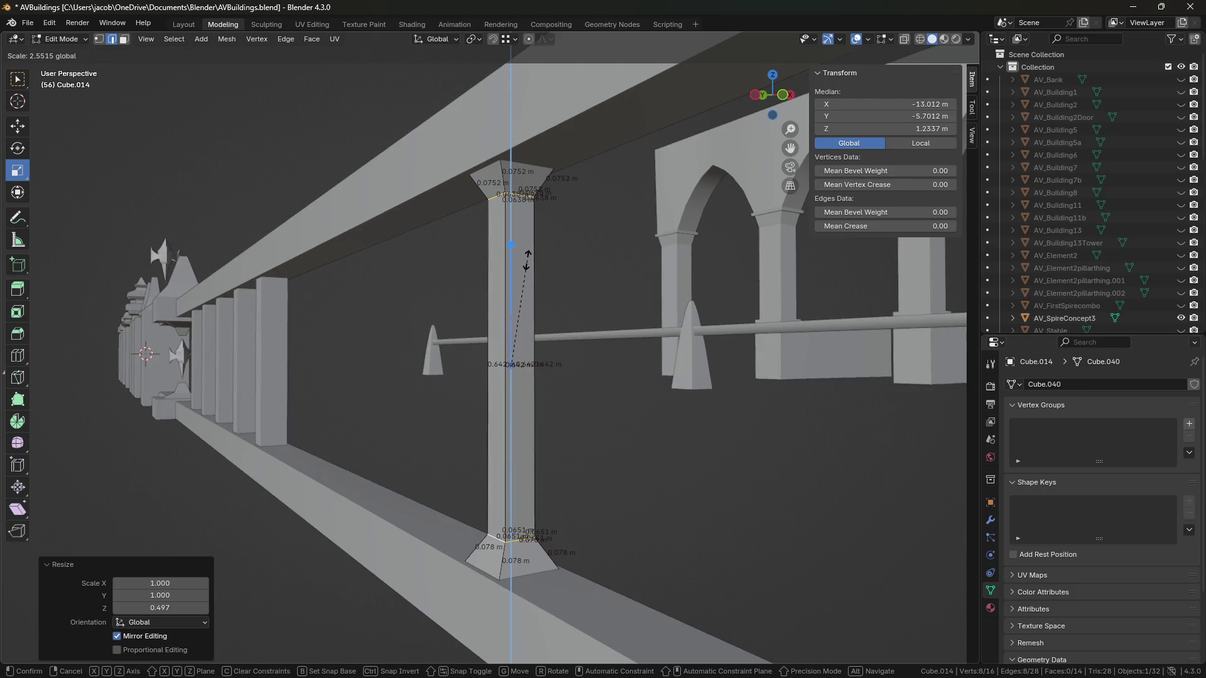
{"action": "left_click_drag", "start_coordinate": [527, 259], "coordinate": [529, 260]}
{"action": "mouse_move", "coordinate": [546, 270]}
{"action": "middle_mouse_down"}
{"action": "mouse_move", "coordinate": [730, 304]}
{"action": "mouse_move", "coordinate": [681, 309]}
{"action": "mouse_move", "coordinate": [692, 313]}
{"action": "middle_mouse_up"}
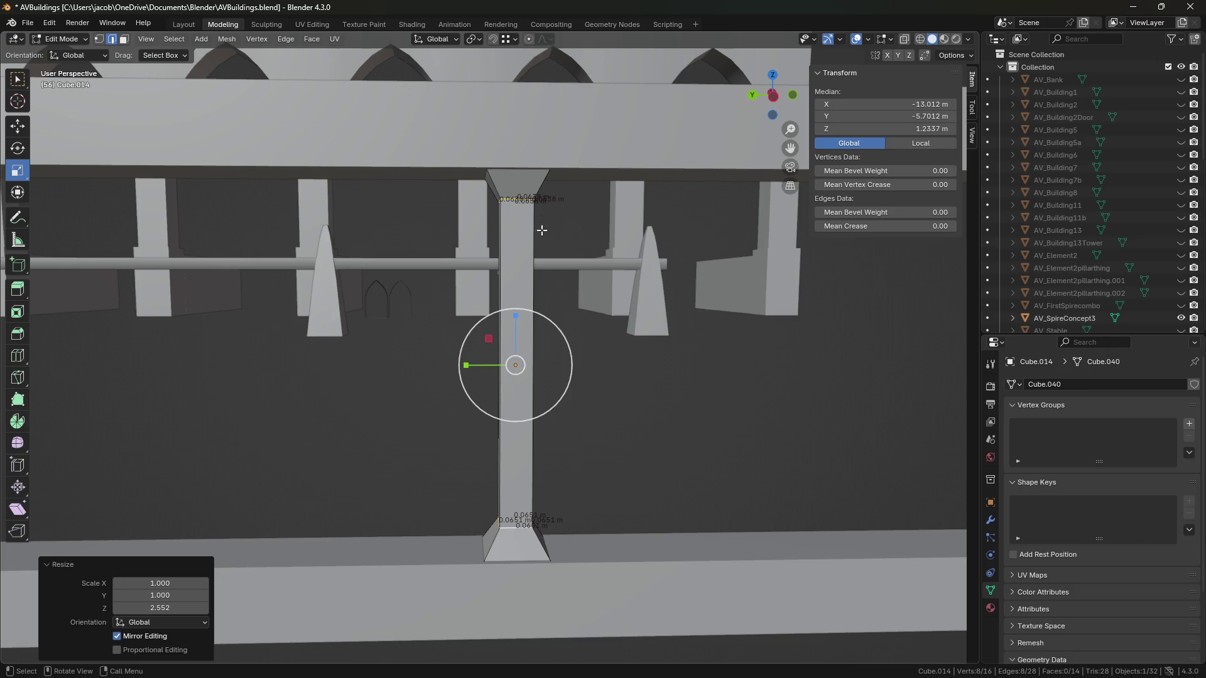
{"action": "mouse_move", "coordinate": [512, 313]}
{"action": "middle_mouse_down"}
{"action": "mouse_move", "coordinate": [568, 312]}
{"action": "mouse_move", "coordinate": [379, 320]}
{"action": "mouse_move", "coordinate": [461, 320]}
{"action": "mouse_move", "coordinate": [513, 196]}
{"action": "middle_mouse_up"}
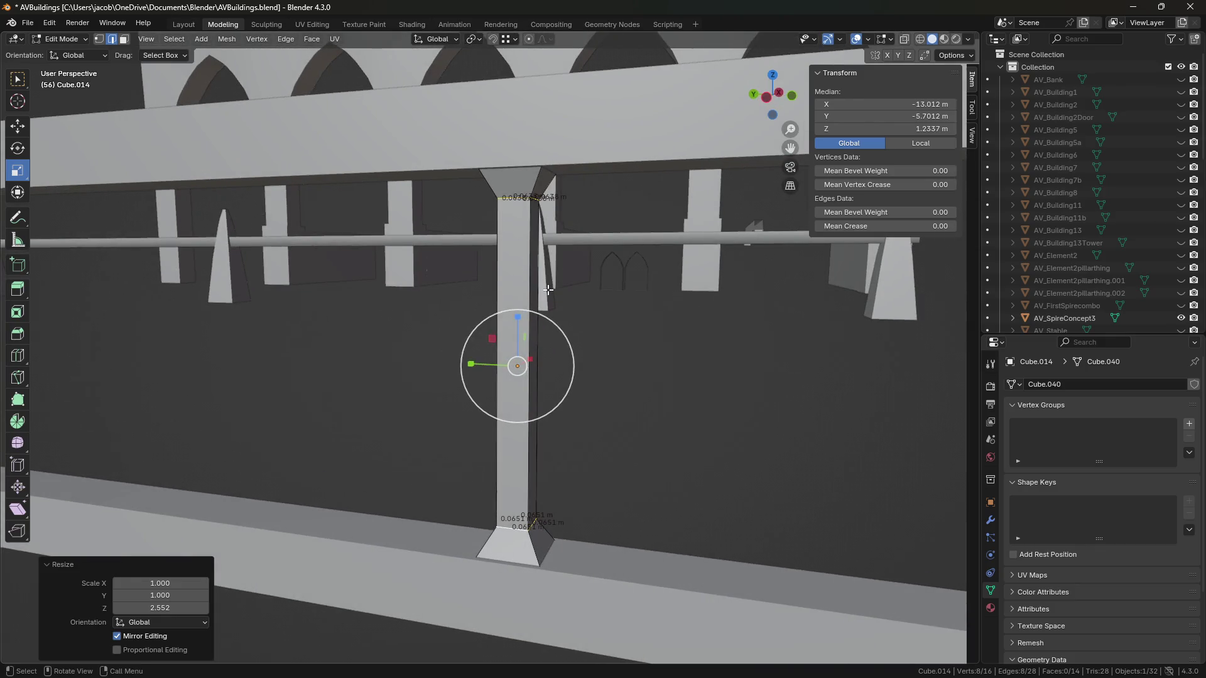
{"action": "left_click_drag", "start_coordinate": [517, 318], "coordinate": [509, 347]}
{"action": "mouse_move", "coordinate": [633, 385]}
{"action": "middle_mouse_down"}
{"action": "mouse_move", "coordinate": [692, 390]}
{"action": "mouse_move", "coordinate": [627, 347]}
{"action": "mouse_move", "coordinate": [566, 408]}
{"action": "middle_mouse_up"}
{"action": "key", "text": "Tab"}
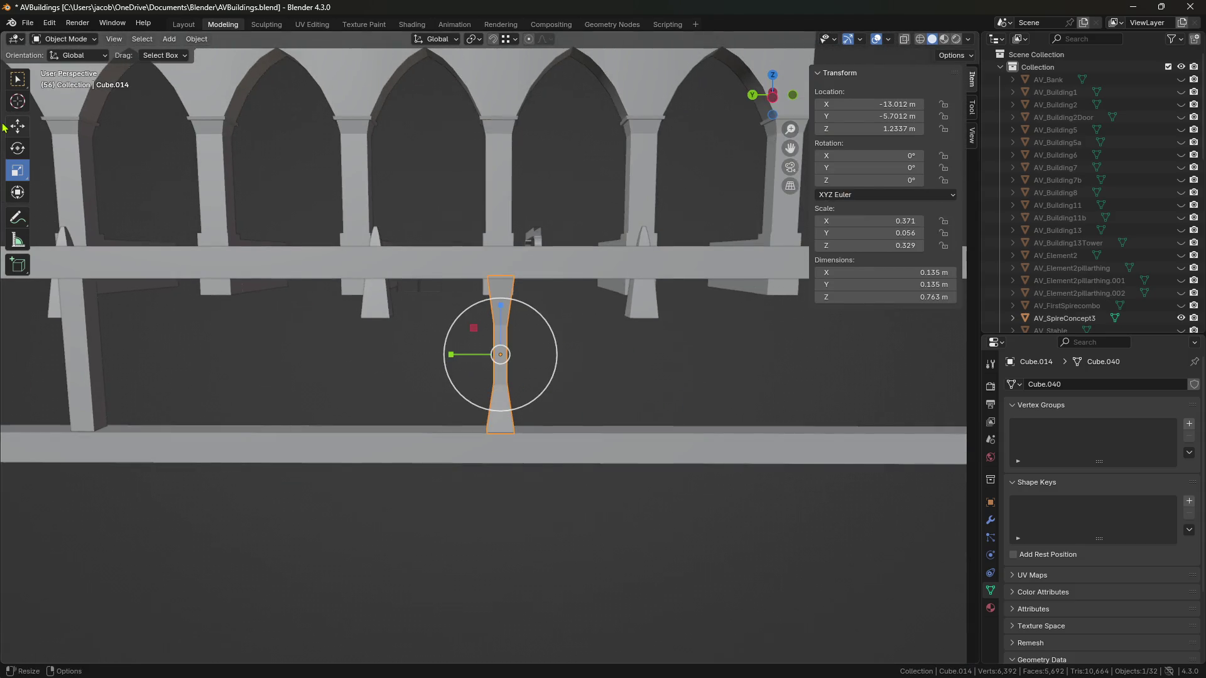
Step: Paste a copy of the shaped baluster and move it along Y on the rail
{"action": "left_click", "coordinate": [18, 126]}
{"action": "scroll", "coordinate": [605, 370], "scroll_direction": "up", "scroll_amount": 4}
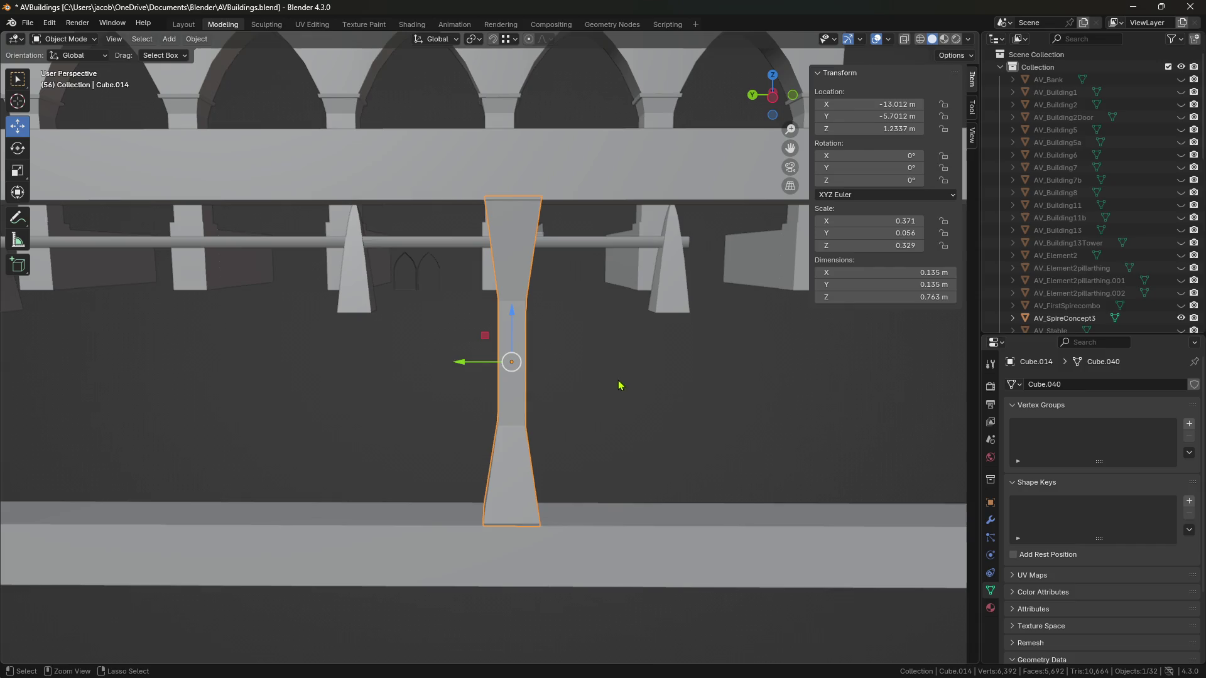
{"action": "key", "text": "ctrl+v"}
{"action": "key", "text": "g"}
{"action": "key", "text": "y"}
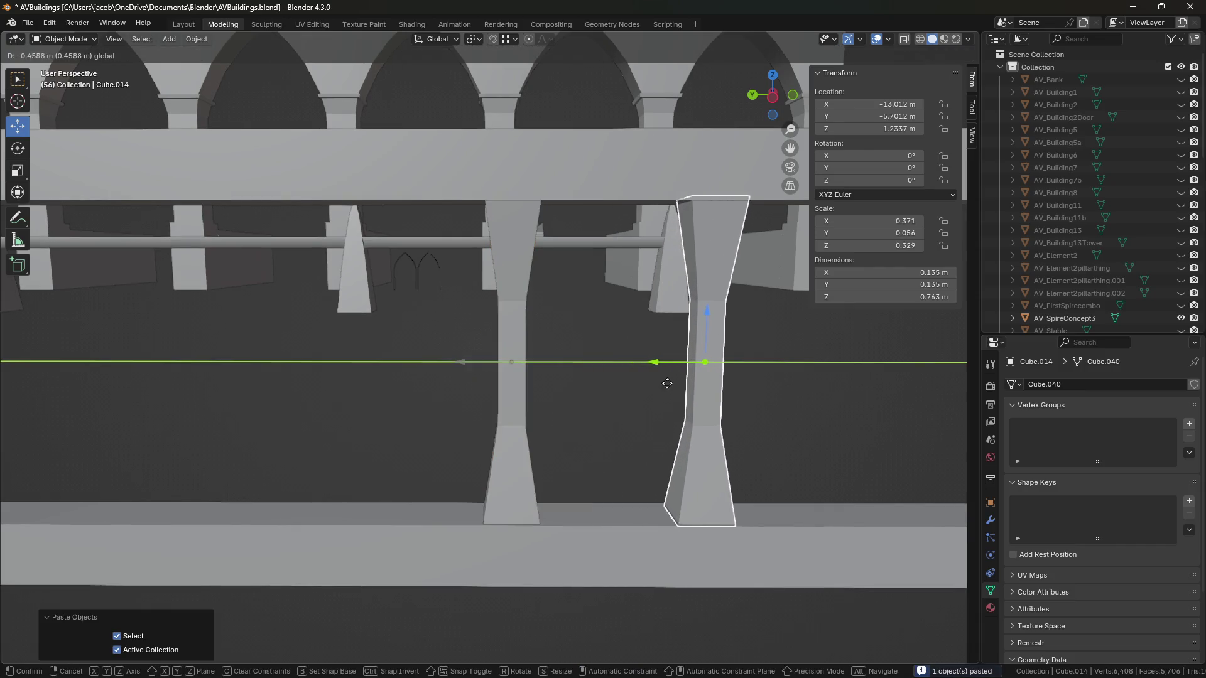
{"action": "left_click", "coordinate": [692, 395]}
{"action": "scroll", "coordinate": [614, 396], "scroll_direction": "down", "scroll_amount": 4}
Step: Paste three more baluster copies and slide them along the rail, making a row of five
{"action": "key", "text": "ctrl+v"}
{"action": "left_click_drag", "start_coordinate": [500, 353], "coordinate": [674, 361]}
{"action": "key", "text": "ctrl+v"}
{"action": "middle_click_drag", "start_coordinate": [674, 362], "coordinate": [524, 367], "text": "shift"}
{"action": "key", "text": "ctrl+v"}
{"action": "left_click_drag", "start_coordinate": [422, 365], "coordinate": [625, 369]}
{"action": "left_click", "coordinate": [598, 549]}
{"action": "mouse_move", "coordinate": [598, 549]}
{"action": "middle_mouse_down", "text": "shift"}
{"action": "mouse_move", "coordinate": [635, 485]}
{"action": "mouse_move", "coordinate": [738, 463]}
{"action": "mouse_move", "coordinate": [708, 496]}
{"action": "mouse_move", "coordinate": [558, 483]}
{"action": "mouse_move", "coordinate": [597, 488]}
{"action": "mouse_move", "coordinate": [490, 455]}
{"action": "mouse_move", "coordinate": [643, 441]}
{"action": "mouse_move", "coordinate": [586, 458]}
{"action": "mouse_move", "coordinate": [597, 463]}
{"action": "mouse_move", "coordinate": [326, 375]}
{"action": "mouse_move", "coordinate": [659, 417]}
{"action": "mouse_move", "coordinate": [519, 448]}
{"action": "mouse_move", "coordinate": [775, 449]}
{"action": "mouse_move", "coordinate": [484, 385]}
{"action": "mouse_move", "coordinate": [566, 395]}
{"action": "mouse_move", "coordinate": [393, 409]}
{"action": "mouse_move", "coordinate": [302, 390]}
{"action": "mouse_move", "coordinate": [468, 419]}
{"action": "mouse_move", "coordinate": [605, 417]}
{"action": "mouse_move", "coordinate": [578, 450]}
{"action": "mouse_move", "coordinate": [520, 436]}
{"action": "mouse_move", "coordinate": [625, 395]}
{"action": "mouse_move", "coordinate": [479, 398]}
{"action": "mouse_move", "coordinate": [490, 387]}
{"action": "mouse_move", "coordinate": [721, 431]}
{"action": "middle_mouse_up", "text": "shift"}
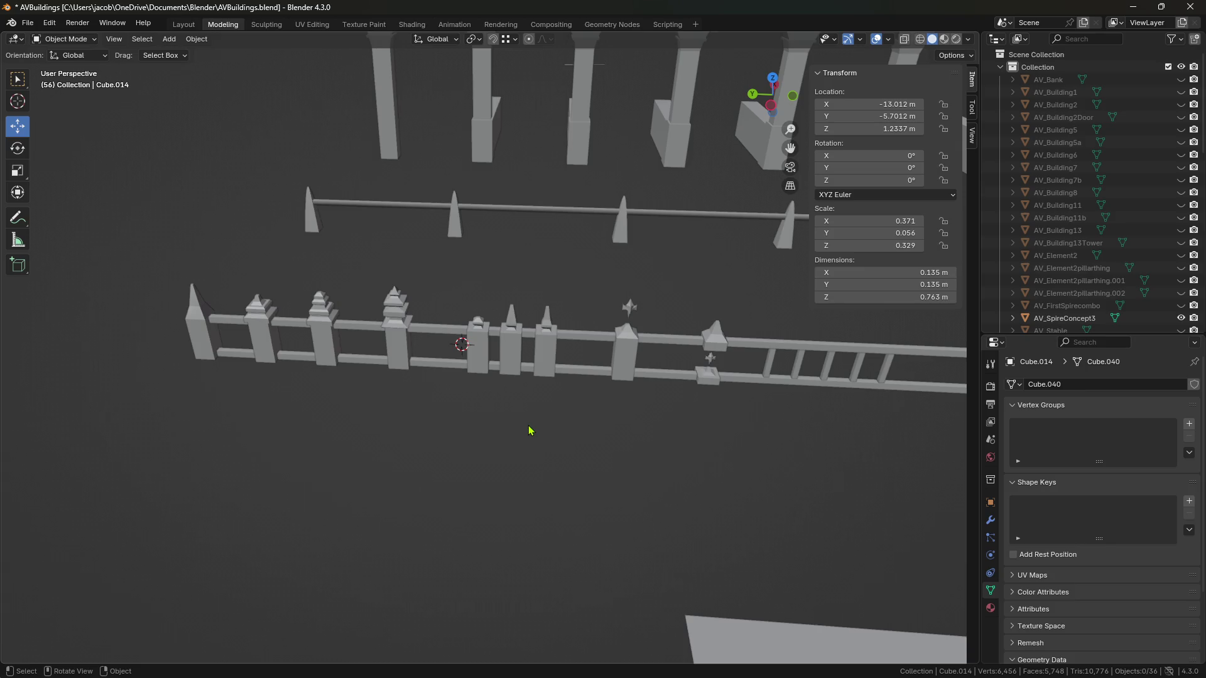
Step: Save the file with the row of balusters
{"action": "mouse_move", "coordinate": [573, 228]}
{"action": "middle_mouse_down"}
{"action": "mouse_move", "coordinate": [638, 358]}
{"action": "mouse_move", "coordinate": [488, 309]}
{"action": "mouse_move", "coordinate": [708, 302]}
{"action": "mouse_move", "coordinate": [534, 288]}
{"action": "mouse_move", "coordinate": [641, 304]}
{"action": "middle_mouse_up"}
{"action": "key", "text": "ctrl+s"}
{"action": "scroll", "coordinate": [673, 336], "scroll_direction": "up", "scroll_amount": 5}
{"action": "scroll", "coordinate": [581, 348], "scroll_direction": "down", "scroll_amount": 5}
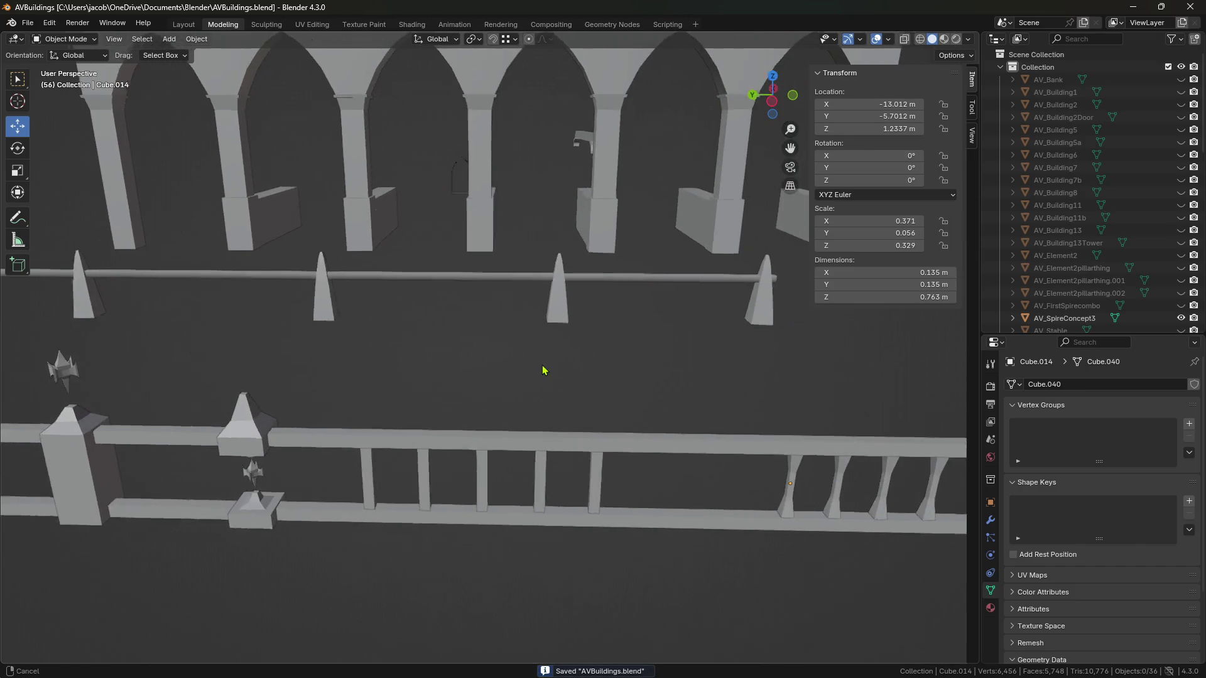
Step: Paste a copy of a plain fence baluster and move it −7.42 m along Y between the rails
{"action": "middle_click_drag", "start_coordinate": [589, 345], "coordinate": [576, 339]}
{"action": "scroll", "coordinate": [668, 351], "scroll_direction": "up", "scroll_amount": 8}
{"action": "middle_click_drag", "start_coordinate": [668, 351], "coordinate": [549, 331], "text": "shift"}
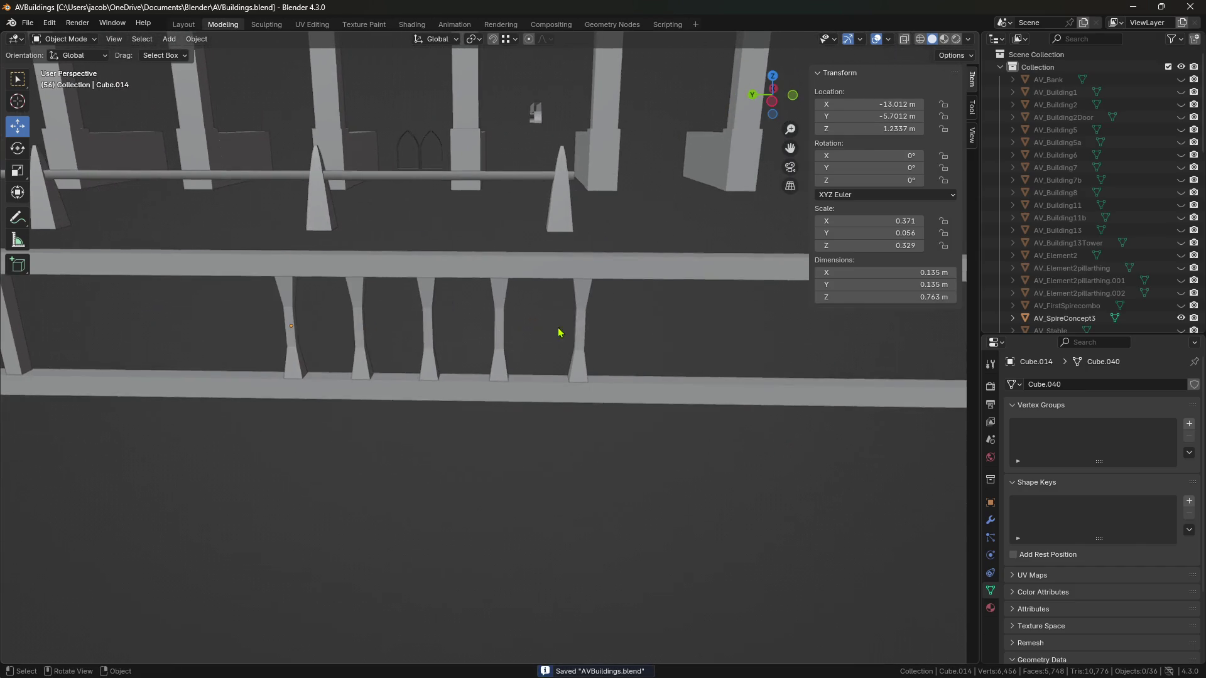
{"action": "left_click", "coordinate": [585, 334]}
{"action": "middle_click_drag", "start_coordinate": [374, 347], "coordinate": [363, 336], "text": "shift"}
{"action": "left_click", "coordinate": [537, 337]}
{"action": "scroll", "coordinate": [537, 337], "scroll_direction": "down", "scroll_amount": 4}
{"action": "middle_click_drag", "start_coordinate": [767, 358], "coordinate": [501, 371], "text": "shift"}
{"action": "key", "text": "ctrl+v"}
{"action": "left_click_drag", "start_coordinate": [93, 361], "coordinate": [465, 360]}
{"action": "scroll", "coordinate": [654, 397], "scroll_direction": "up", "scroll_amount": 6}
{"action": "scroll", "coordinate": [614, 395], "scroll_direction": "down", "scroll_amount": 7}
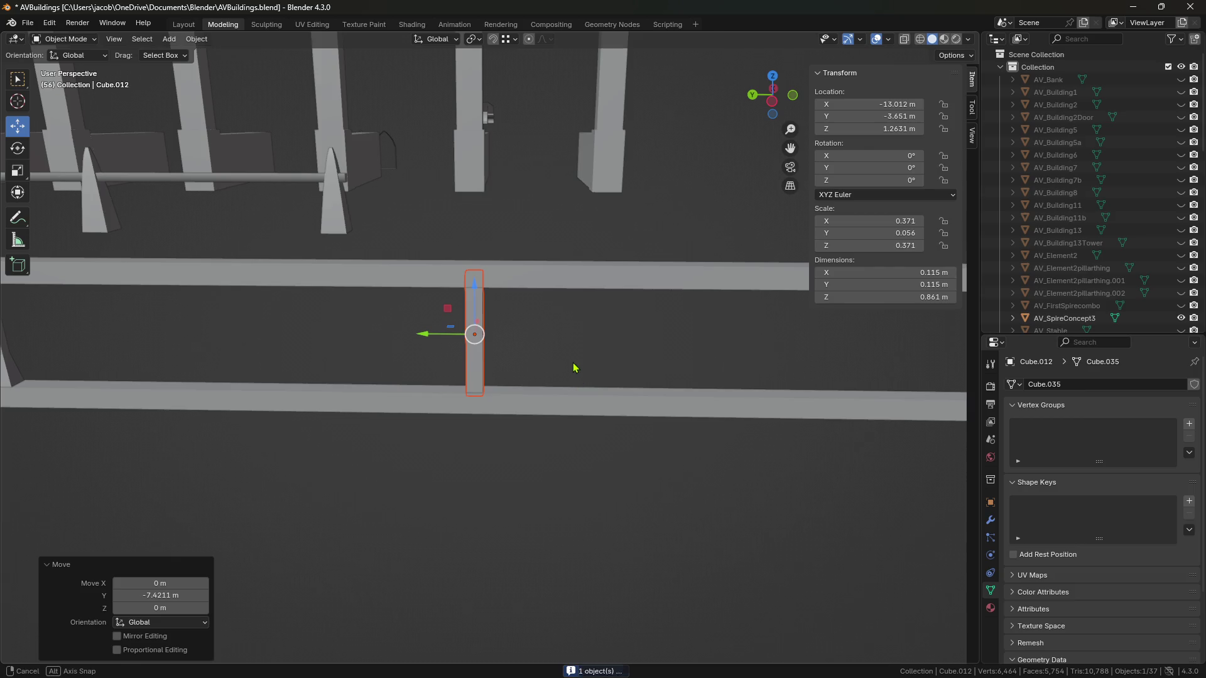
Step: Zoom in on the pasted baluster and save the file
{"action": "scroll", "coordinate": [574, 368], "scroll_direction": "down", "scroll_amount": 4}
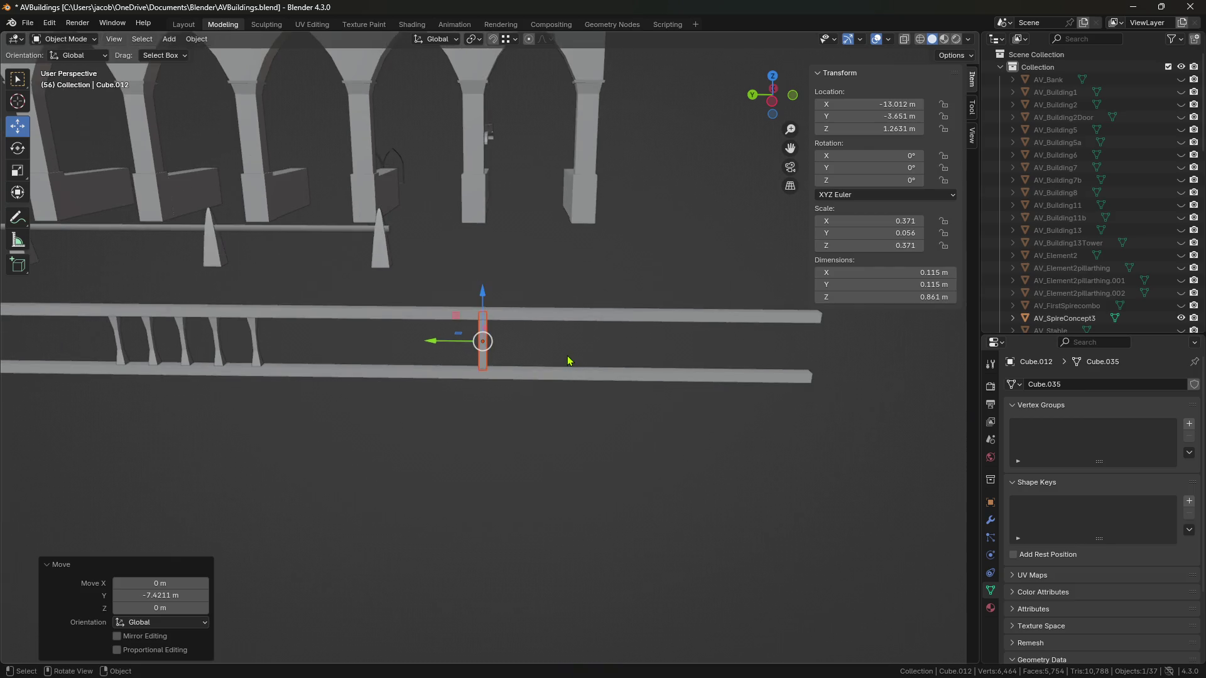
{"action": "mouse_move", "coordinate": [554, 339]}
{"action": "middle_mouse_down", "text": "ctrl"}
{"action": "mouse_move", "coordinate": [527, 400]}
{"action": "mouse_move", "coordinate": [503, 361]}
{"action": "mouse_move", "coordinate": [510, 340]}
{"action": "middle_mouse_up", "text": "ctrl"}
{"action": "scroll", "coordinate": [510, 340], "scroll_direction": "up", "scroll_amount": 2}
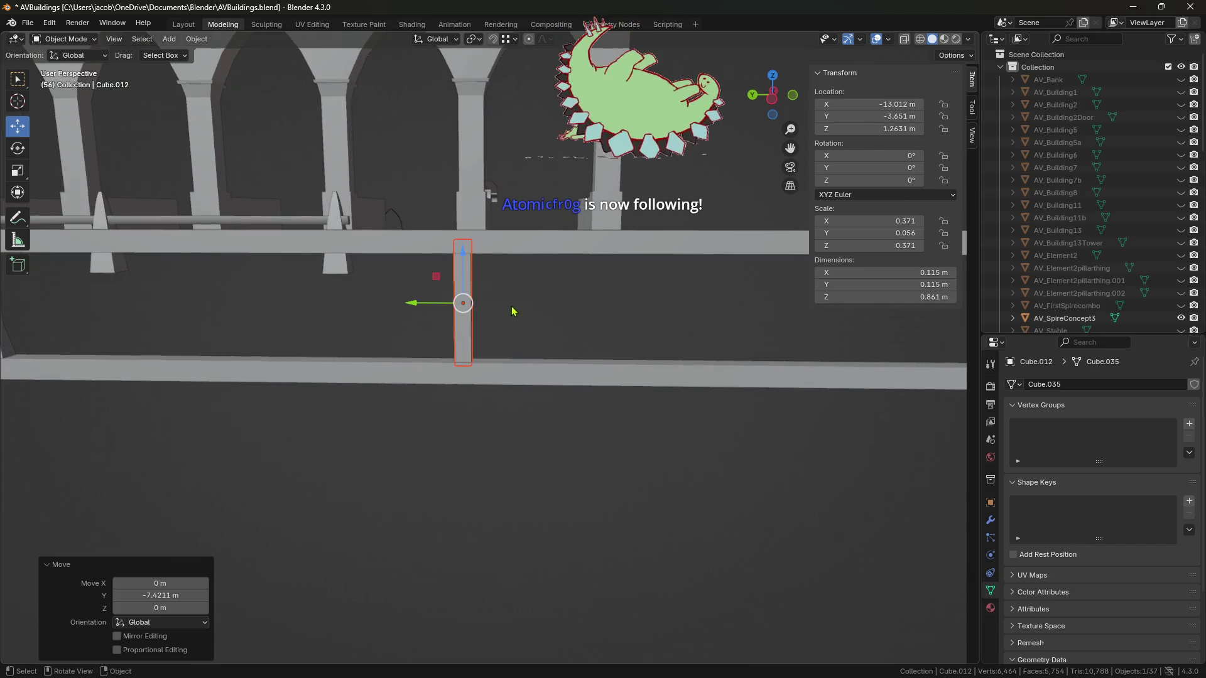
{"action": "key", "text": "ctrl+s"}
Step: Enter Edit Mode on the pasted baluster Cube.019 and select part of it
{"action": "key", "text": "Tab"}
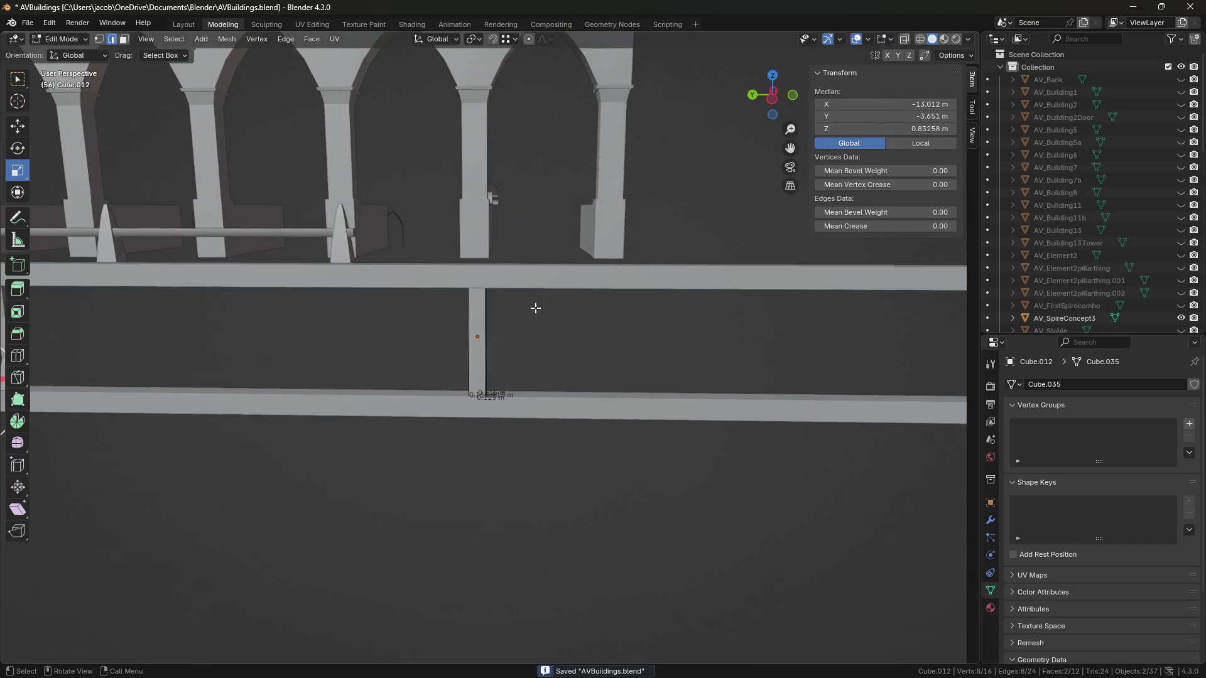
{"action": "scroll", "coordinate": [531, 321], "scroll_direction": "up", "scroll_amount": 6}
{"action": "left_click", "coordinate": [455, 299]}
{"action": "scroll", "coordinate": [456, 301], "scroll_direction": "down", "scroll_amount": 6}
{"action": "key", "text": "shift+space"}
{"action": "key", "text": "g"}
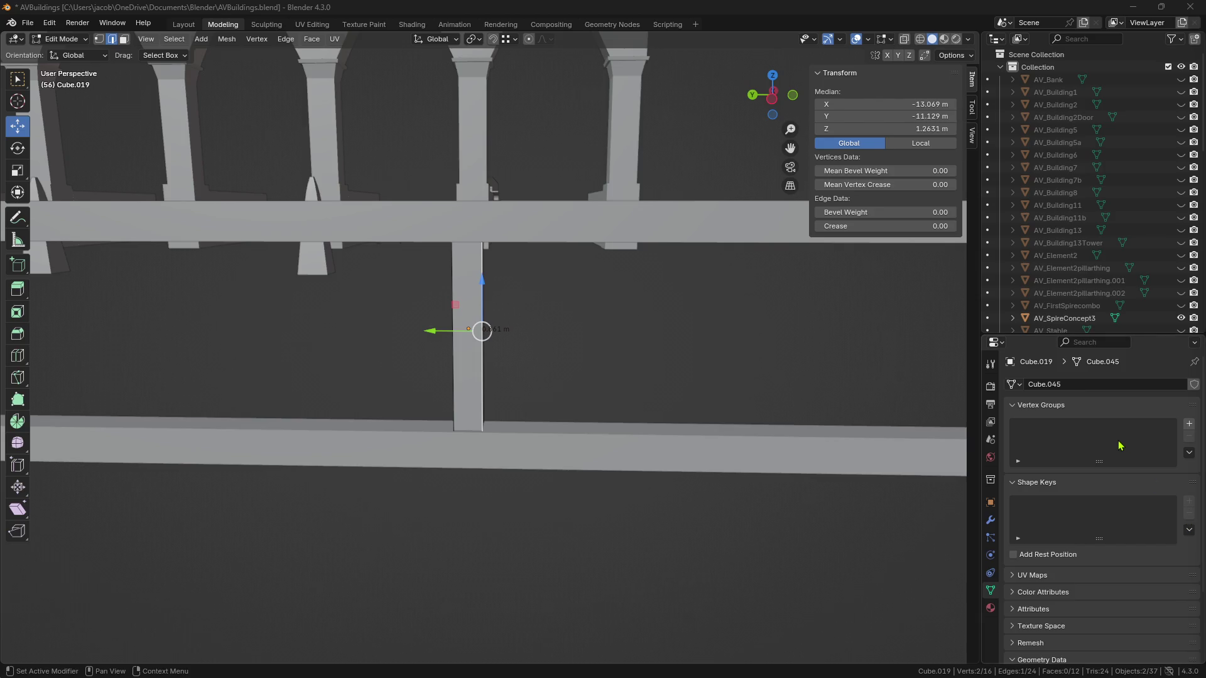
Step: Select the baluster's left vertical edge and start a loop cut across its middle
{"action": "scroll", "coordinate": [546, 340], "scroll_direction": "up", "scroll_amount": 5, "text": "shift"}
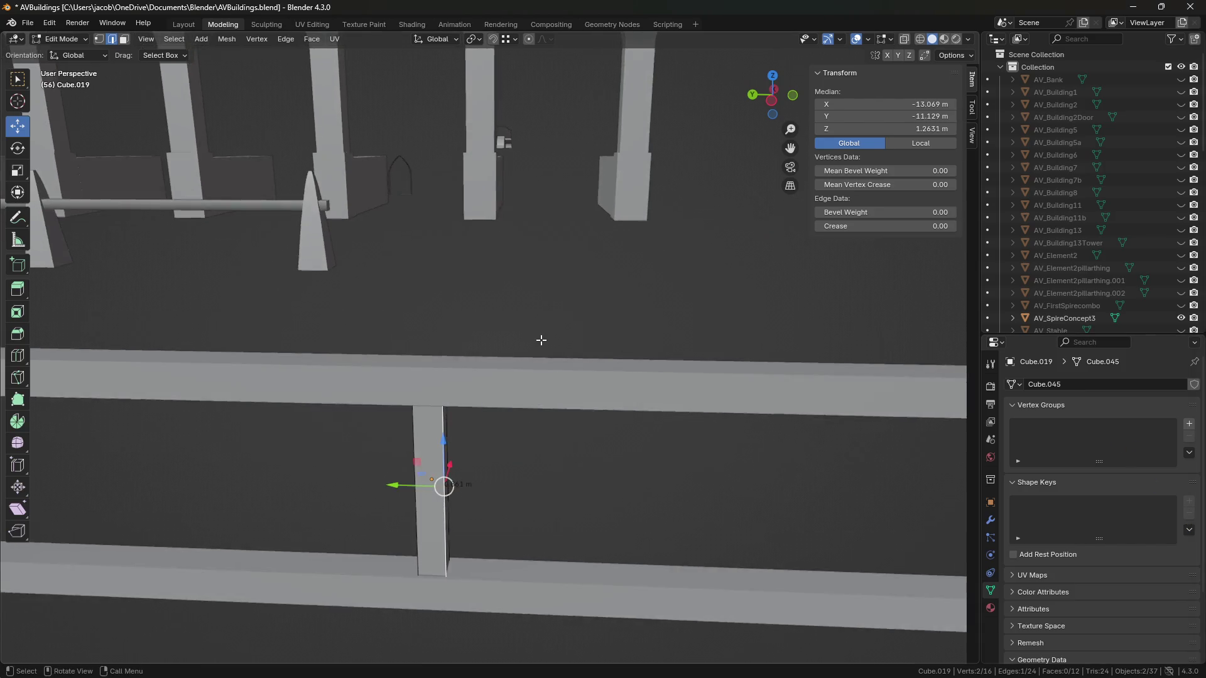
{"action": "scroll", "coordinate": [568, 304], "scroll_direction": "down", "scroll_amount": 7, "text": "shift"}
{"action": "scroll", "coordinate": [570, 306], "scroll_direction": "up", "scroll_amount": 3}
{"action": "middle_click_drag", "start_coordinate": [602, 320], "coordinate": [551, 337]}
{"action": "left_click", "coordinate": [458, 323], "text": "alt"}
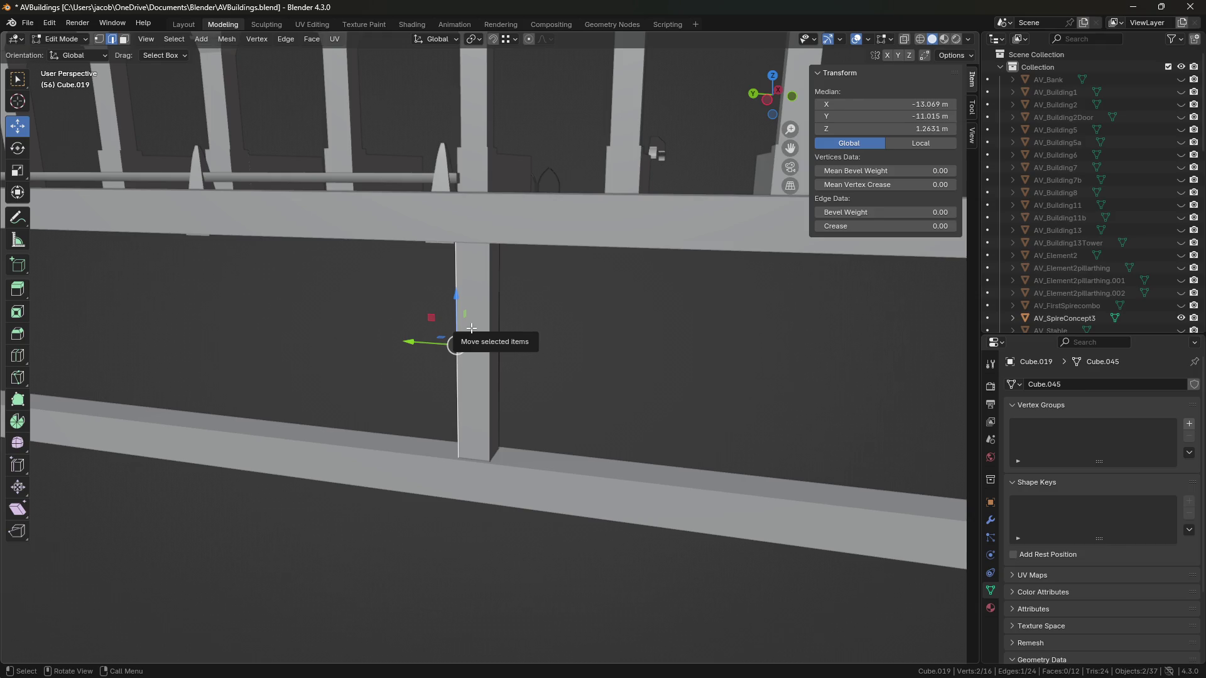
{"action": "mouse_move", "coordinate": [472, 328]}
{"action": "middle_mouse_down"}
{"action": "mouse_move", "coordinate": [492, 341]}
{"action": "mouse_move", "coordinate": [695, 323]}
{"action": "mouse_move", "coordinate": [670, 350]}
{"action": "middle_mouse_up"}
{"action": "key", "text": "ctrl+r"}
Step: Add a centred loop cut to the baluster and raise the new edge loop vertically
{"action": "left_click", "coordinate": [481, 345]}
{"action": "right_click", "coordinate": [480, 344]}
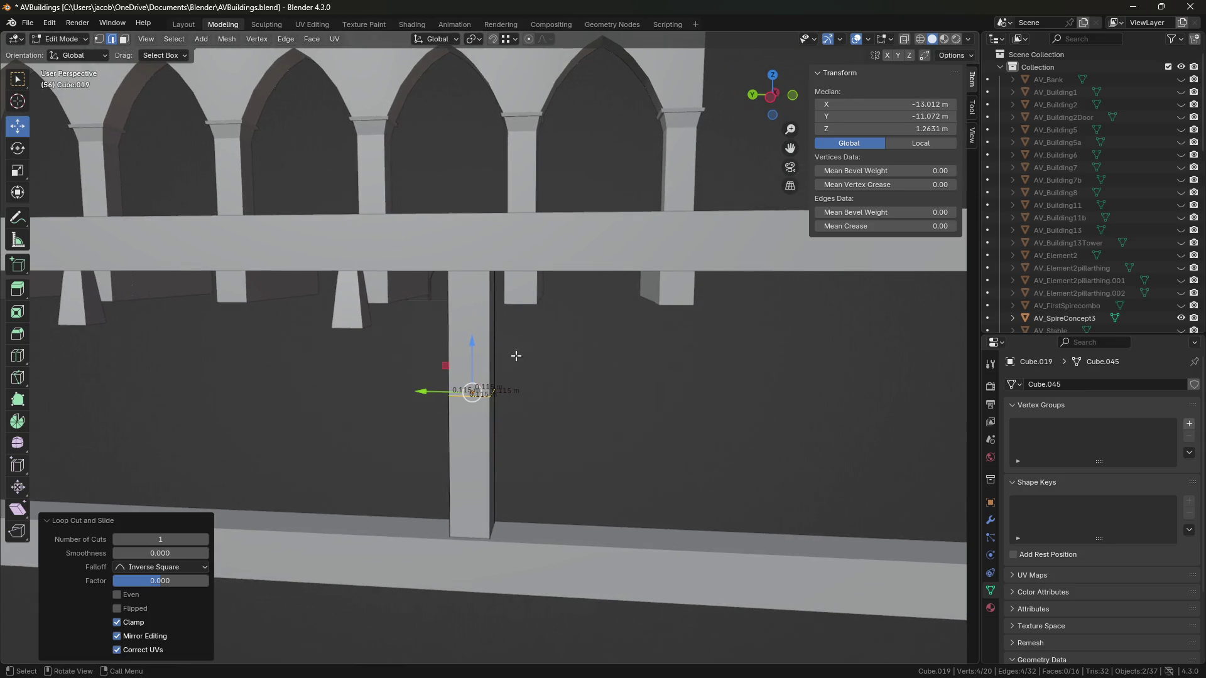
{"action": "key", "text": "g"}
{"action": "key", "text": "z"}
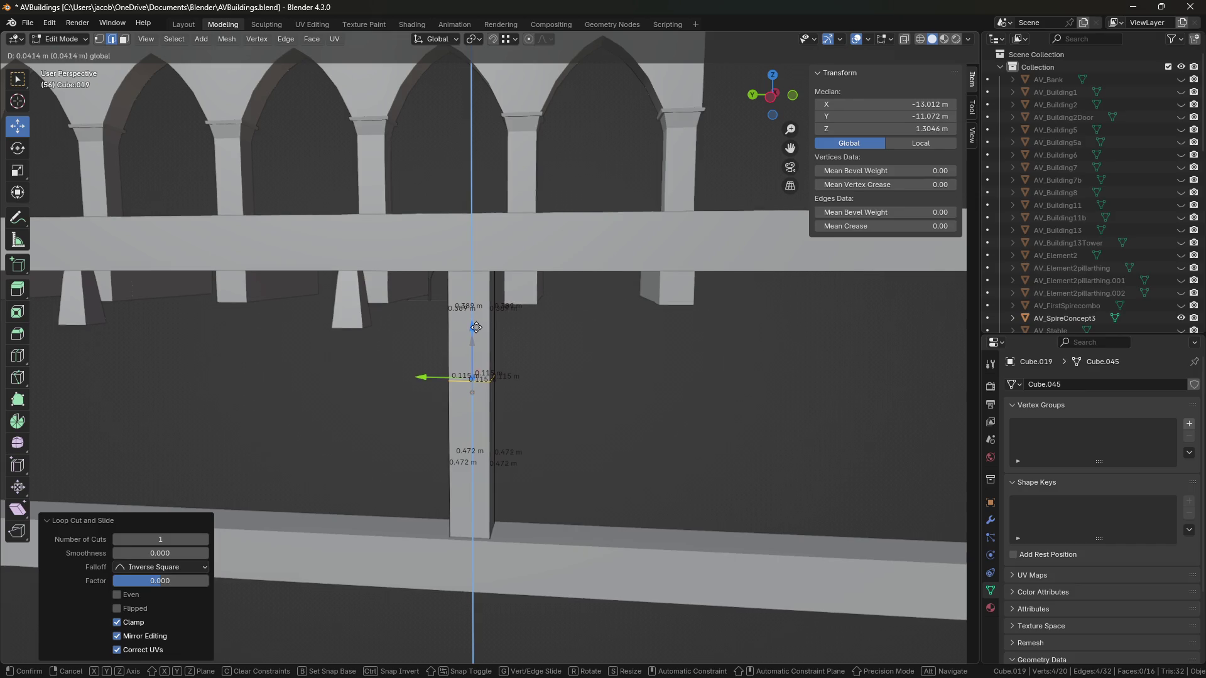
{"action": "left_click", "coordinate": [477, 330]}
Step: Add two more unslid loop cuts to the post
{"action": "middle_click_drag", "start_coordinate": [568, 347], "coordinate": [508, 341]}
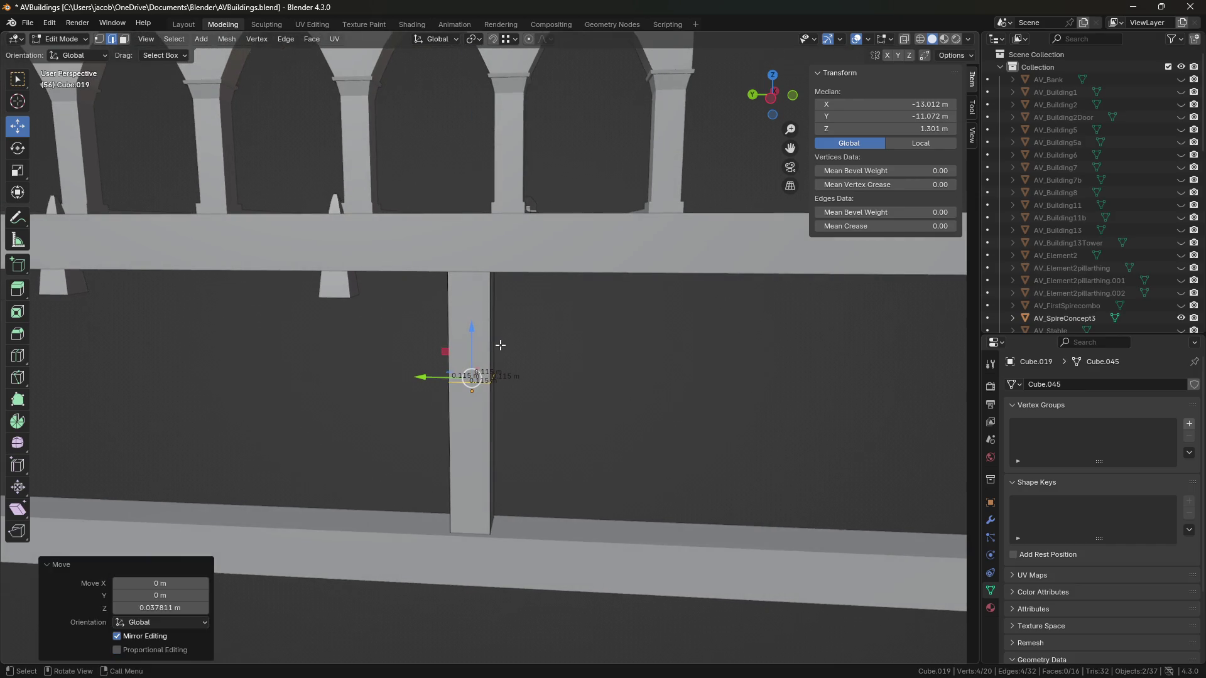
{"action": "key", "text": "ctrl+r"}
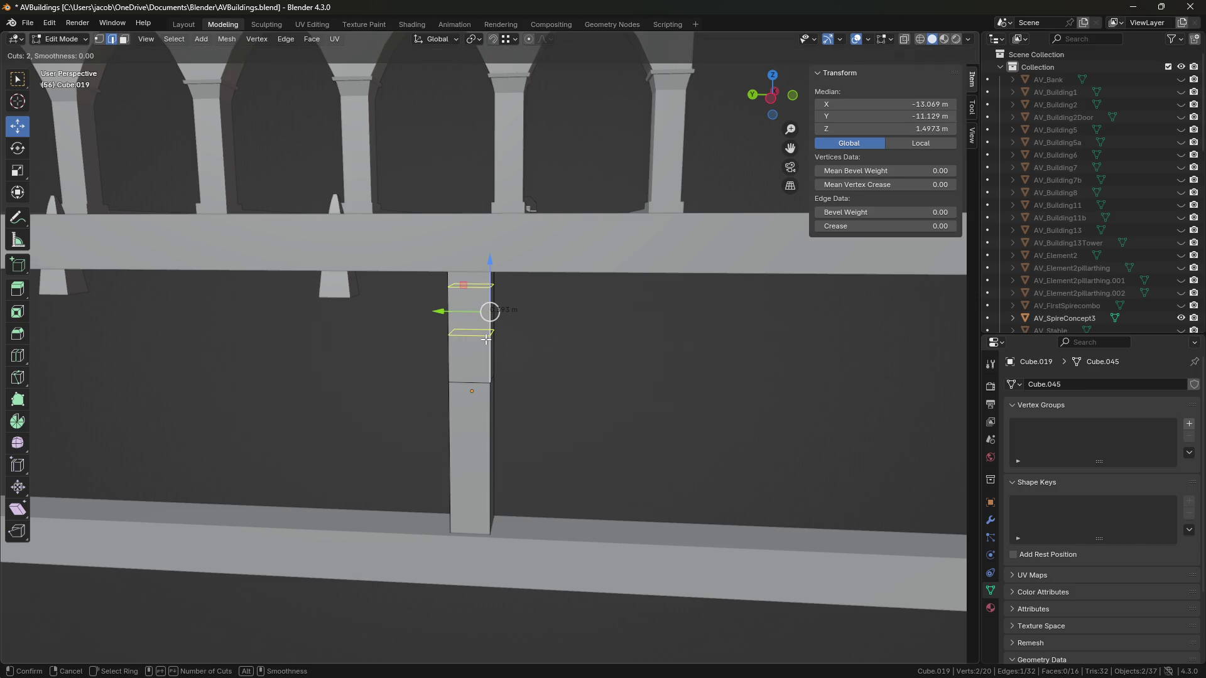
{"action": "left_click", "coordinate": [485, 339]}
{"action": "right_click", "coordinate": [485, 339]}
Step: Select the three upper face rings of the post and widen them slightly
{"action": "middle_click_drag", "start_coordinate": [525, 348], "coordinate": [499, 339]}
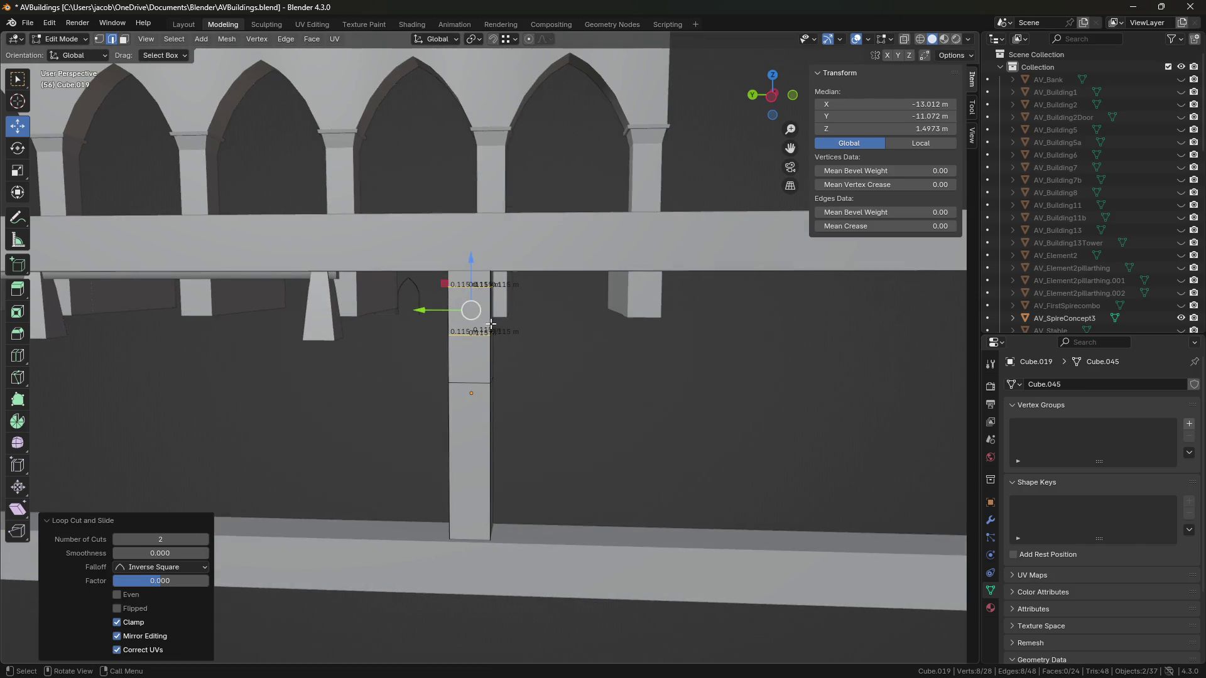
{"action": "key", "text": "3"}
{"action": "left_click", "coordinate": [490, 289], "text": "alt"}
{"action": "left_click", "coordinate": [491, 329], "text": "alt+shift"}
{"action": "left_click", "coordinate": [491, 364], "text": "alt+shift"}
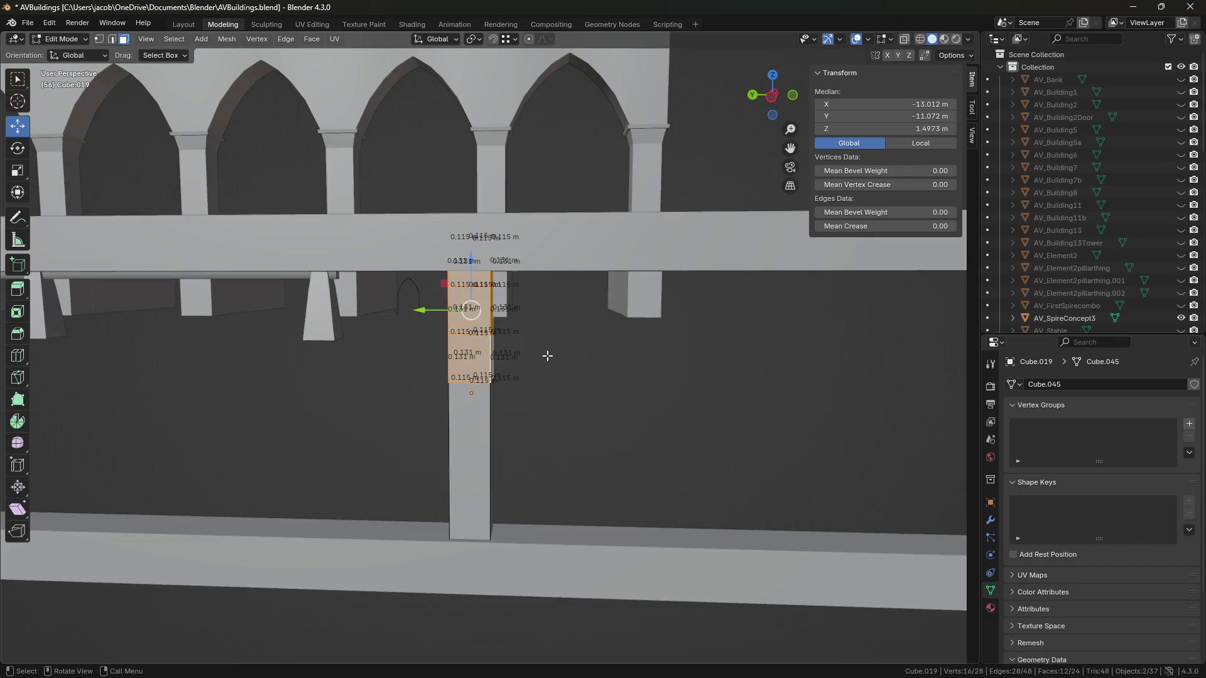
{"action": "key", "text": "s"}
{"action": "left_click", "coordinate": [549, 344]}
Step: Widen the post's top edge ring, then extrude it and scale it outward into a flare
{"action": "middle_click_drag", "start_coordinate": [550, 345], "coordinate": [542, 345]}
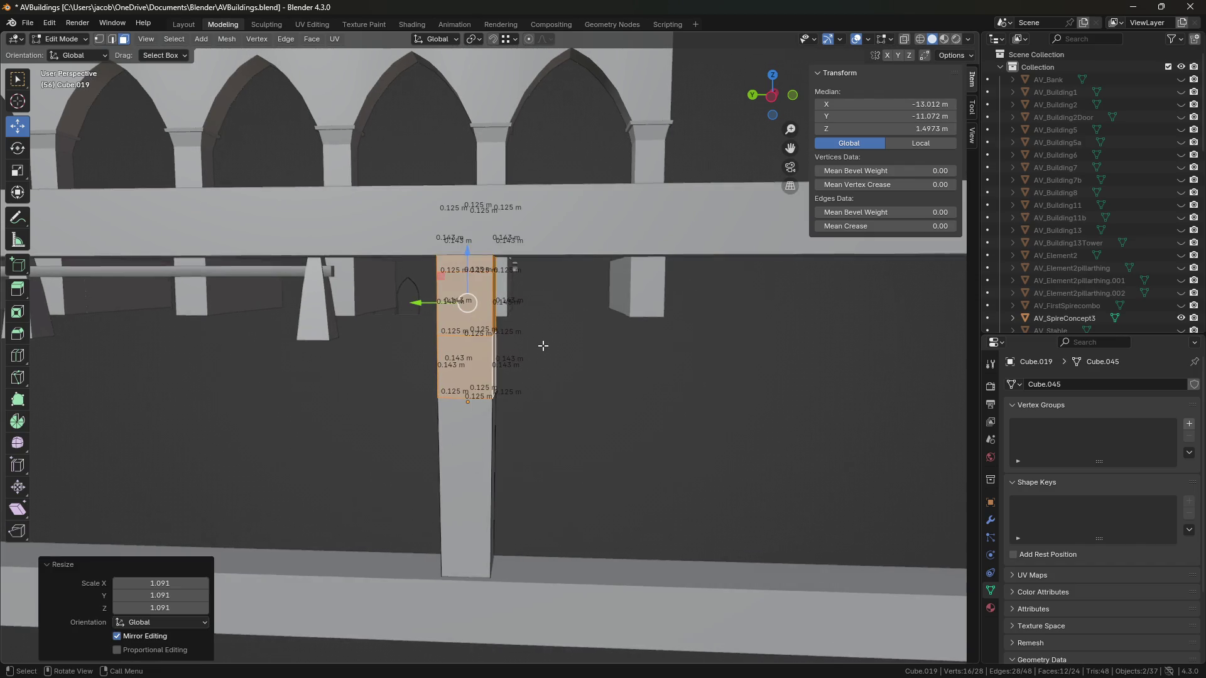
{"action": "left_click", "coordinate": [543, 346]}
{"action": "key", "text": "2"}
{"action": "left_click", "coordinate": [476, 340]}
{"action": "left_click", "coordinate": [467, 338], "text": "shift"}
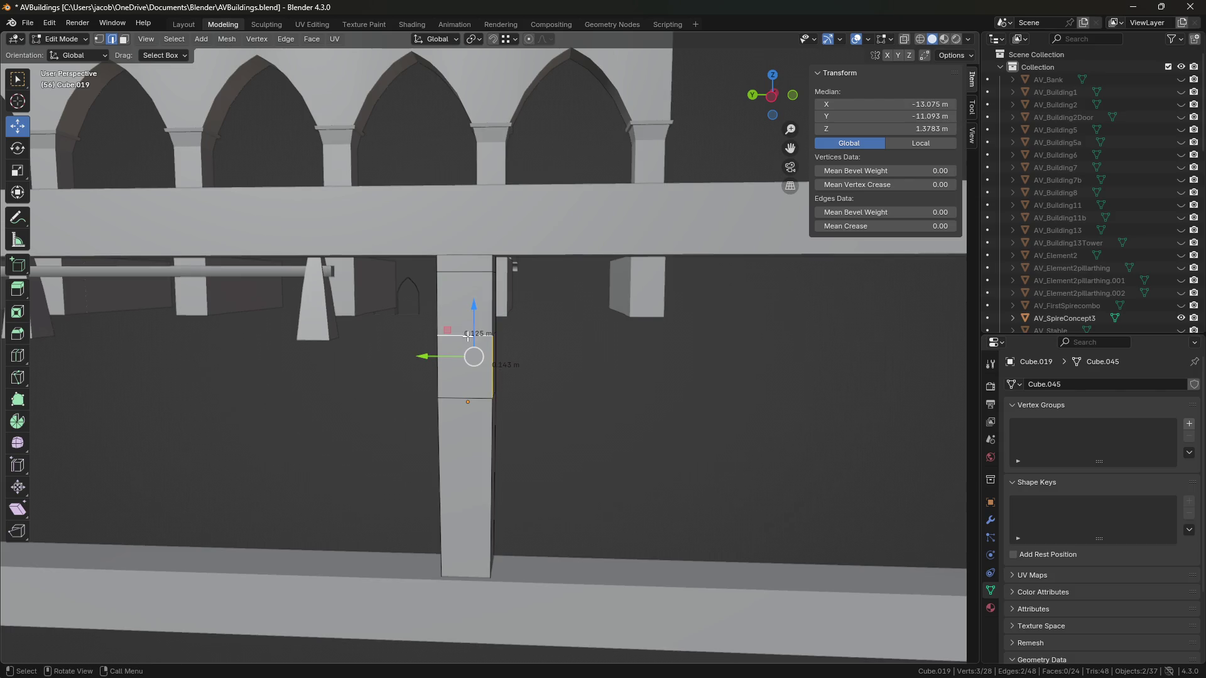
{"action": "left_click", "coordinate": [453, 339], "text": "alt"}
{"action": "key", "text": "s"}
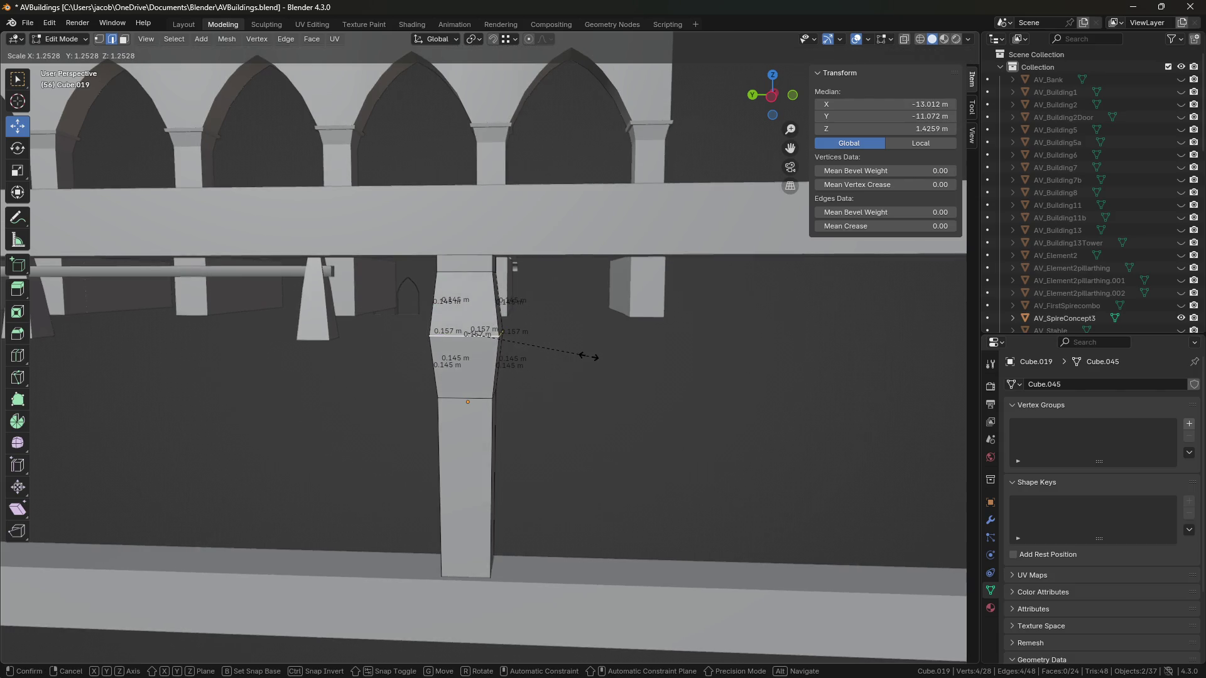
{"action": "left_click", "coordinate": [594, 356]}
{"action": "key", "text": "e"}
{"action": "key", "text": "s"}
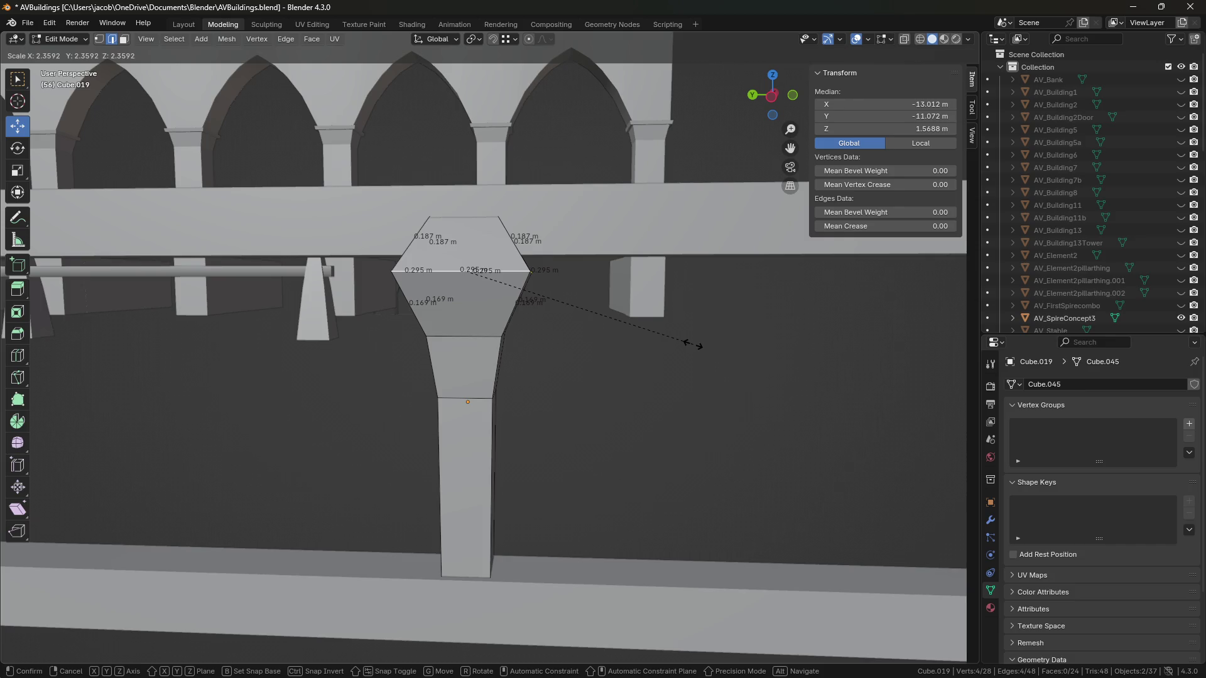
{"action": "key", "text": "Return"}
Step: Turn on X-ray and box-select the four corners of the top face
{"action": "left_click", "coordinate": [520, 303], "text": "alt"}
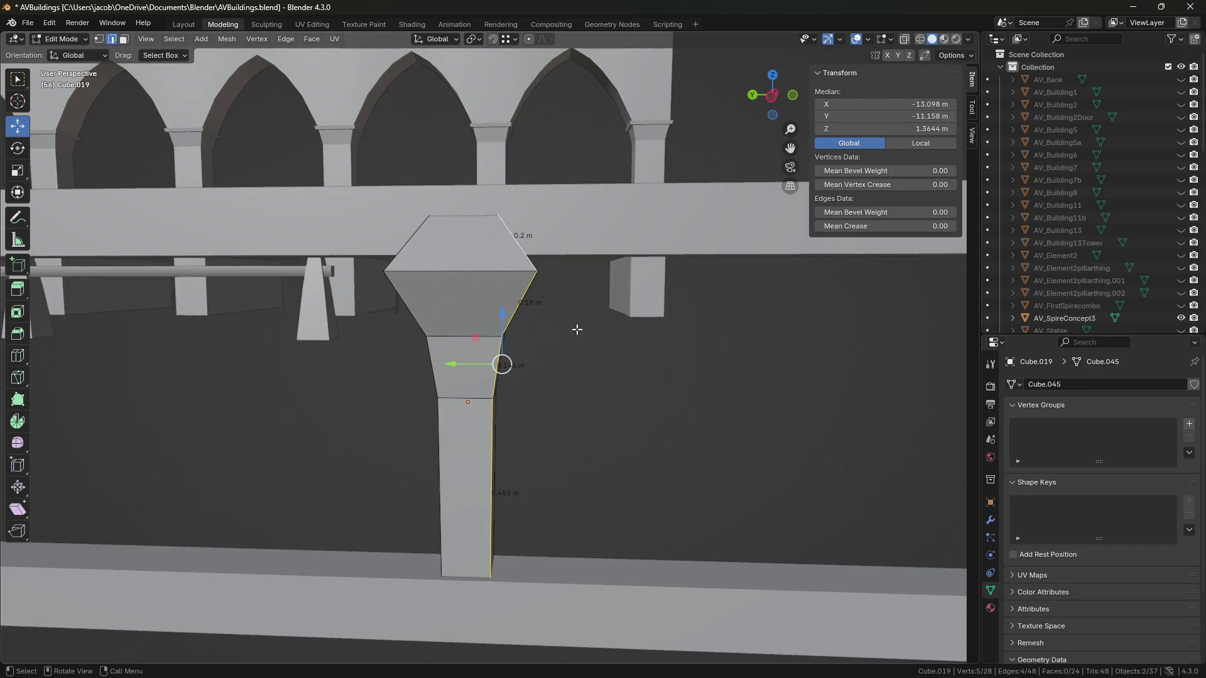
{"action": "left_click", "coordinate": [456, 219]}
{"action": "mouse_move", "coordinate": [457, 219]}
{"action": "middle_mouse_down"}
{"action": "mouse_move", "coordinate": [525, 290]}
{"action": "mouse_move", "coordinate": [585, 271]}
{"action": "mouse_move", "coordinate": [455, 344]}
{"action": "mouse_move", "coordinate": [402, 304]}
{"action": "mouse_move", "coordinate": [452, 363]}
{"action": "mouse_move", "coordinate": [450, 349]}
{"action": "mouse_move", "coordinate": [484, 314]}
{"action": "mouse_move", "coordinate": [465, 327]}
{"action": "mouse_move", "coordinate": [452, 314]}
{"action": "middle_mouse_up"}
{"action": "left_click", "coordinate": [517, 269], "text": "alt"}
{"action": "left_click", "coordinate": [585, 270]}
{"action": "scroll", "coordinate": [458, 344], "scroll_direction": "up", "scroll_amount": 2}
{"action": "scroll", "coordinate": [458, 345], "scroll_direction": "down", "scroll_amount": 5}
{"action": "left_click", "coordinate": [922, 41]}
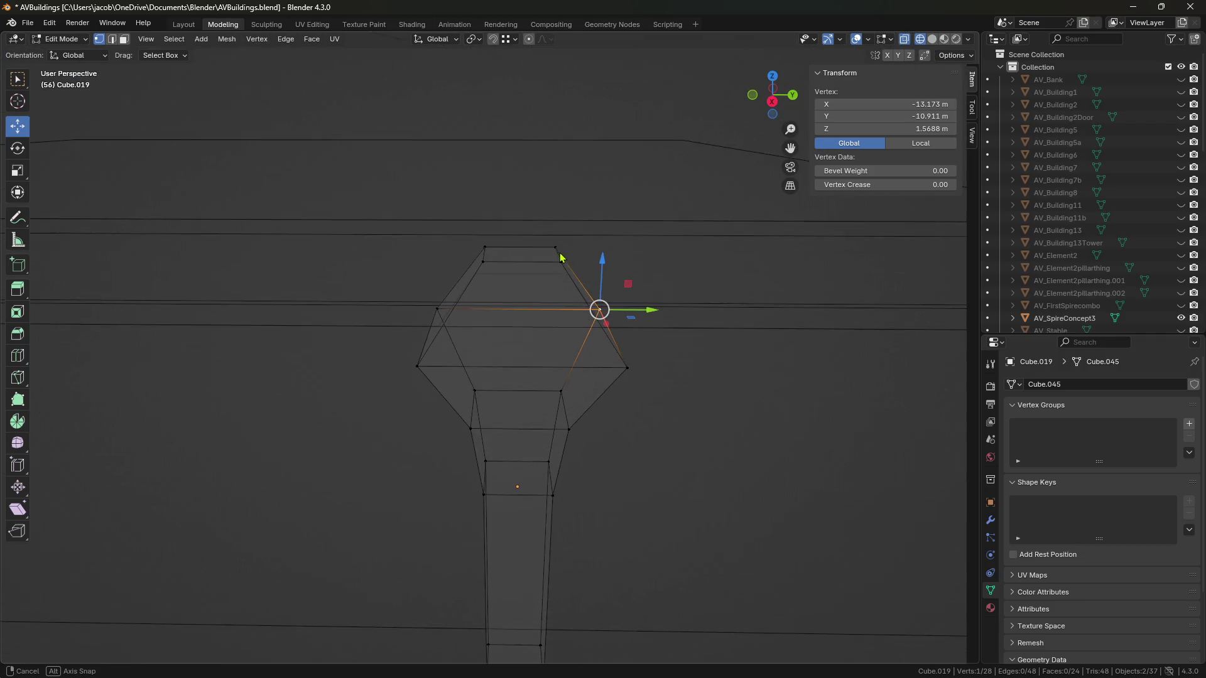
{"action": "left_click_drag", "start_coordinate": [521, 210], "coordinate": [411, 254]}
Step: Enlarge the top face in two scaling passes
{"action": "mouse_move", "coordinate": [314, 245]}
{"action": "middle_mouse_down"}
{"action": "mouse_move", "coordinate": [295, 241]}
{"action": "mouse_move", "coordinate": [326, 234]}
{"action": "mouse_move", "coordinate": [563, 331]}
{"action": "middle_mouse_up"}
{"action": "key", "text": "s"}
{"action": "left_click", "coordinate": [656, 332]}
{"action": "key", "text": "s"}
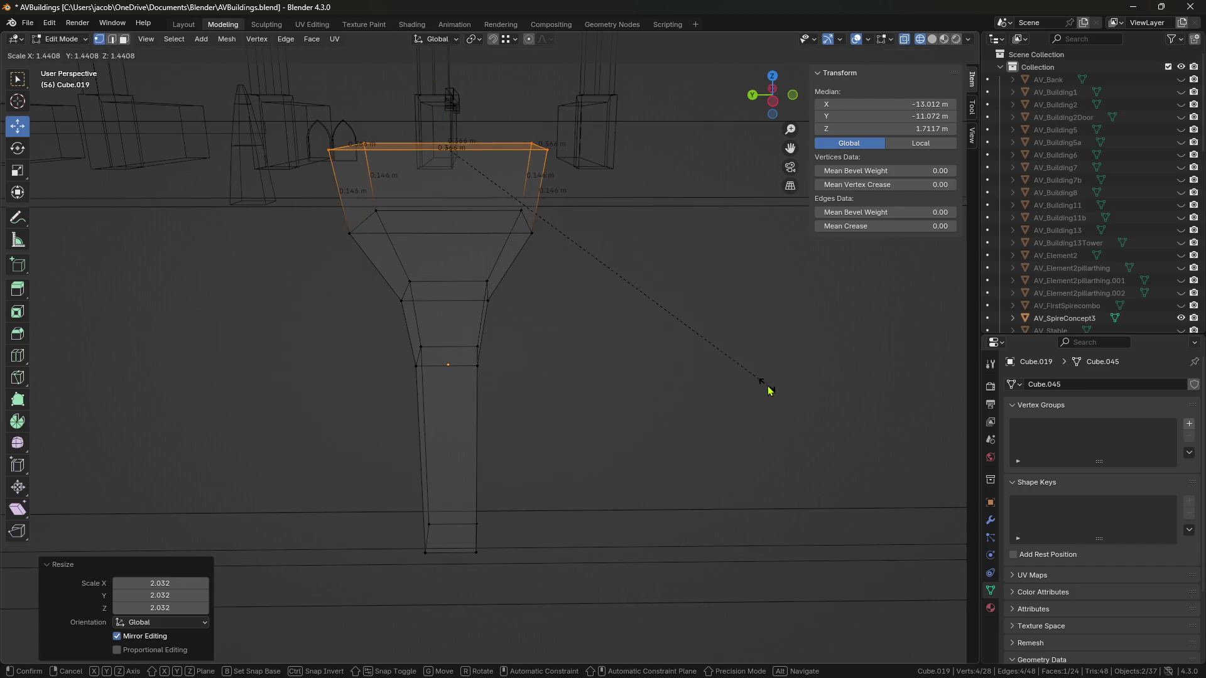
{"action": "left_click", "coordinate": [806, 82]}
Step: In Left Orthographic view, widen the top, middle and lower edges and raise the lower edge
{"action": "left_click", "coordinate": [773, 88]}
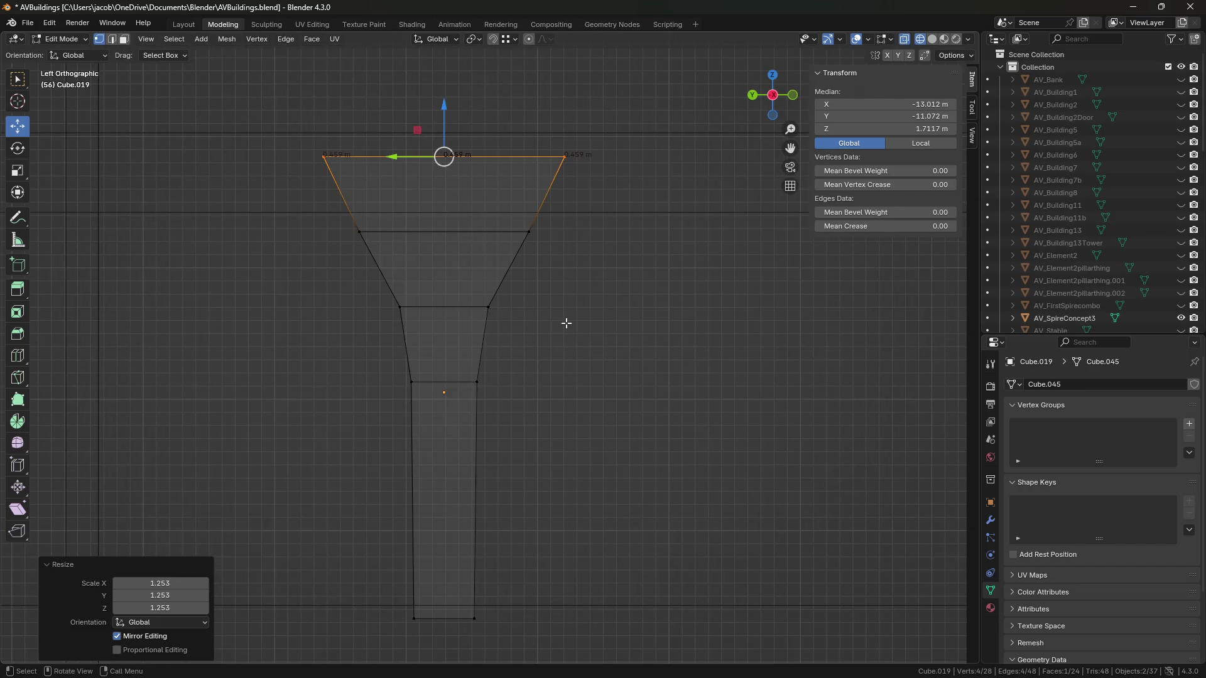
{"action": "key", "text": "s"}
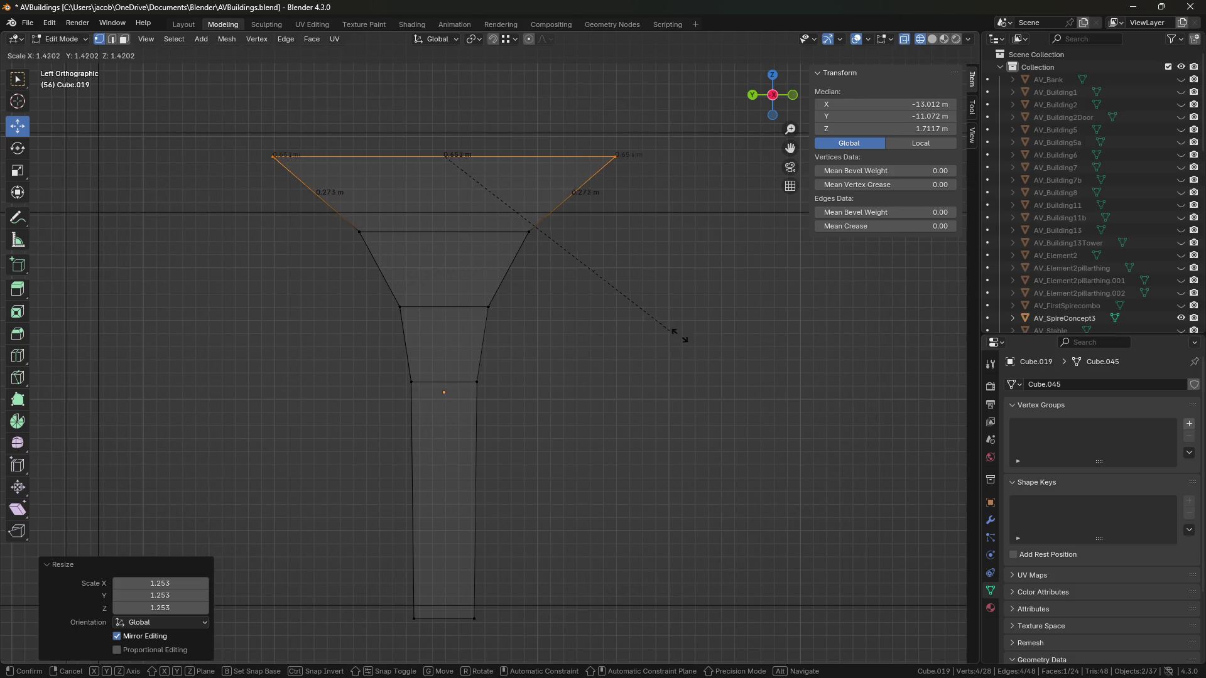
{"action": "left_click", "coordinate": [704, 336]}
{"action": "left_click", "coordinate": [555, 262]}
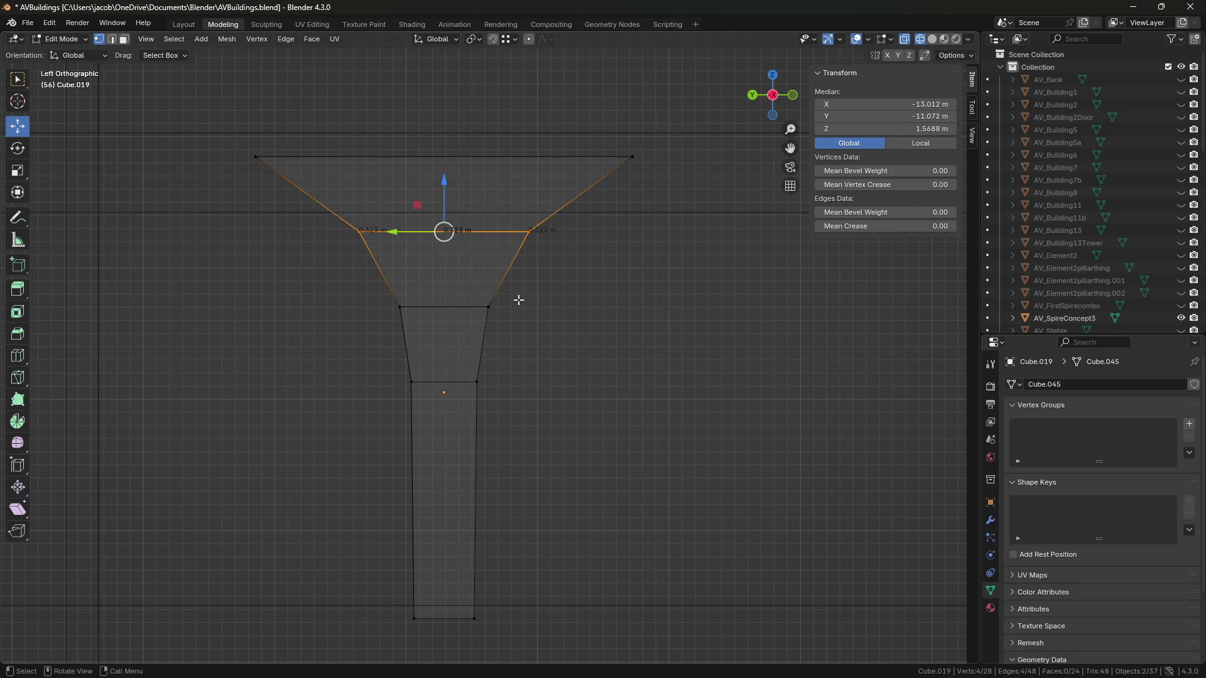
{"action": "key", "text": "s"}
{"action": "left_click", "coordinate": [591, 331]}
{"action": "left_click", "coordinate": [444, 307]}
{"action": "key", "text": "s"}
{"action": "left_click", "coordinate": [560, 326]}
{"action": "left_click_drag", "start_coordinate": [444, 259], "coordinate": [444, 246]}
Step: Scale and raise the middle edge, then widen it and the top edge further
{"action": "left_click", "coordinate": [452, 232]}
{"action": "key", "text": "s"}
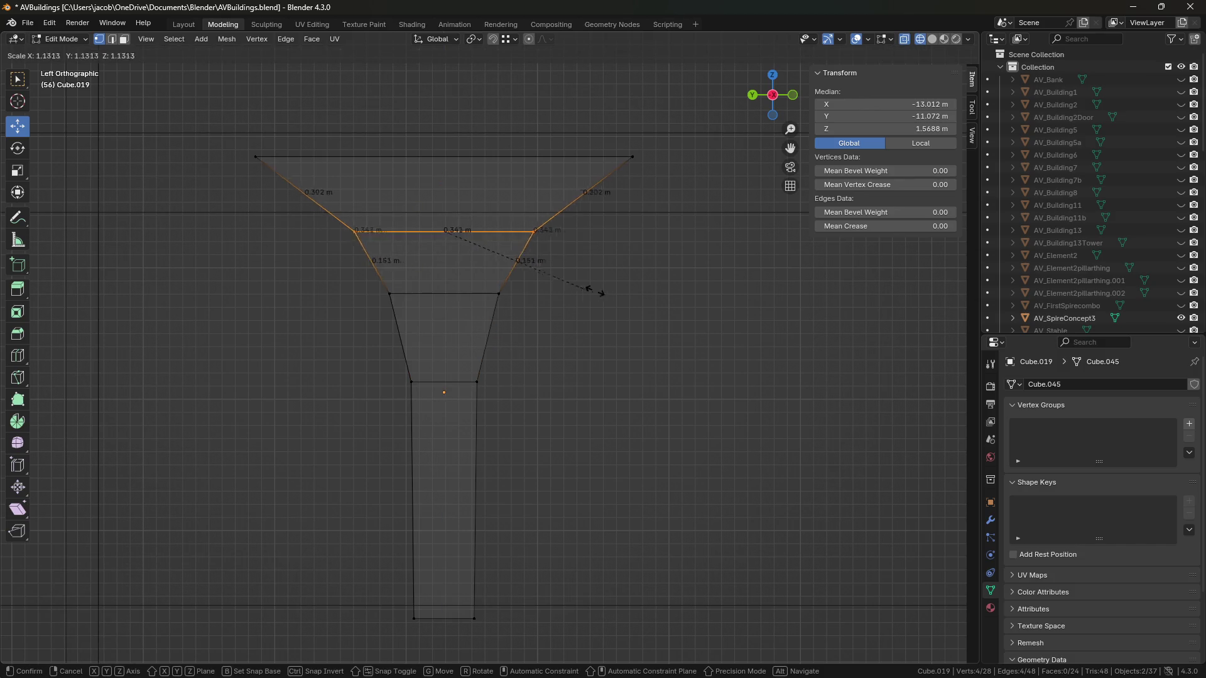
{"action": "left_click", "coordinate": [552, 270]}
{"action": "left_click_drag", "start_coordinate": [445, 182], "coordinate": [446, 155]}
{"action": "key", "text": "s"}
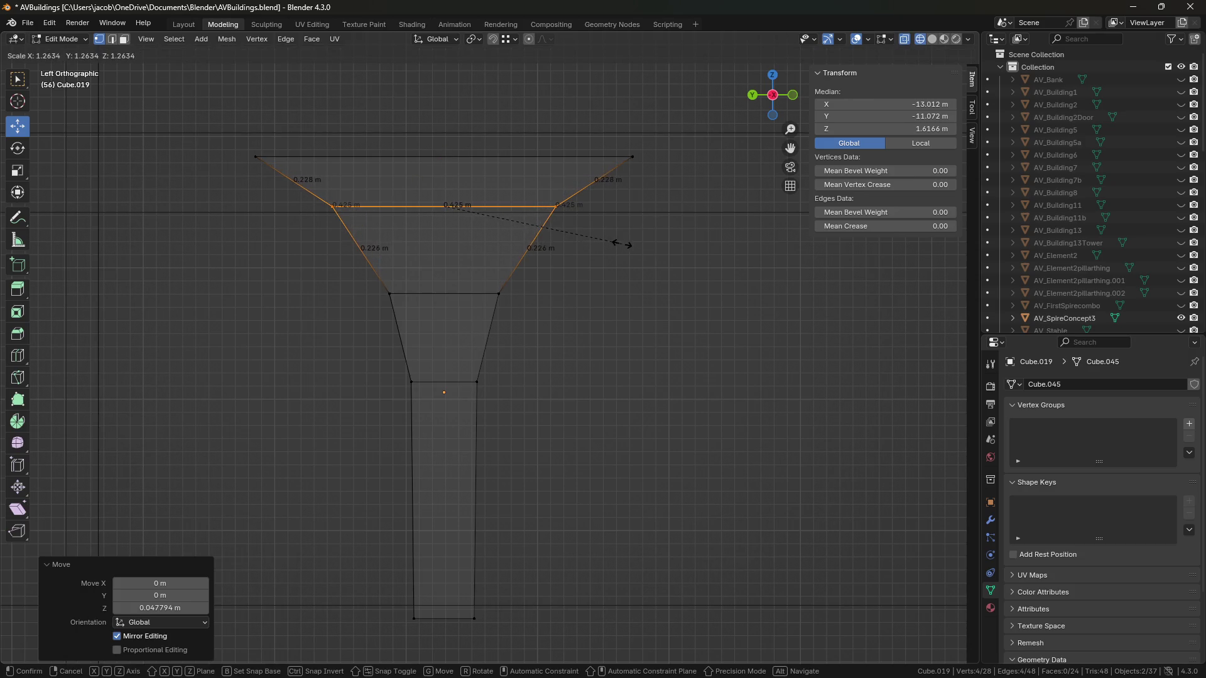
{"action": "left_click", "coordinate": [623, 245]}
{"action": "left_click", "coordinate": [602, 158]}
{"action": "key", "text": "s"}
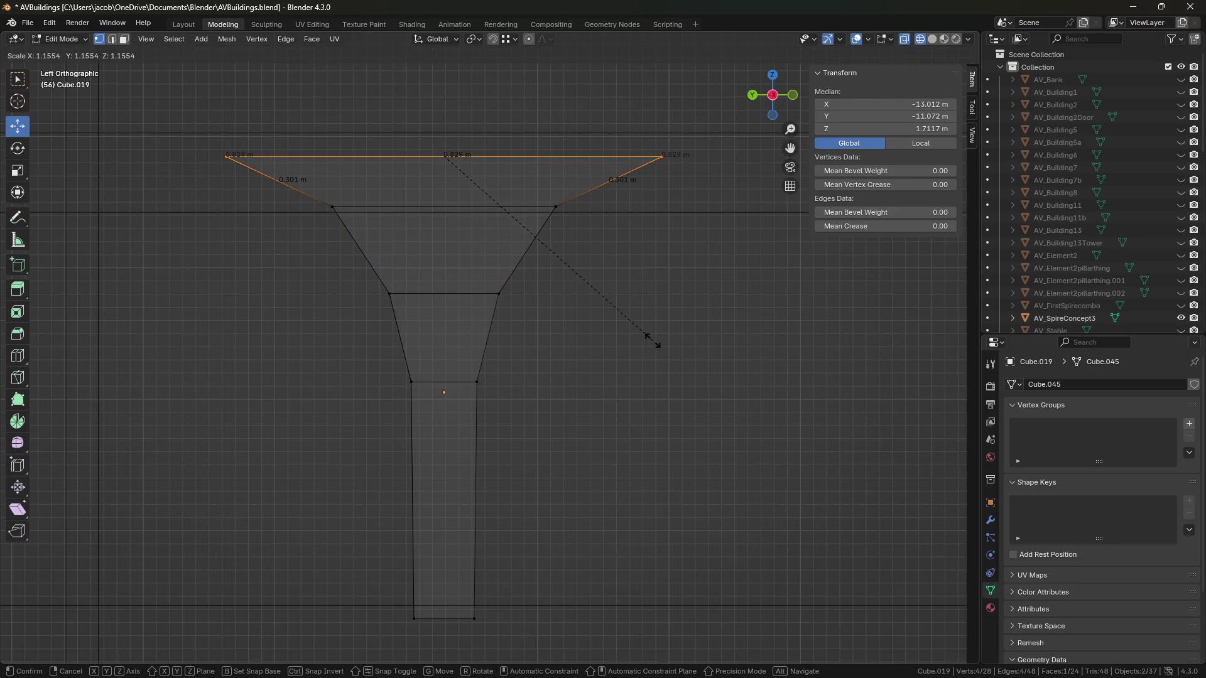
{"action": "left_click", "coordinate": [644, 342]}
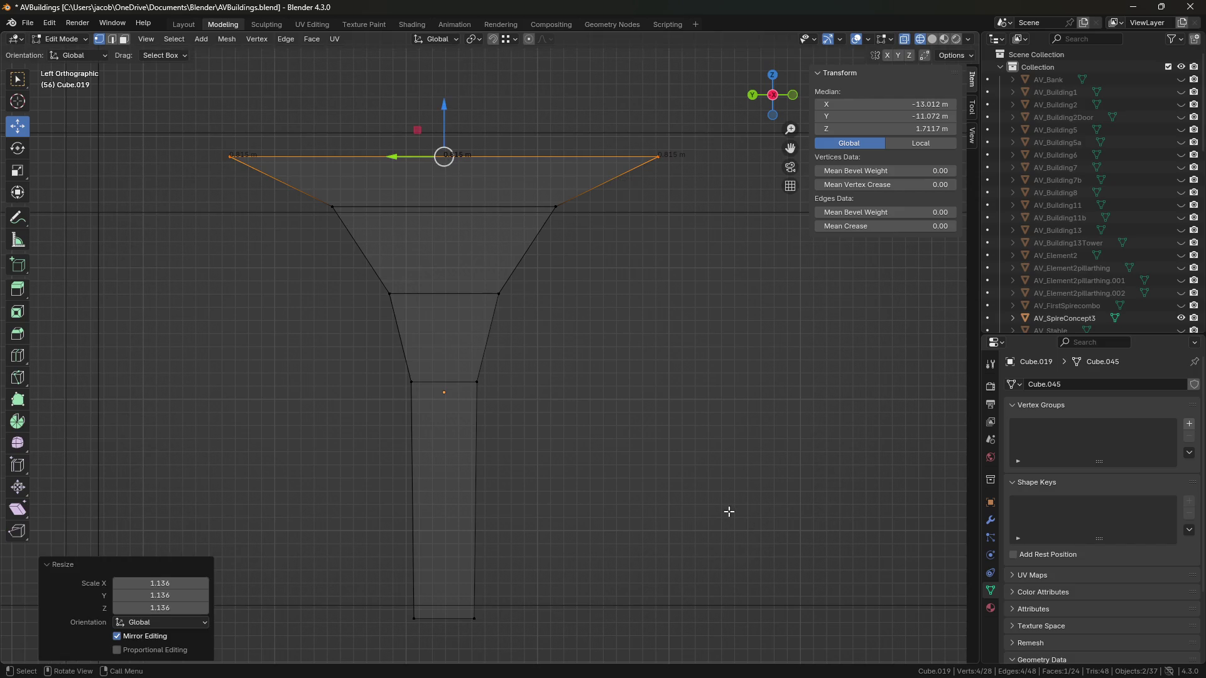
Step: Narrow and lower the middle edge, raise the lower edge slightly, then save AVBuildings.blend
{"action": "left_click_drag", "start_coordinate": [606, 245], "coordinate": [145, 182]}
{"action": "key", "text": "s"}
{"action": "left_click", "coordinate": [595, 311]}
{"action": "left_click_drag", "start_coordinate": [443, 162], "coordinate": [439, 155]}
{"action": "left_click_drag", "start_coordinate": [380, 277], "coordinate": [550, 314]}
{"action": "left_click_drag", "start_coordinate": [447, 239], "coordinate": [445, 221]}
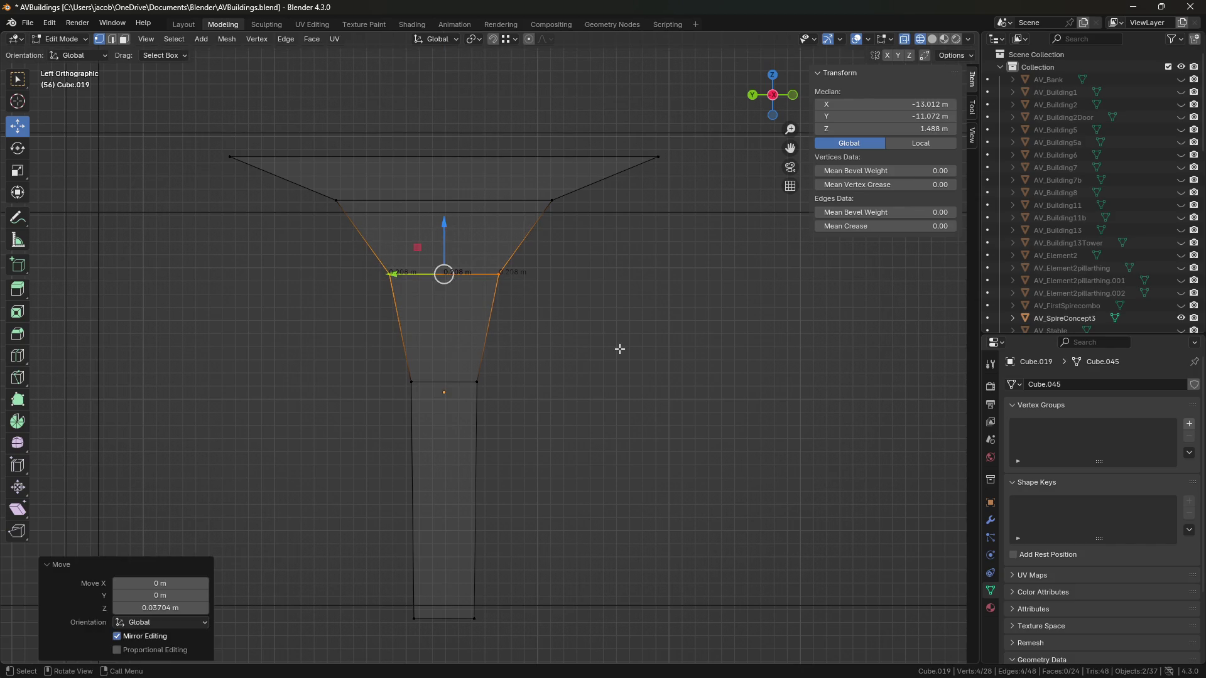
{"action": "left_click", "coordinate": [620, 349]}
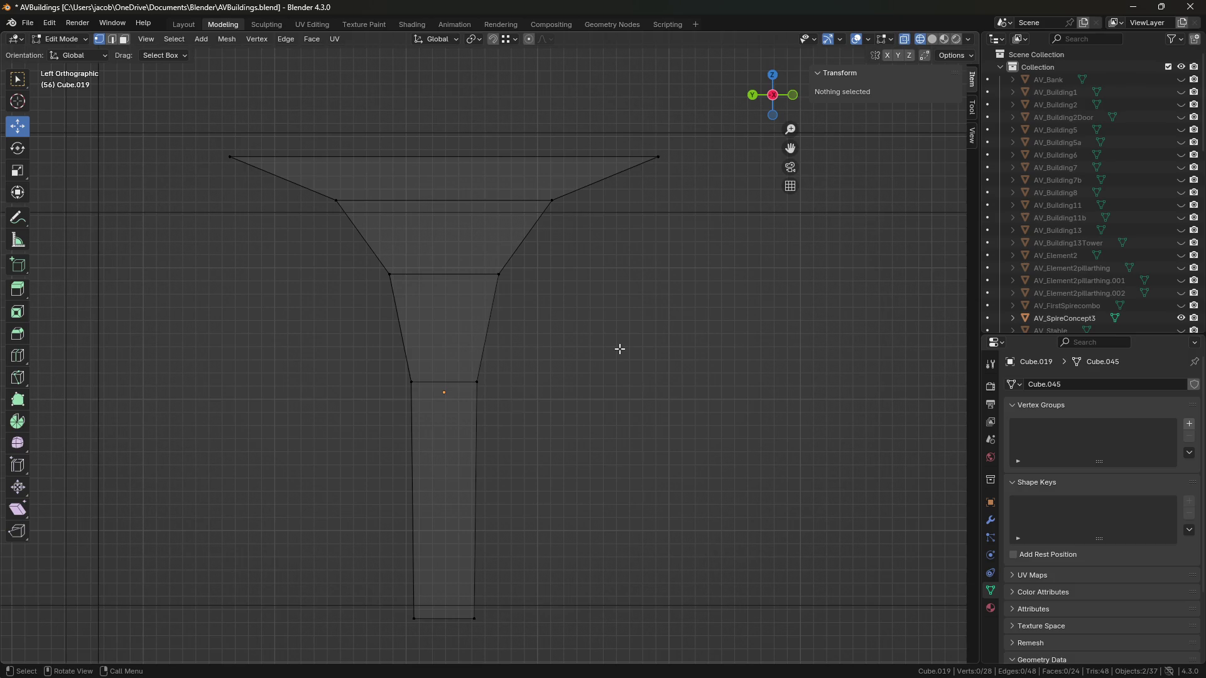
{"action": "key", "text": "ctrl+s"}
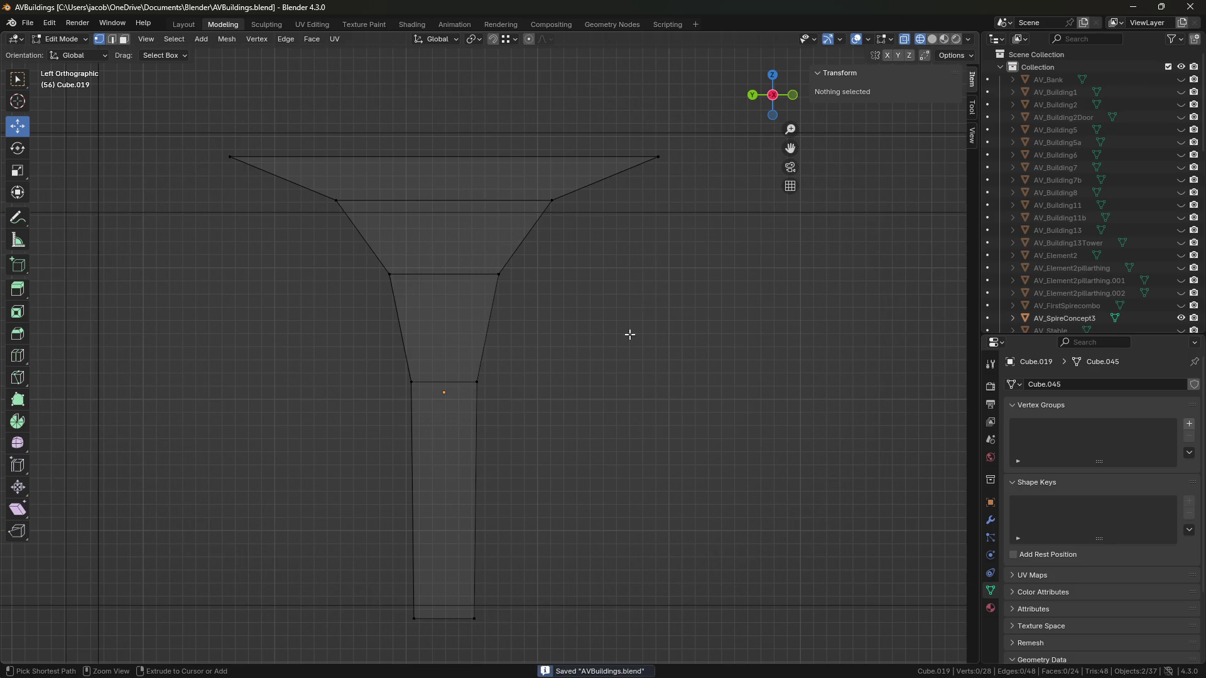
Step: Return to solid shading and nudge a bottom corner vertex of the post sideways
{"action": "left_click", "coordinate": [932, 39]}
{"action": "mouse_move", "coordinate": [461, 499]}
{"action": "middle_mouse_down"}
{"action": "mouse_move", "coordinate": [409, 511]}
{"action": "mouse_move", "coordinate": [512, 510]}
{"action": "mouse_move", "coordinate": [446, 464]}
{"action": "middle_mouse_up"}
{"action": "scroll", "coordinate": [458, 390], "scroll_direction": "up", "scroll_amount": 5}
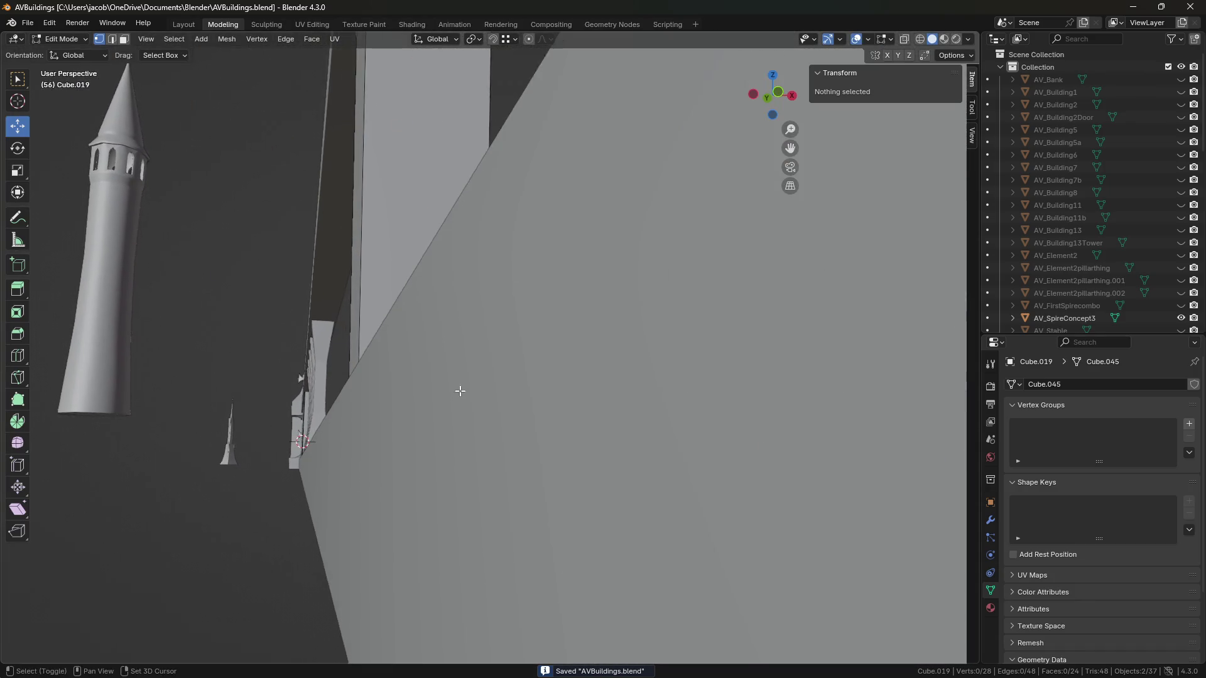
{"action": "scroll", "coordinate": [412, 431], "scroll_direction": "down", "scroll_amount": 5}
{"action": "scroll", "coordinate": [386, 431], "scroll_direction": "up", "scroll_amount": 8}
{"action": "left_click", "coordinate": [361, 431]}
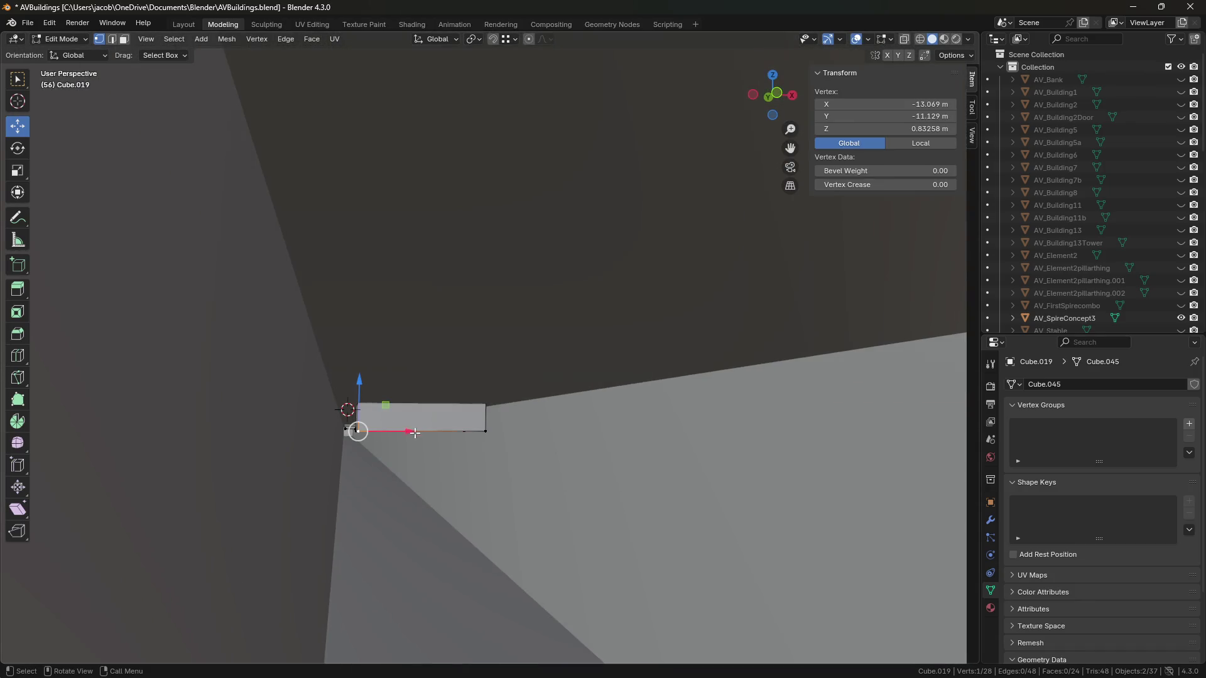
{"action": "left_click_drag", "start_coordinate": [409, 432], "coordinate": [409, 431]}
{"action": "mouse_move", "coordinate": [484, 253]}
{"action": "middle_mouse_down"}
{"action": "mouse_move", "coordinate": [565, 283]}
{"action": "mouse_move", "coordinate": [574, 412]}
{"action": "middle_mouse_up"}
Step: Flatten the side faces up to the flare's top to zero width along X
{"action": "key", "text": "3"}
{"action": "left_click", "coordinate": [507, 178]}
{"action": "scroll", "coordinate": [507, 178], "scroll_direction": "down", "scroll_amount": 4}
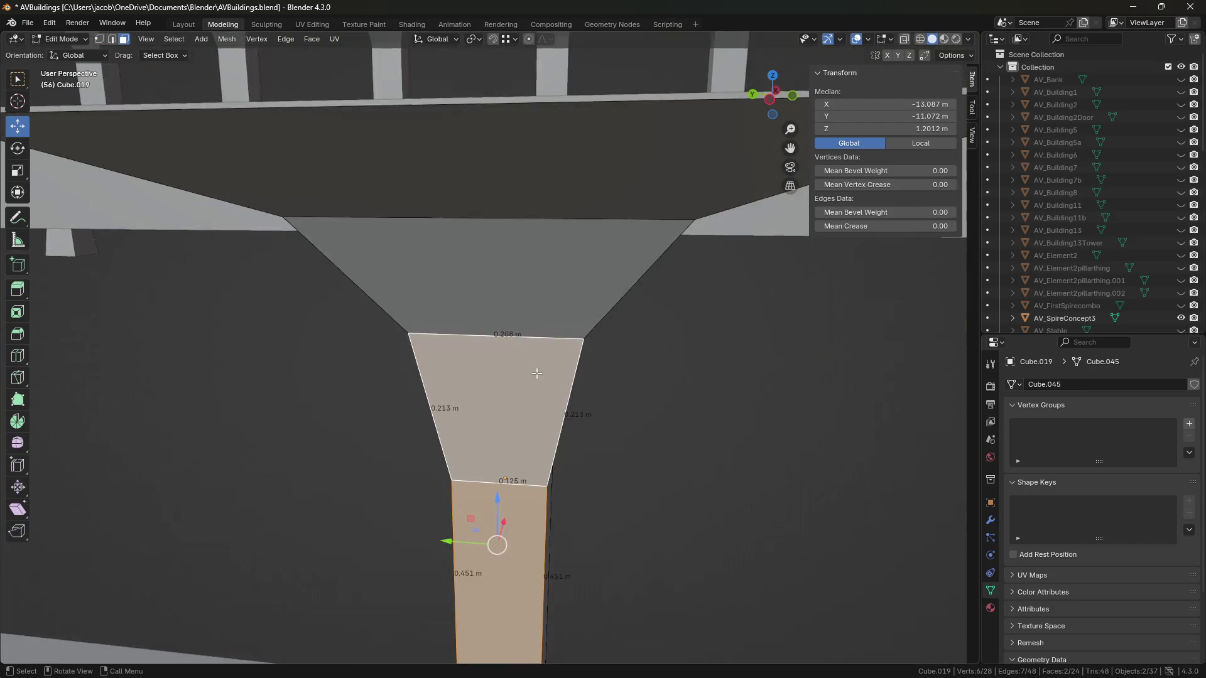
{"action": "left_click", "coordinate": [511, 256], "text": "ctrl"}
{"action": "middle_click_drag", "start_coordinate": [511, 256], "coordinate": [553, 416]}
{"action": "key", "text": "s"}
{"action": "key", "text": "x"}
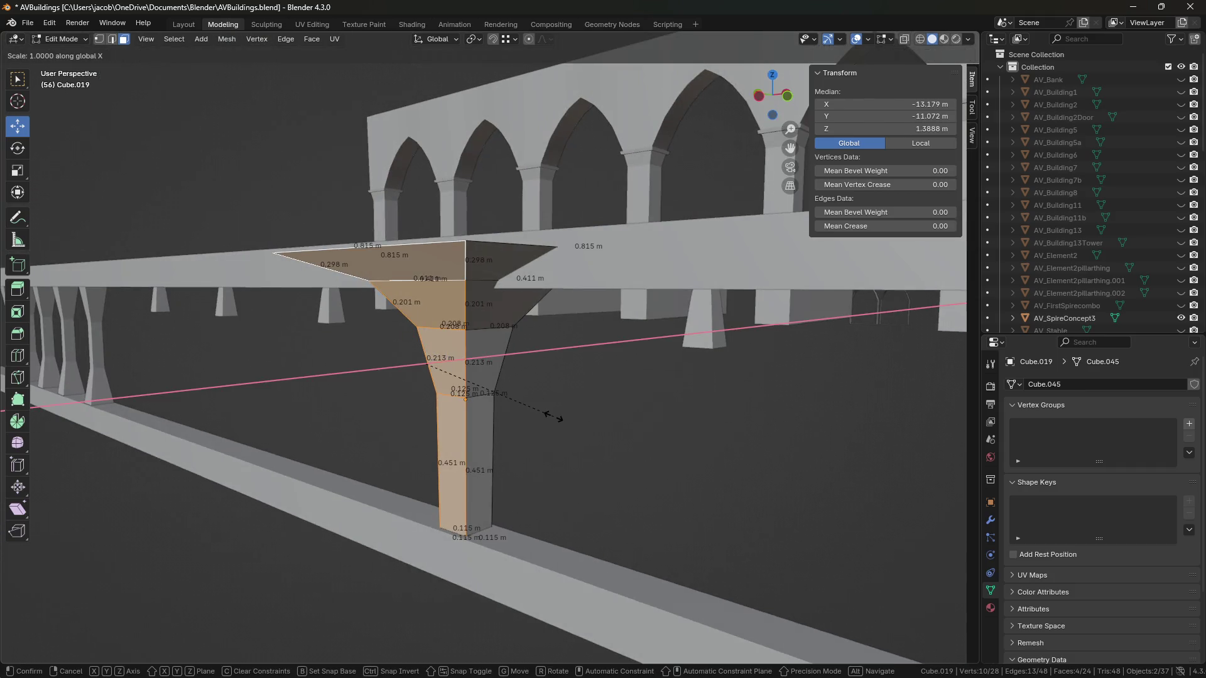
{"action": "key", "text": "0"}
{"action": "key", "text": "Return"}
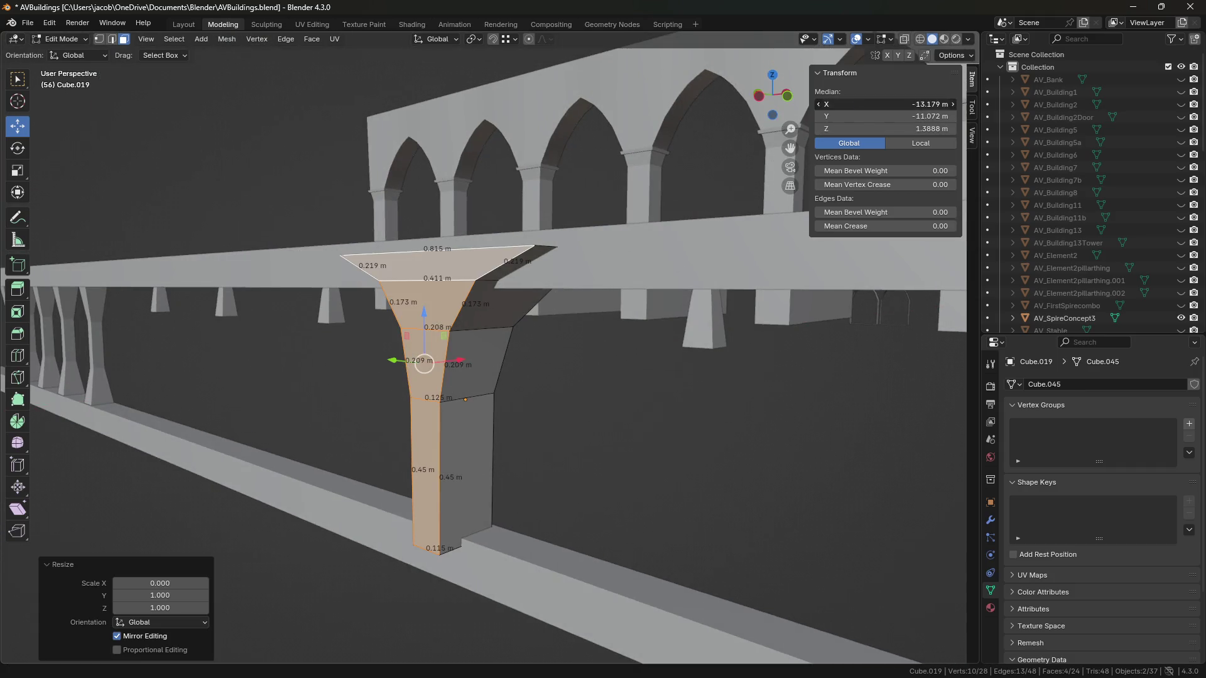
Step: Flatten the other side's lower, upper and sloped flare faces to zero along X
{"action": "mouse_move", "coordinate": [671, 345]}
{"action": "middle_mouse_down"}
{"action": "mouse_move", "coordinate": [515, 406]}
{"action": "mouse_move", "coordinate": [549, 326]}
{"action": "mouse_move", "coordinate": [579, 412]}
{"action": "mouse_move", "coordinate": [652, 398]}
{"action": "mouse_move", "coordinate": [628, 408]}
{"action": "middle_mouse_up"}
{"action": "key", "text": "1"}
{"action": "left_click", "coordinate": [544, 441]}
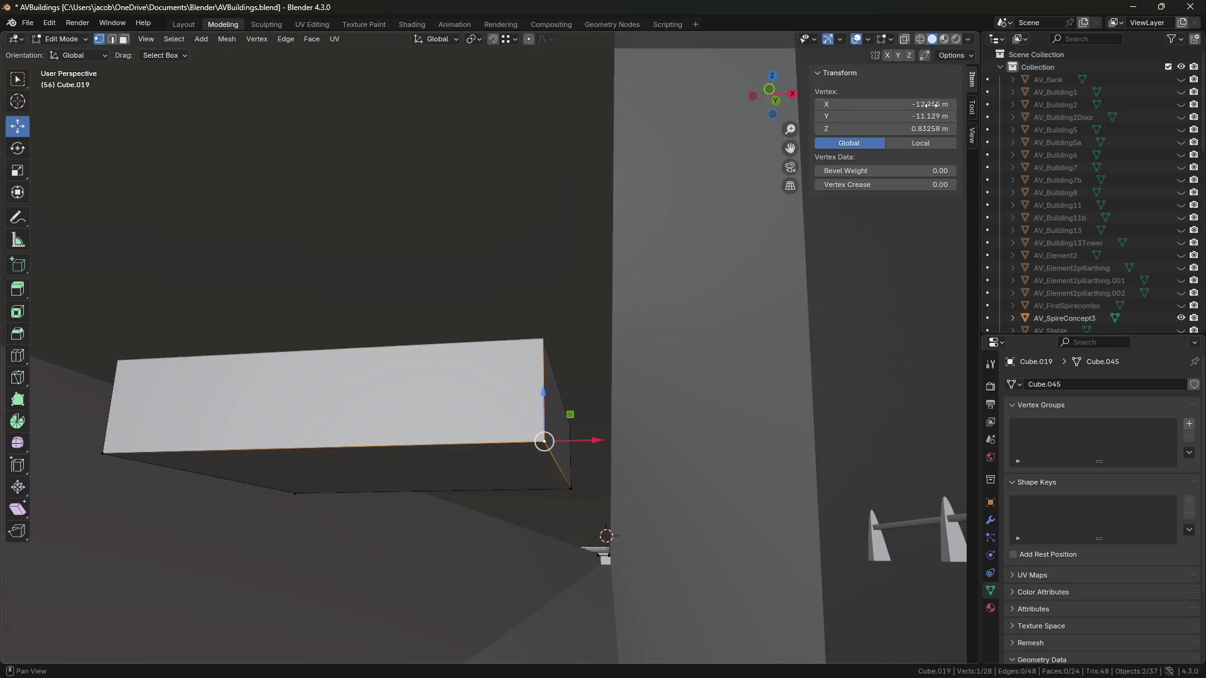
{"action": "mouse_move", "coordinate": [568, 311]}
{"action": "middle_mouse_down"}
{"action": "mouse_move", "coordinate": [606, 318]}
{"action": "mouse_move", "coordinate": [627, 269]}
{"action": "mouse_move", "coordinate": [503, 343]}
{"action": "middle_mouse_up"}
{"action": "scroll", "coordinate": [627, 269], "scroll_direction": "down", "scroll_amount": 5}
{"action": "key", "text": "3"}
{"action": "left_click", "coordinate": [503, 343]}
{"action": "left_click", "coordinate": [506, 251], "text": "shift"}
{"action": "left_click", "coordinate": [506, 251], "text": "shift"}
{"action": "key", "text": "s"}
{"action": "key", "text": "x"}
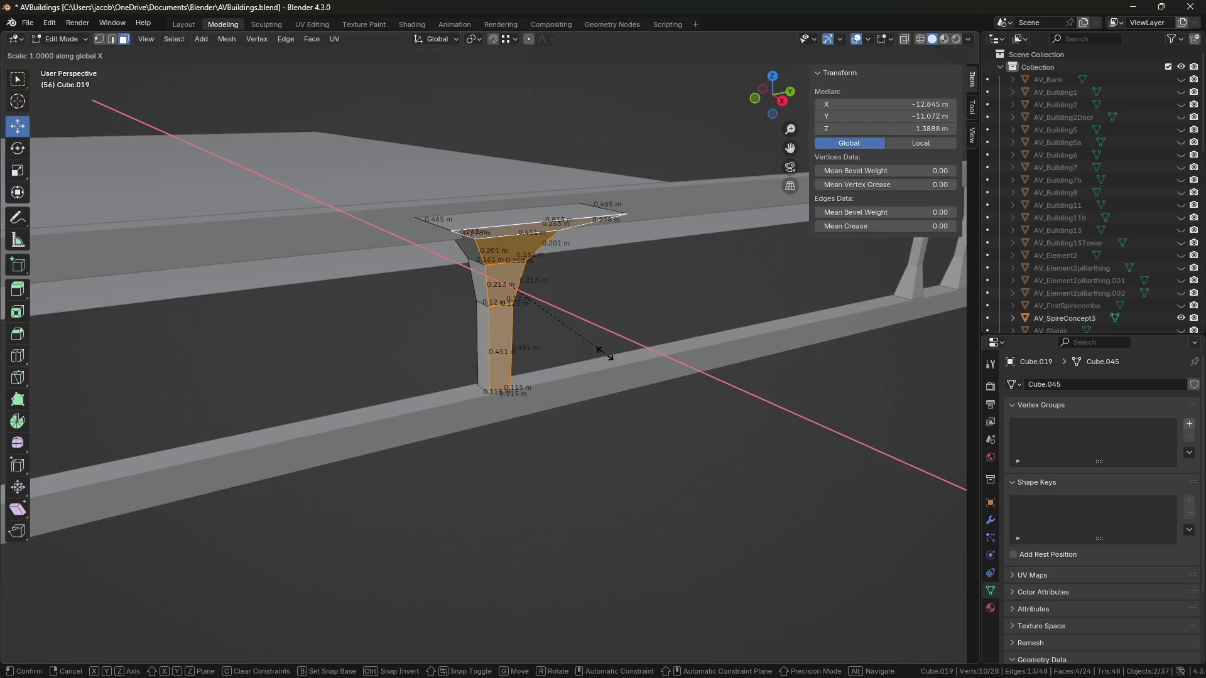
{"action": "key", "text": "0"}
{"action": "key", "text": "Return"}
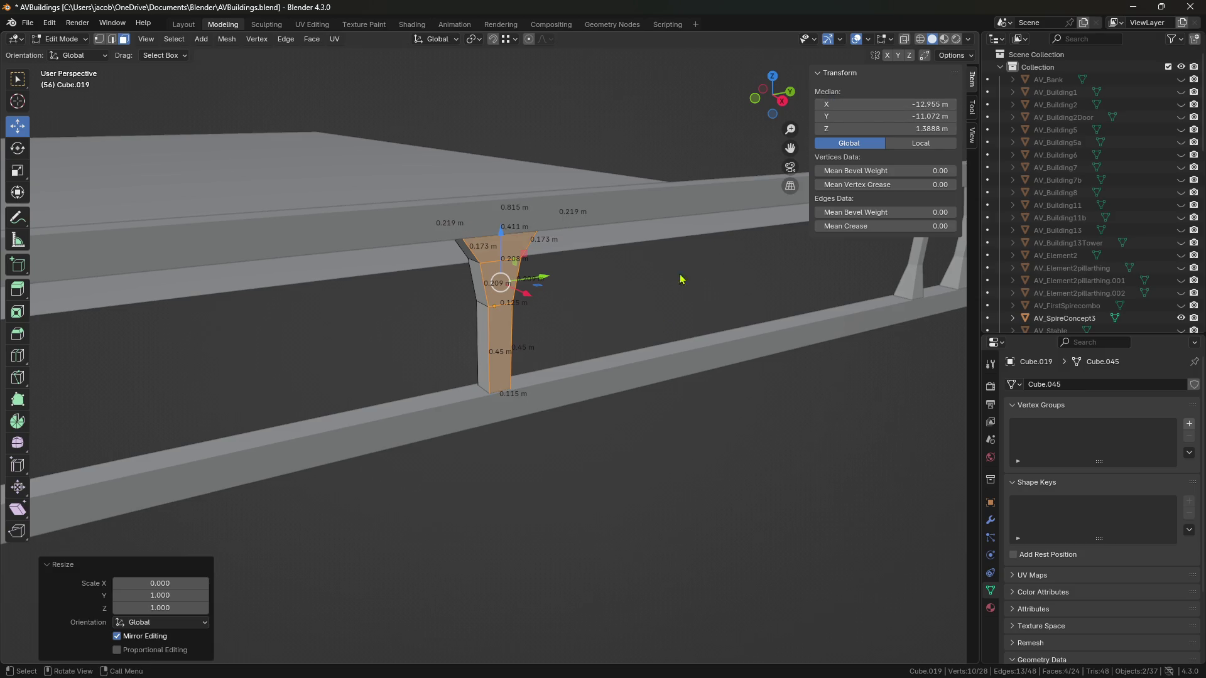
Step: Return to Object Mode and save the blend file
{"action": "key", "text": "Tab"}
{"action": "mouse_move", "coordinate": [566, 502]}
{"action": "middle_mouse_down"}
{"action": "mouse_move", "coordinate": [582, 503]}
{"action": "mouse_move", "coordinate": [554, 469]}
{"action": "mouse_move", "coordinate": [566, 433]}
{"action": "mouse_move", "coordinate": [512, 379]}
{"action": "mouse_move", "coordinate": [562, 404]}
{"action": "middle_mouse_up"}
{"action": "key", "text": "ctrl+s"}
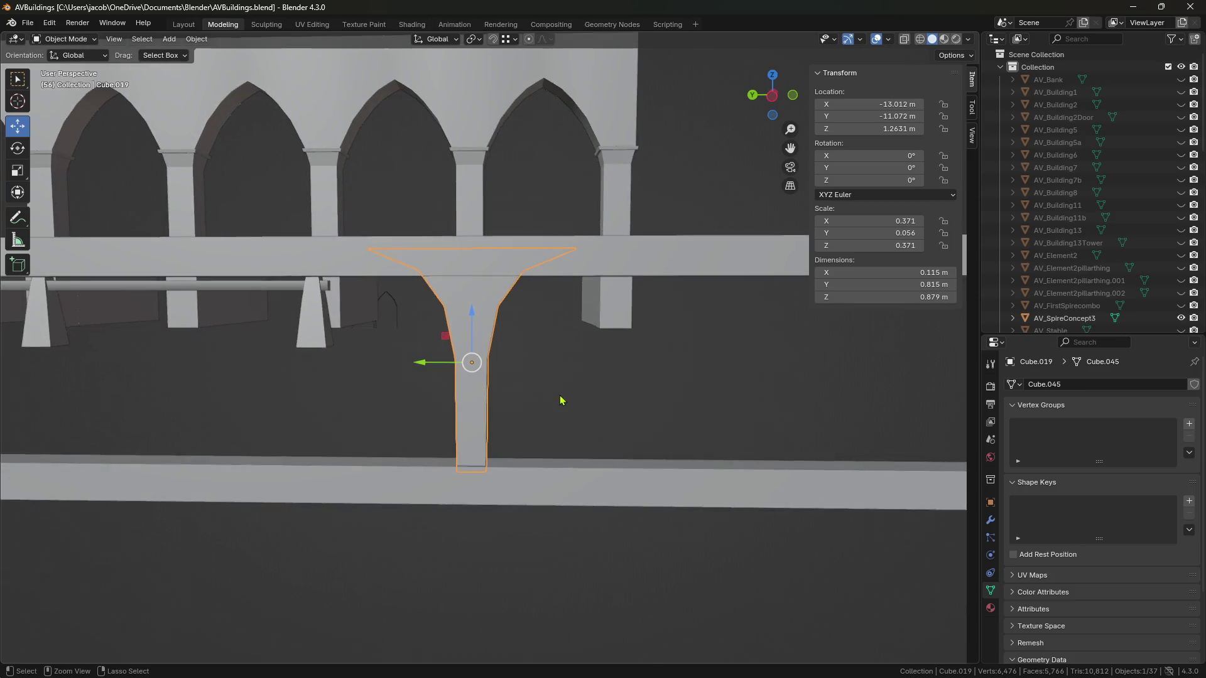
Step: Lower the baluster slightly beneath the rail and copy it
{"action": "left_click_drag", "start_coordinate": [473, 311], "coordinate": [470, 339]}
{"action": "key", "text": "ctrl+c"}
{"action": "mouse_move", "coordinate": [536, 569]}
{"action": "middle_mouse_down"}
{"action": "mouse_move", "coordinate": [465, 386]}
{"action": "mouse_move", "coordinate": [552, 418]}
{"action": "mouse_move", "coordinate": [420, 397]}
{"action": "middle_mouse_up"}
Step: Paste a copy of the baluster and slide it along the railing
{"action": "key", "text": "ctrl+v"}
{"action": "left_click_drag", "start_coordinate": [421, 397], "coordinate": [618, 398]}
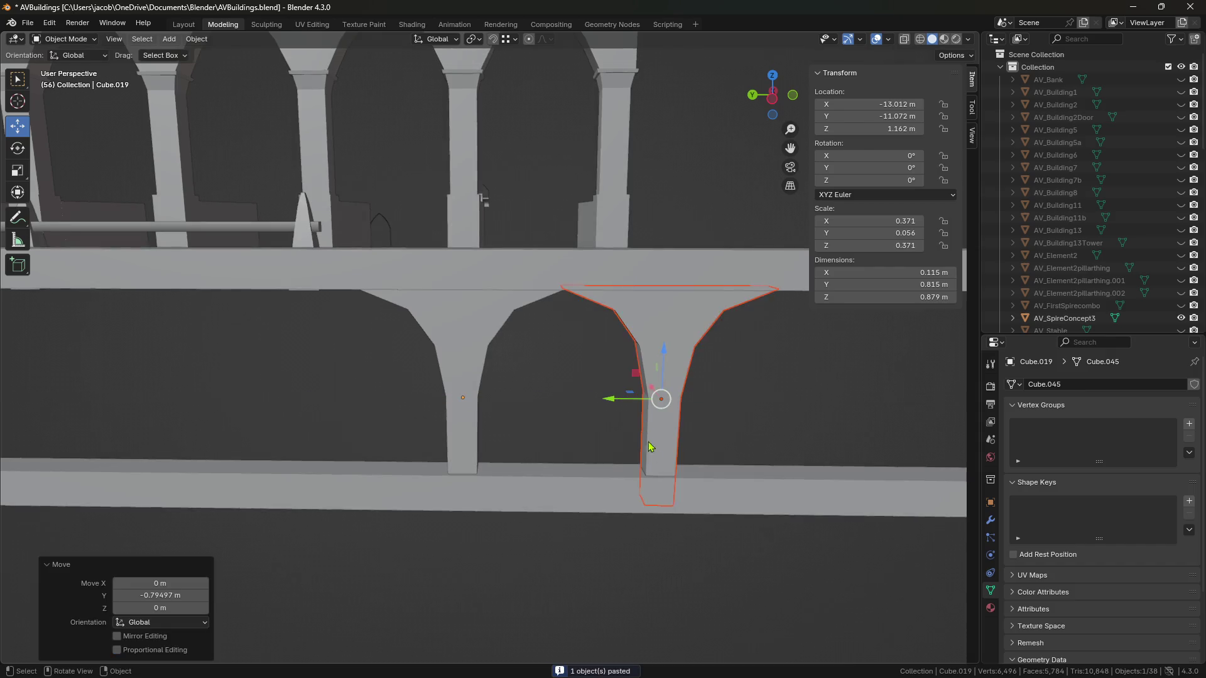
{"action": "middle_click_drag", "start_coordinate": [619, 402], "coordinate": [623, 511]}
{"action": "scroll", "coordinate": [624, 513], "scroll_direction": "up", "scroll_amount": 4}
{"action": "left_click_drag", "start_coordinate": [594, 386], "coordinate": [598, 383]}
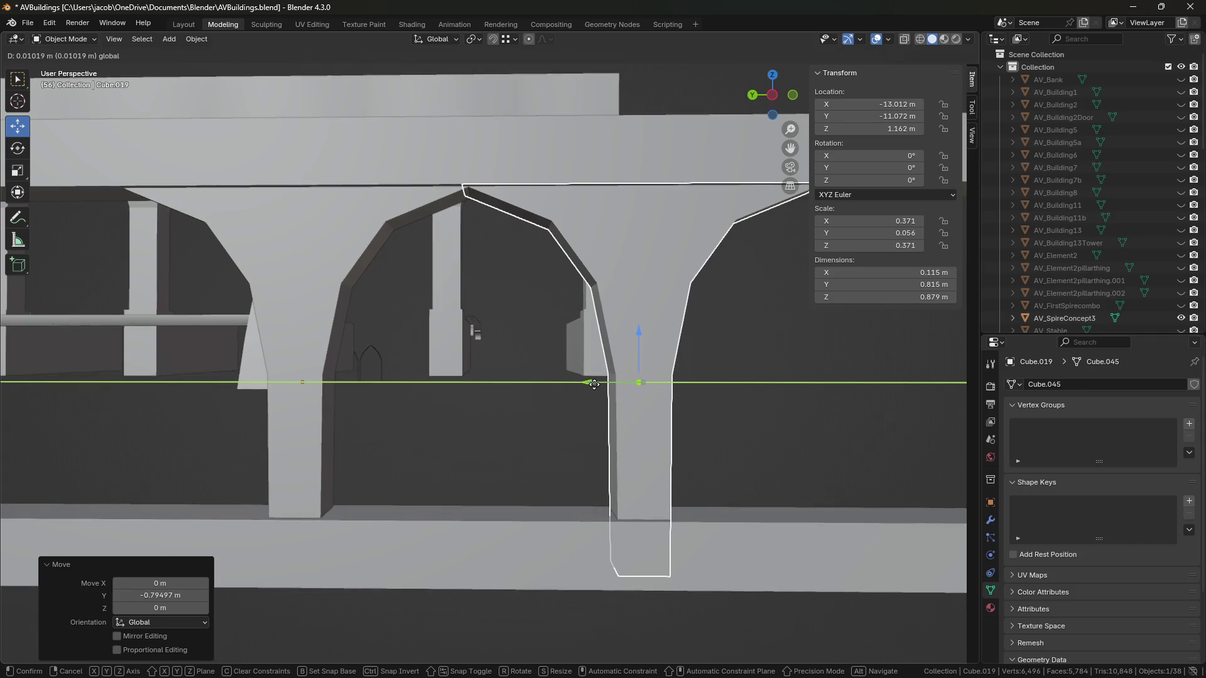
{"action": "scroll", "coordinate": [474, 331], "scroll_direction": "down", "scroll_amount": 3}
{"action": "left_click", "coordinate": [436, 366]}
Step: Paste another baluster copy, slide it along the railing and nudge it into place
{"action": "key", "text": "ctrl+v"}
{"action": "mouse_move", "coordinate": [437, 366]}
{"action": "left_mouse_down"}
{"action": "mouse_move", "coordinate": [617, 369]}
{"action": "mouse_move", "coordinate": [601, 373]}
{"action": "left_mouse_up"}
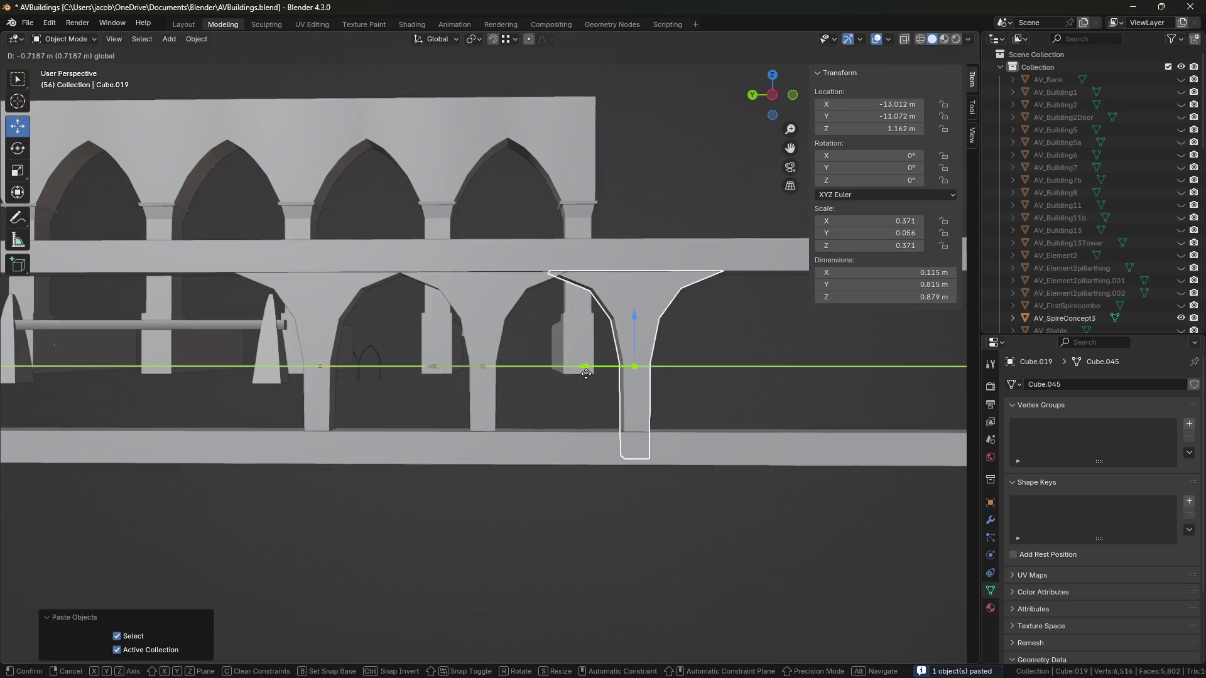
{"action": "key", "text": "shift+d"}
{"action": "left_click", "coordinate": [486, 322]}
{"action": "left_click_drag", "start_coordinate": [501, 368], "coordinate": [496, 367]}
{"action": "left_click", "coordinate": [496, 374]}
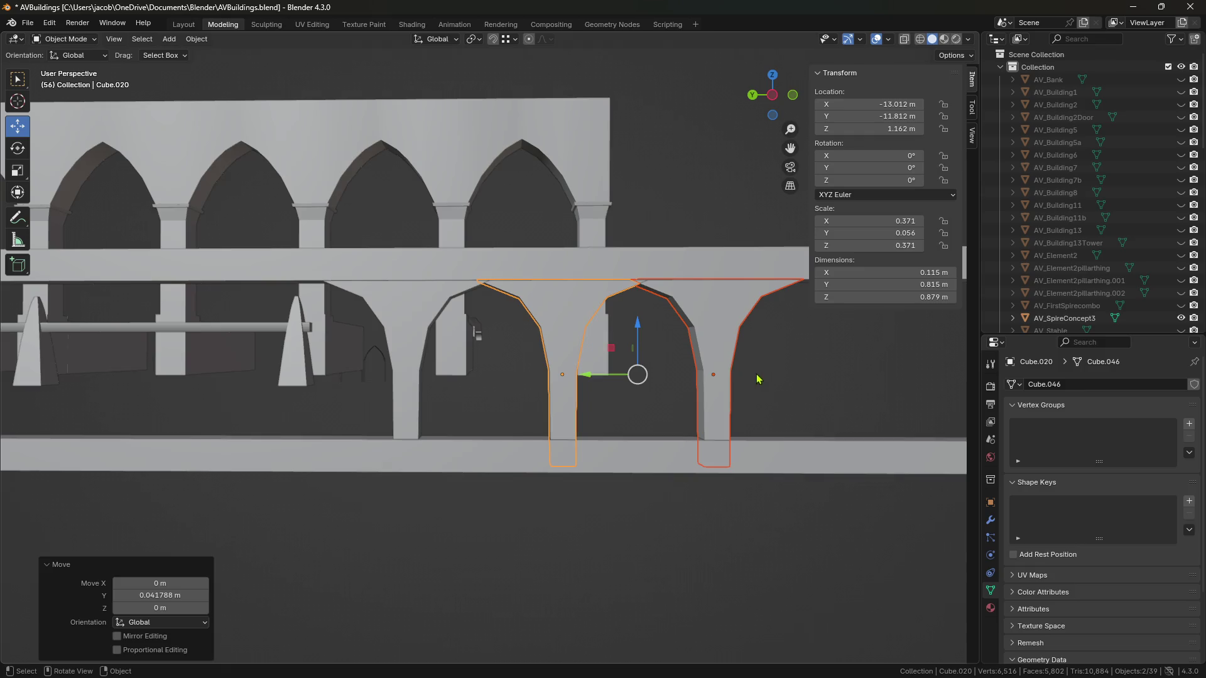
Step: Undo the wall deletion and the pasted copies, then reselect the original baluster
{"action": "left_click", "coordinate": [691, 358]}
{"action": "key", "text": "Delete"}
{"action": "key", "text": "ctrl+z"}
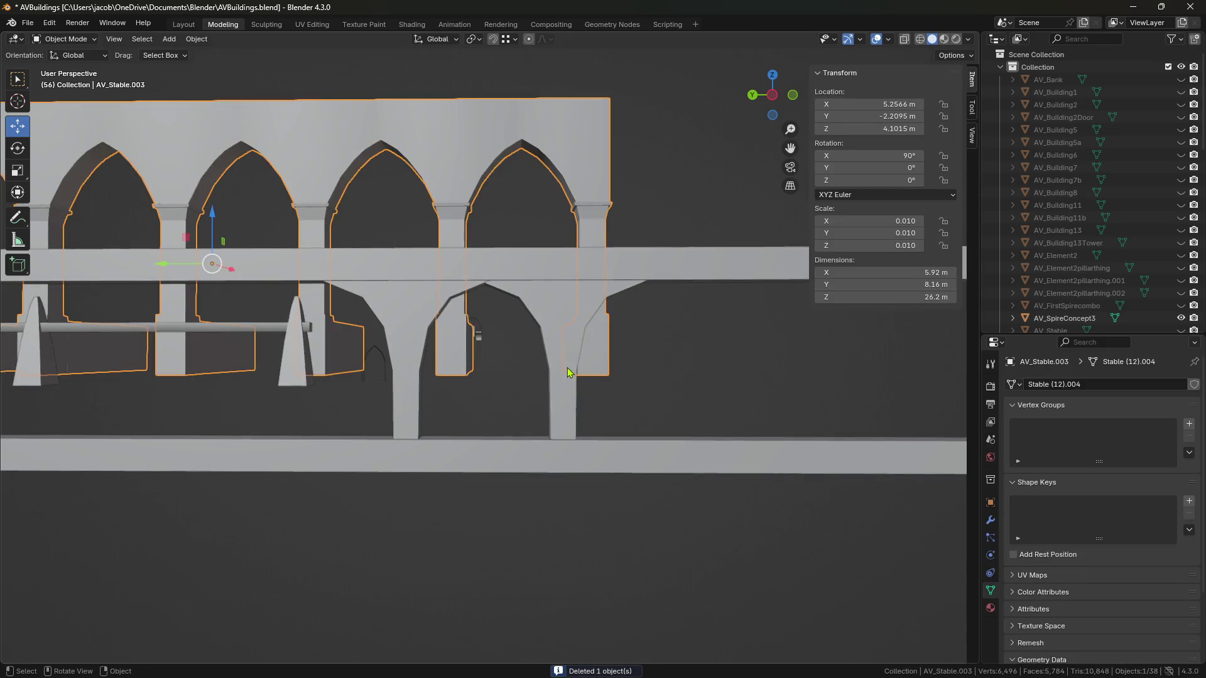
{"action": "key", "text": "ctrl+z"}
{"action": "left_click", "coordinate": [473, 336]}
Step: In Edit Mode, rescale the funnel's top edge loop and widen the neck loop to 1.308
{"action": "scroll", "coordinate": [482, 369], "scroll_direction": "up", "scroll_amount": 2}
{"action": "key", "text": "Tab"}
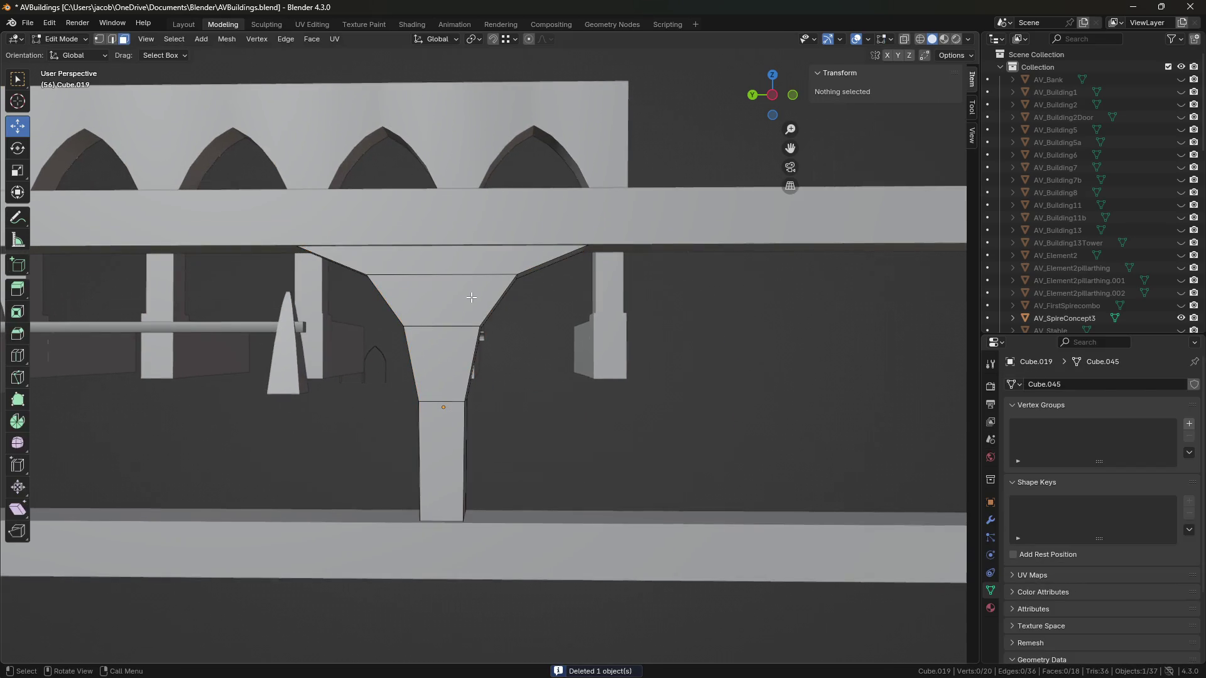
{"action": "left_click", "coordinate": [461, 275], "text": "alt"}
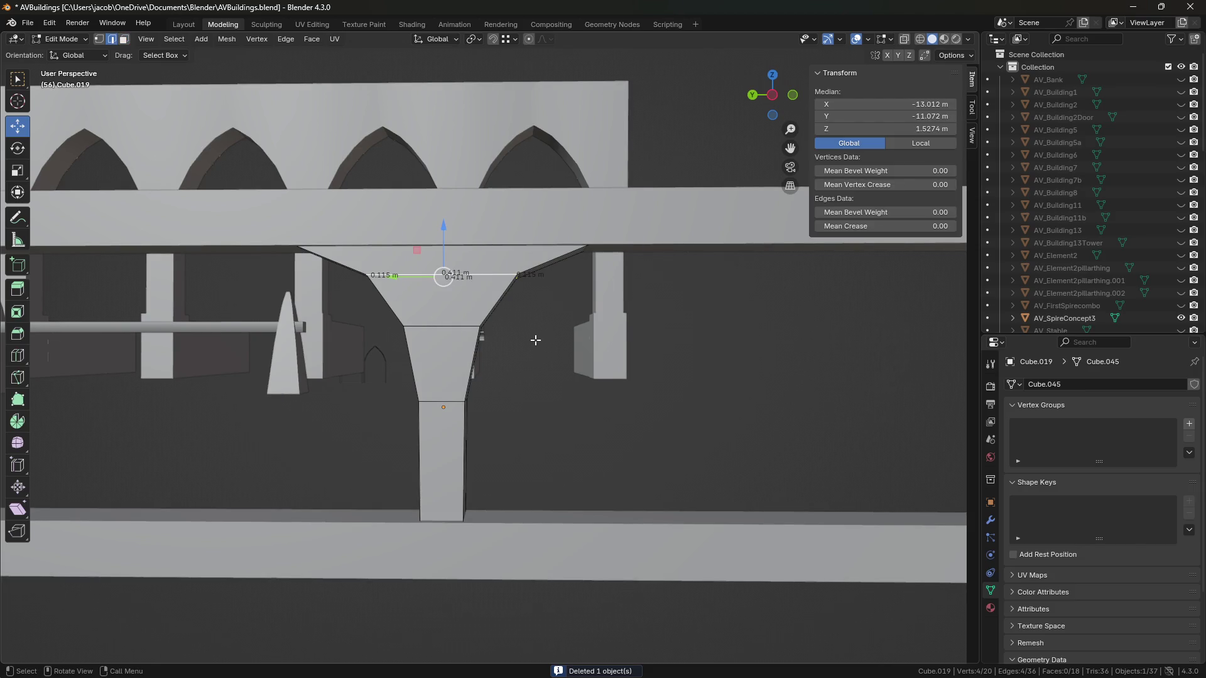
{"action": "key", "text": "s"}
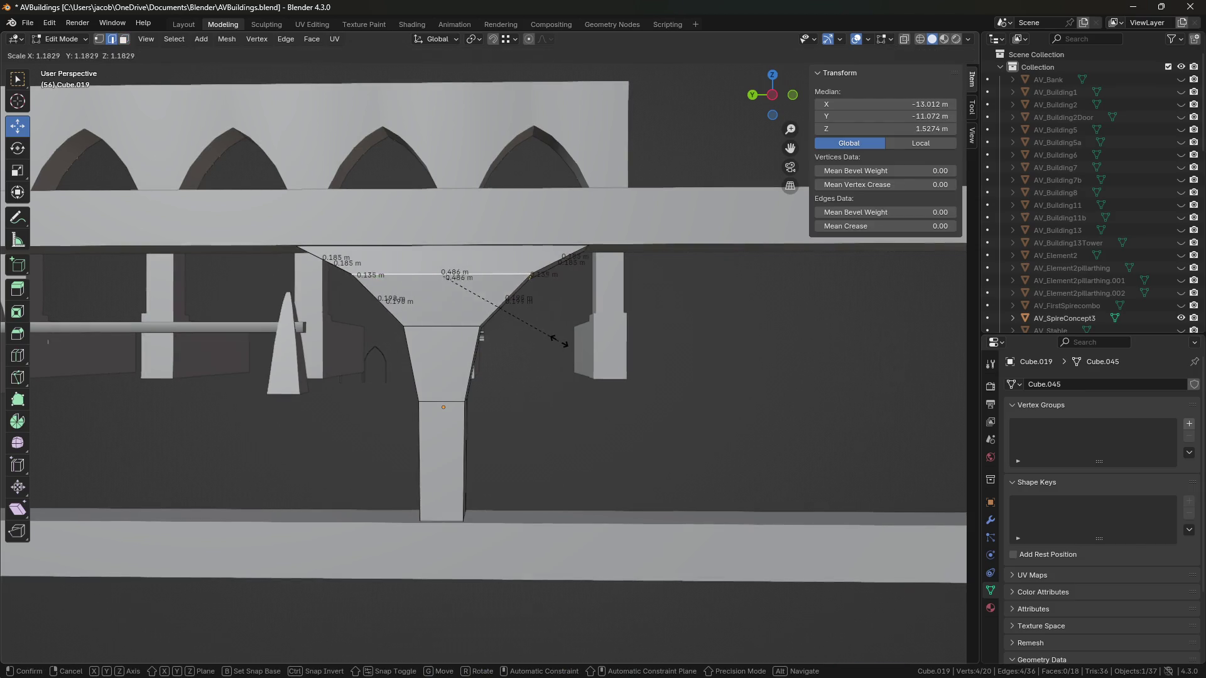
{"action": "left_click", "coordinate": [560, 341]}
{"action": "left_click", "coordinate": [482, 344], "text": "alt"}
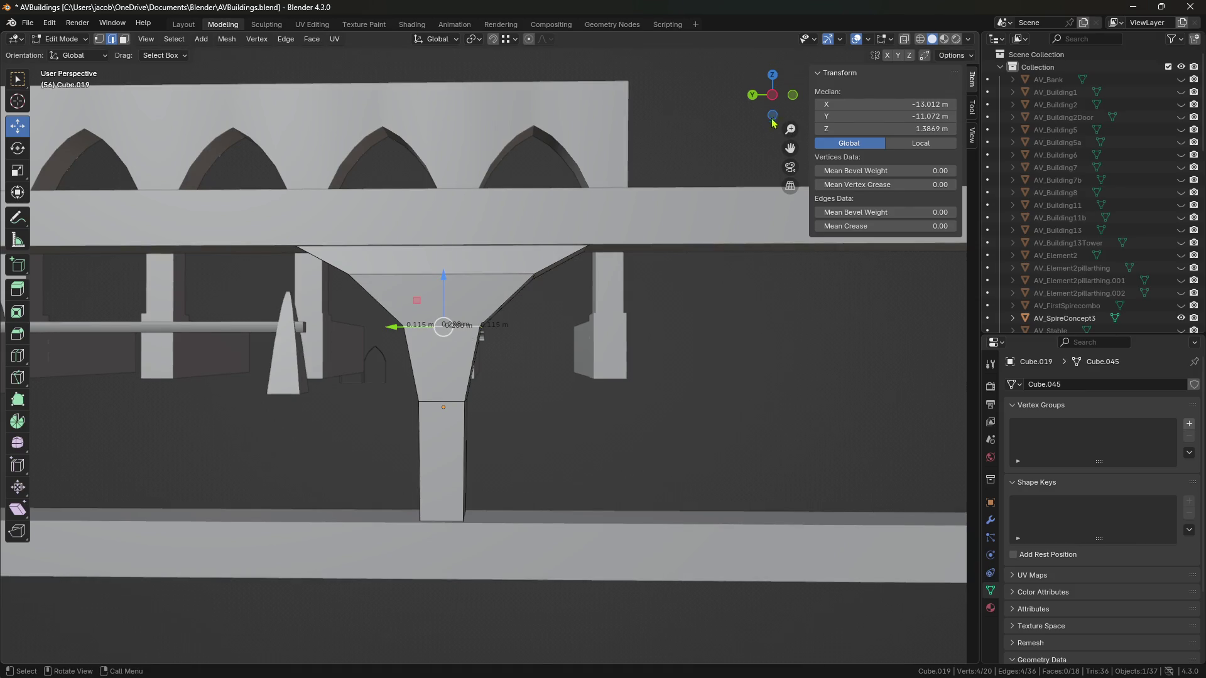
{"action": "left_click", "coordinate": [775, 99]}
{"action": "key", "text": "s"}
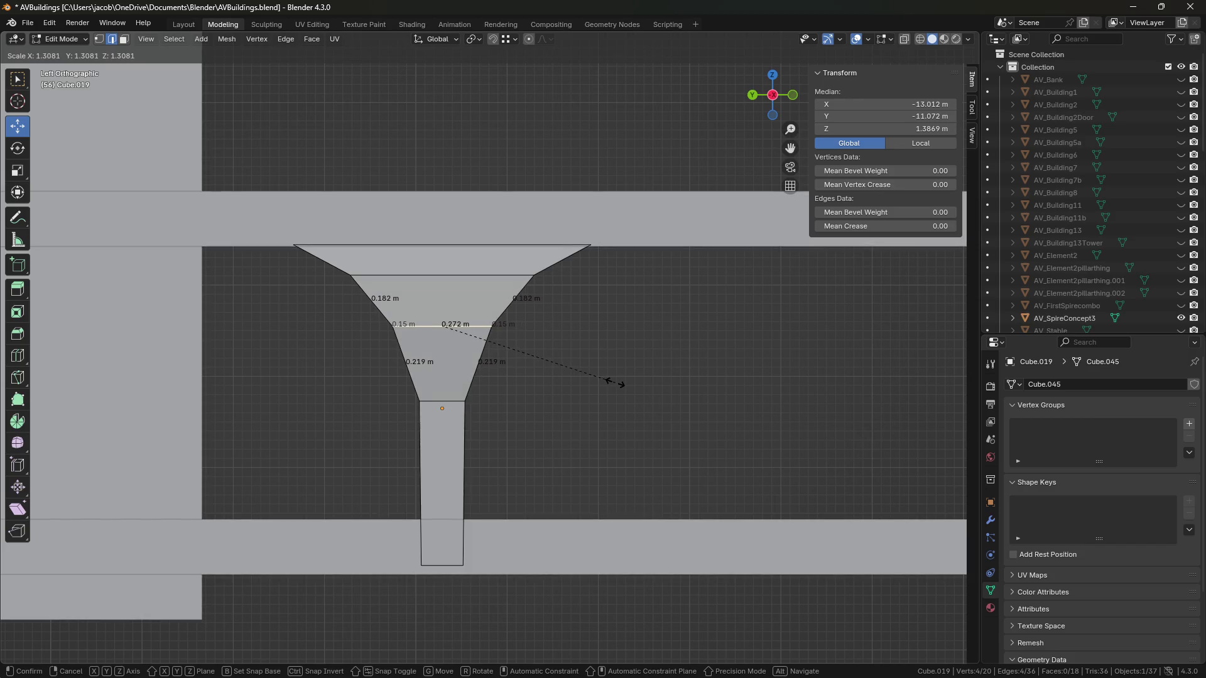
{"action": "left_click", "coordinate": [615, 383]}
Step: Raise the selected edge slightly, then narrow the top rim vertices to 0.923 in wireframe view
{"action": "scroll", "coordinate": [614, 382], "scroll_direction": "down", "scroll_amount": 10}
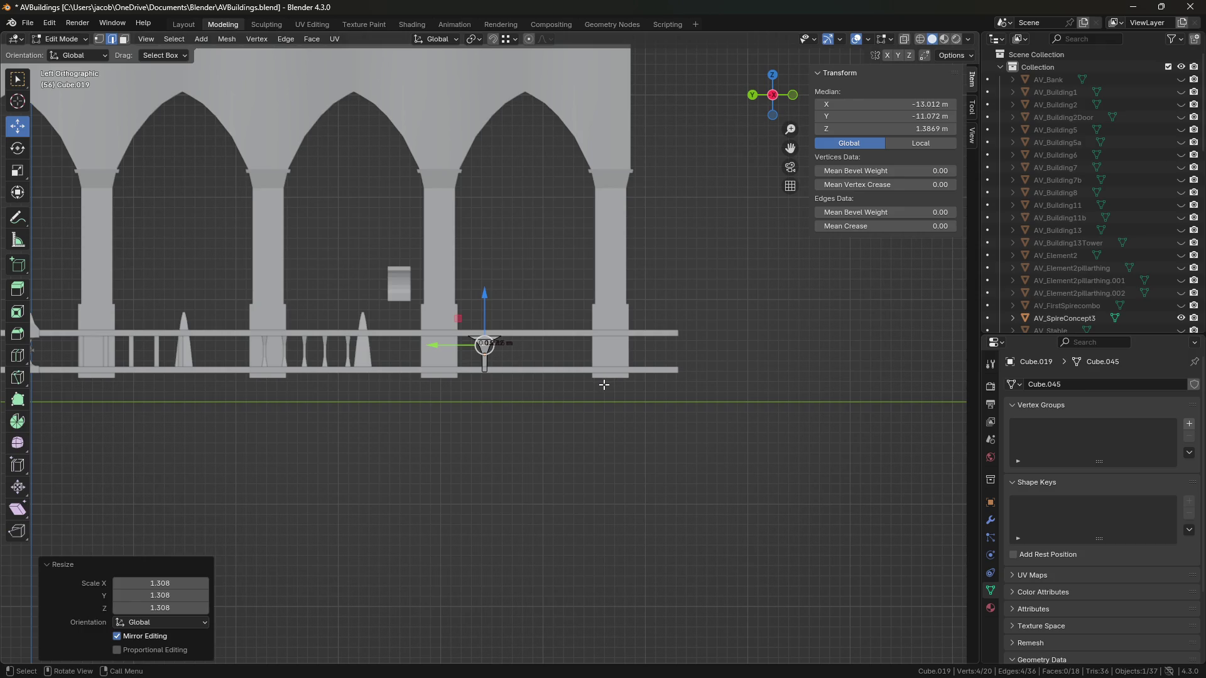
{"action": "scroll", "coordinate": [605, 385], "scroll_direction": "up", "scroll_amount": 12}
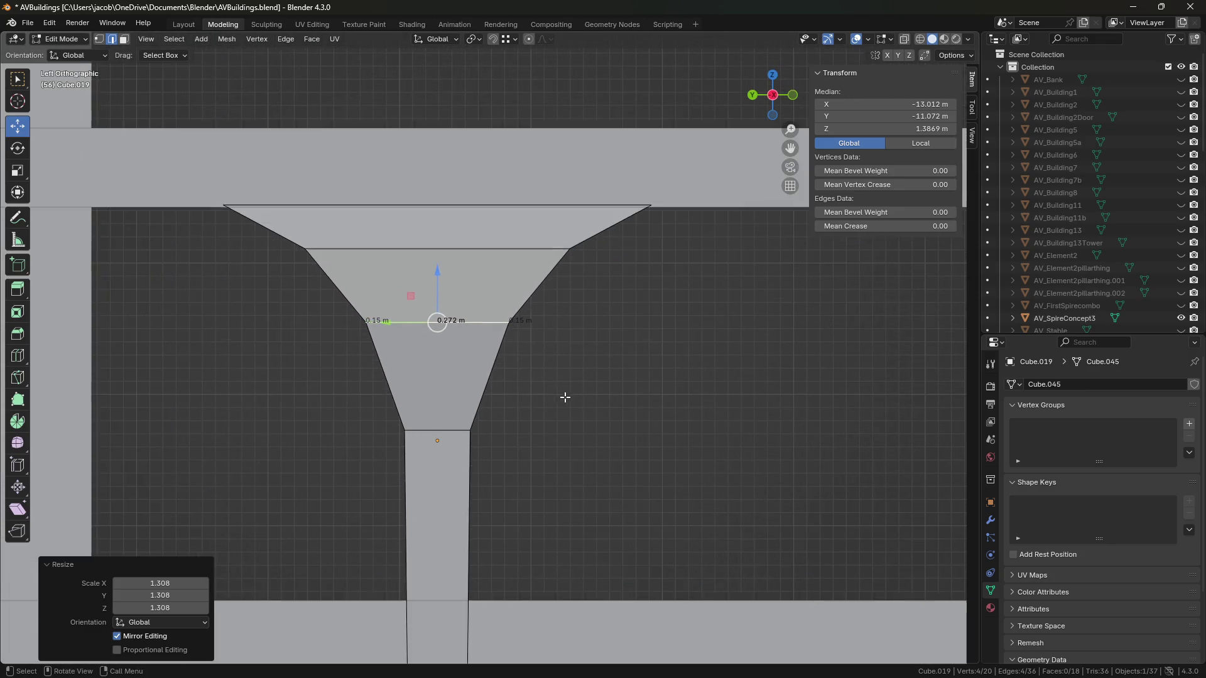
{"action": "left_click_drag", "start_coordinate": [437, 270], "coordinate": [439, 187]}
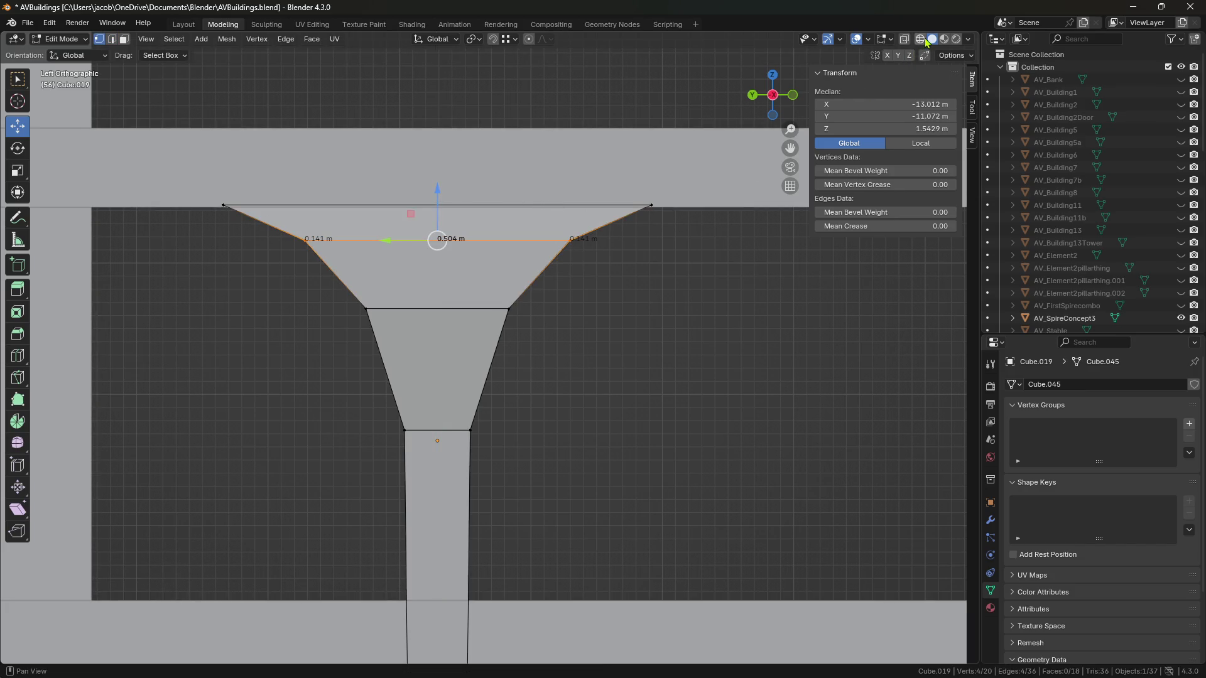
{"action": "left_click", "coordinate": [924, 39]}
{"action": "left_click_drag", "start_coordinate": [698, 233], "coordinate": [167, 154]}
{"action": "key", "text": "s"}
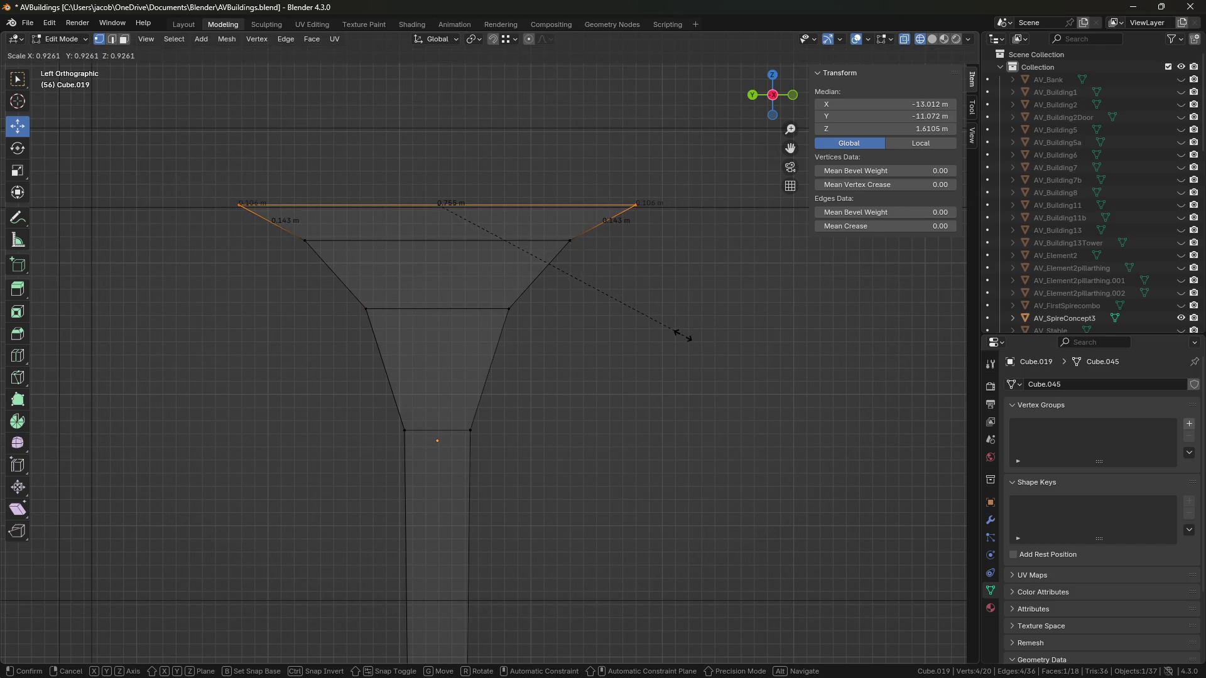
{"action": "left_click", "coordinate": [682, 337]}
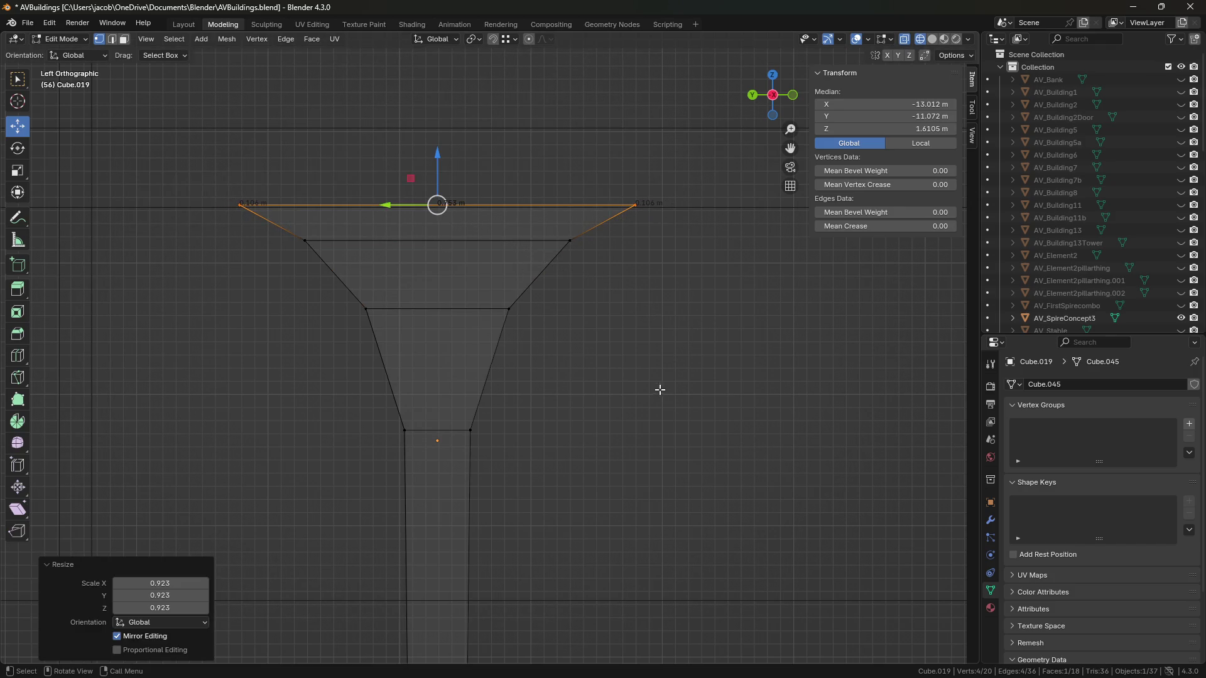
Step: Flatten the front column face and the three flared faces above it to zero width along X
{"action": "middle_click_drag", "start_coordinate": [754, 351], "coordinate": [528, 542]}
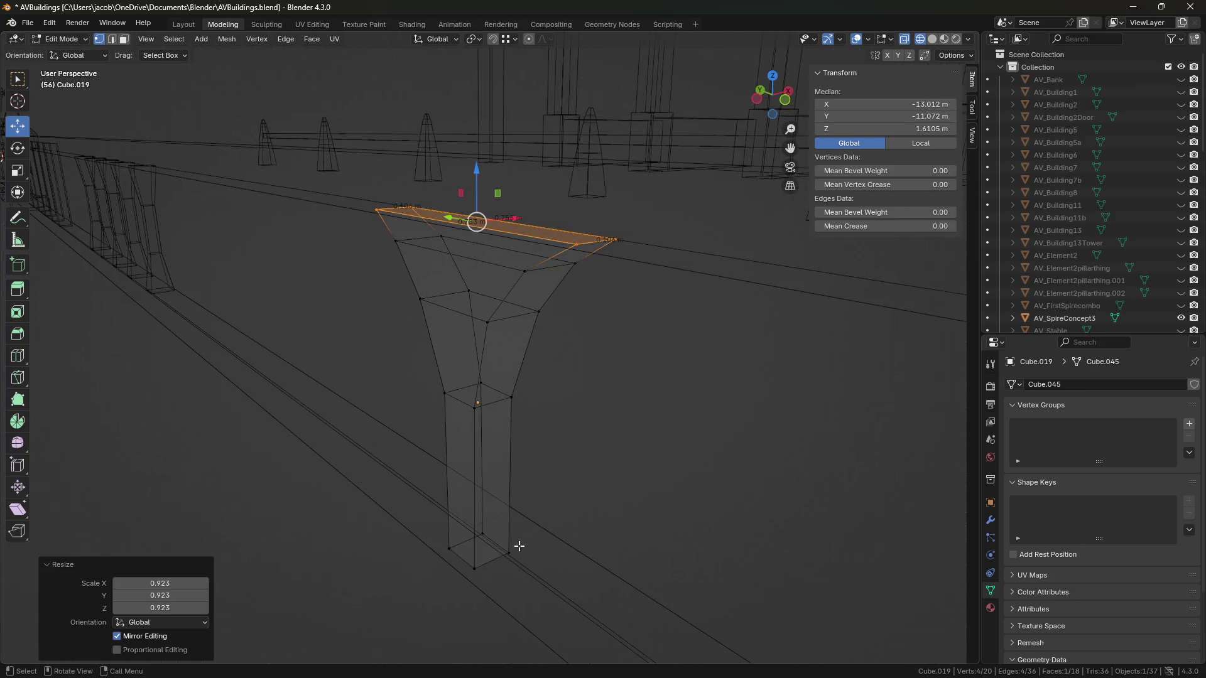
{"action": "left_click", "coordinate": [475, 568]}
{"action": "mouse_move", "coordinate": [638, 294]}
{"action": "middle_mouse_down"}
{"action": "mouse_move", "coordinate": [542, 379]}
{"action": "mouse_move", "coordinate": [656, 375]}
{"action": "middle_mouse_up"}
{"action": "key", "text": "3"}
{"action": "left_click", "coordinate": [447, 487]}
{"action": "left_click", "coordinate": [451, 365], "text": "shift"}
{"action": "left_click", "coordinate": [444, 296], "text": "shift"}
{"action": "left_click", "coordinate": [445, 245], "text": "shift"}
{"action": "key", "text": "s"}
{"action": "key", "text": "x"}
{"action": "key", "text": "0"}
{"action": "key", "text": "Return"}
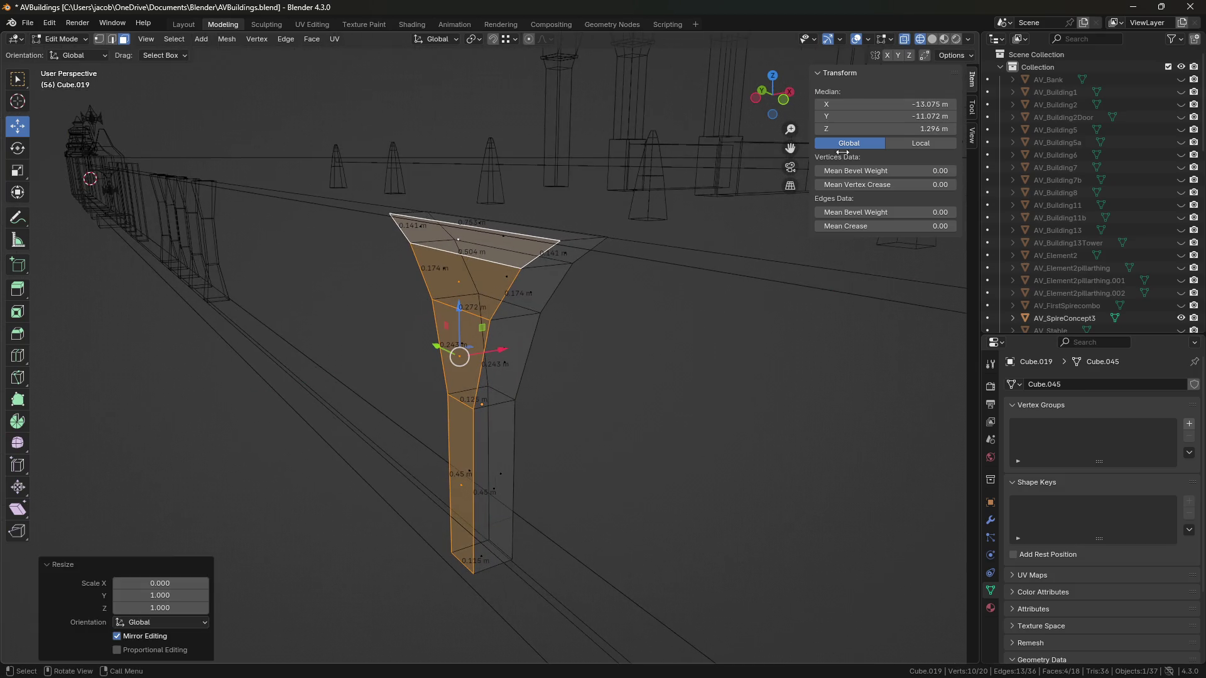
Step: Select a bottom vertex to check its X coordinate, then return to face selection
{"action": "middle_click_drag", "start_coordinate": [536, 595], "coordinate": [444, 570]}
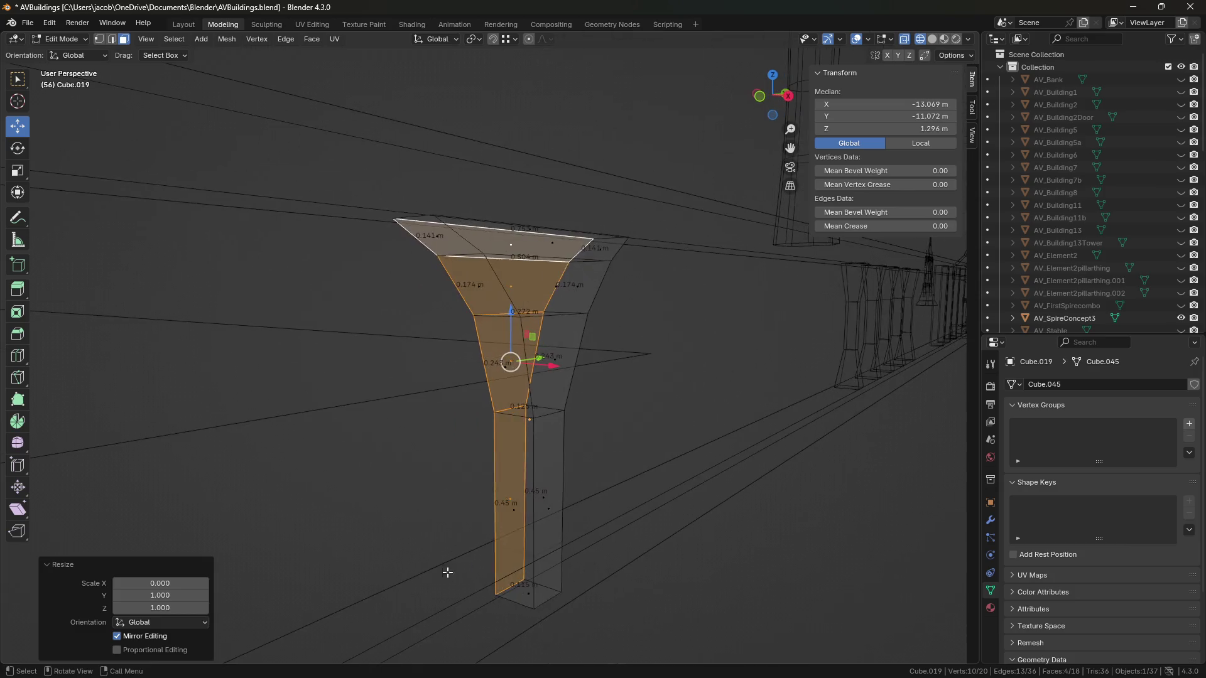
{"action": "key", "text": "1"}
{"action": "left_click", "coordinate": [535, 607]}
{"action": "key", "text": "Escape"}
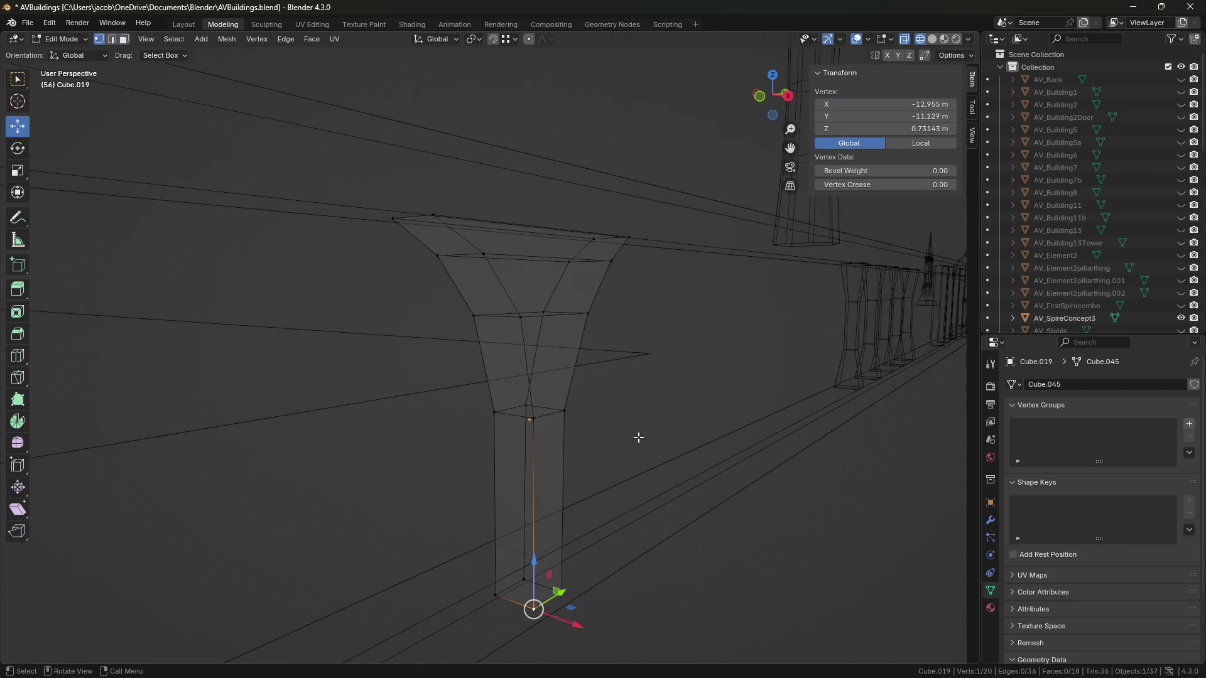
{"action": "key", "text": "3"}
Step: Flatten the other column face and its flared faces onto the centre plane with X scale 0
{"action": "left_click", "coordinate": [556, 503]}
{"action": "left_click", "coordinate": [556, 377], "text": "shift"}
{"action": "mouse_move", "coordinate": [613, 383]}
{"action": "middle_mouse_down"}
{"action": "mouse_move", "coordinate": [552, 277]}
{"action": "mouse_move", "coordinate": [651, 339]}
{"action": "middle_mouse_up"}
{"action": "left_click", "coordinate": [551, 276], "text": "shift"}
{"action": "left_click", "coordinate": [546, 241], "text": "shift"}
{"action": "middle_click_drag", "start_coordinate": [545, 241], "coordinate": [705, 460]}
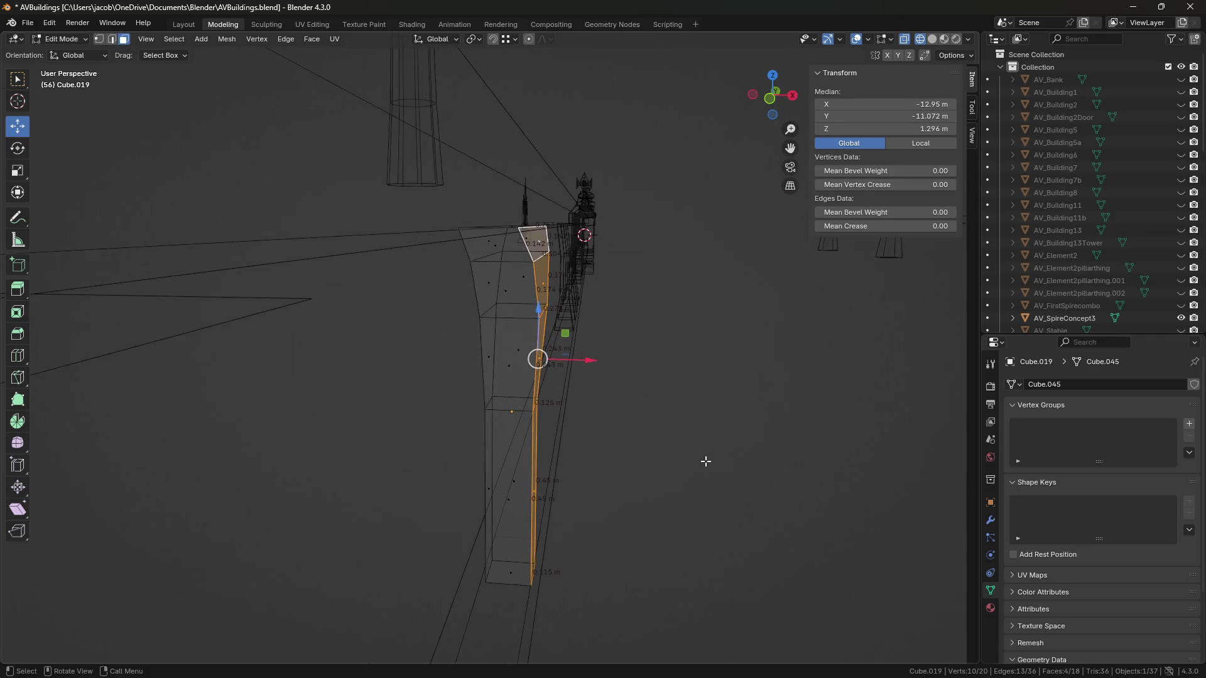
{"action": "key", "text": "s"}
{"action": "key", "text": "x"}
{"action": "key", "text": "0"}
{"action": "key", "text": "Return"}
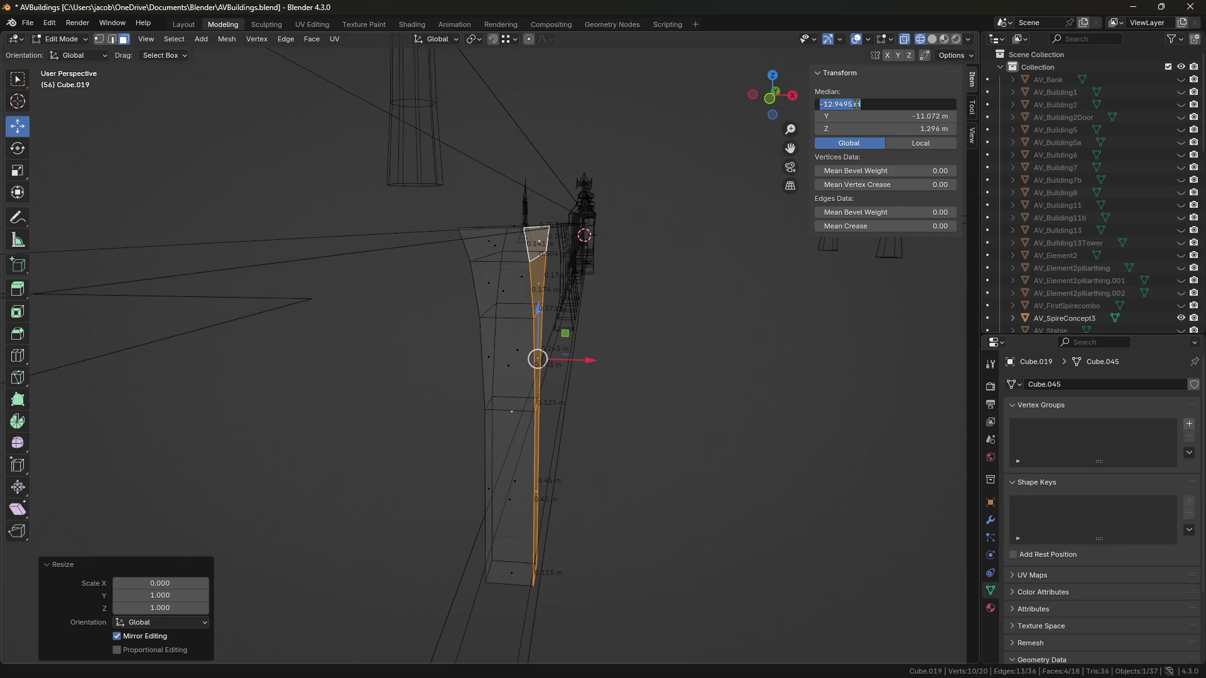